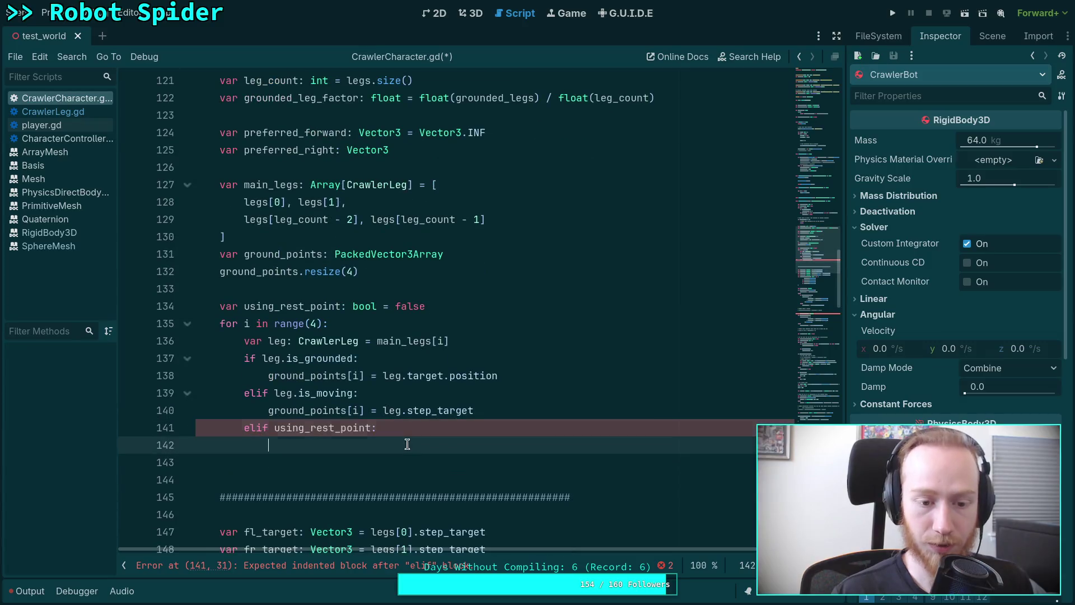
Step: Under 'elif using_rest_point:', add a comment that only one rest point works, so current orientation is used
{"action": "type", "text": "# "}
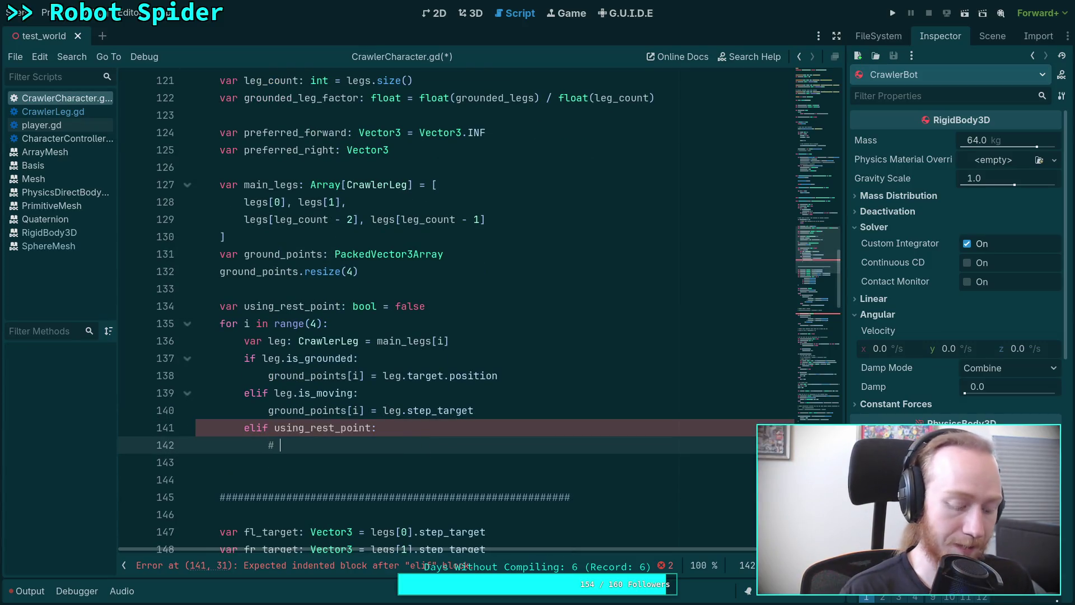
{"action": "type", "text": "Cannot use more than 1 rest point, e"}
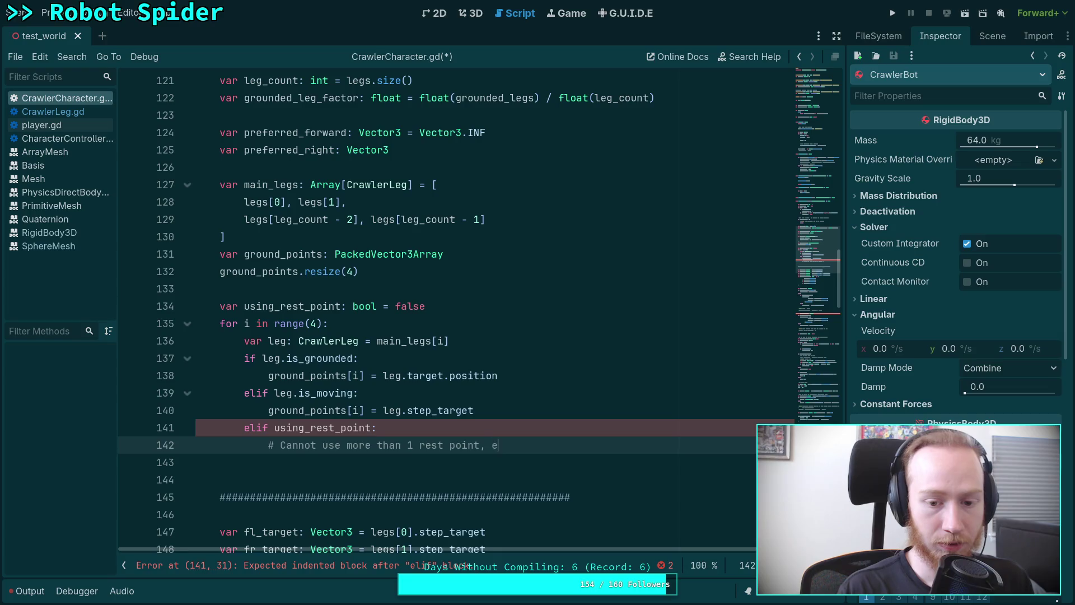
{"action": "key", "text": "BackSpace"}
{"action": "type", "text": "use current"}
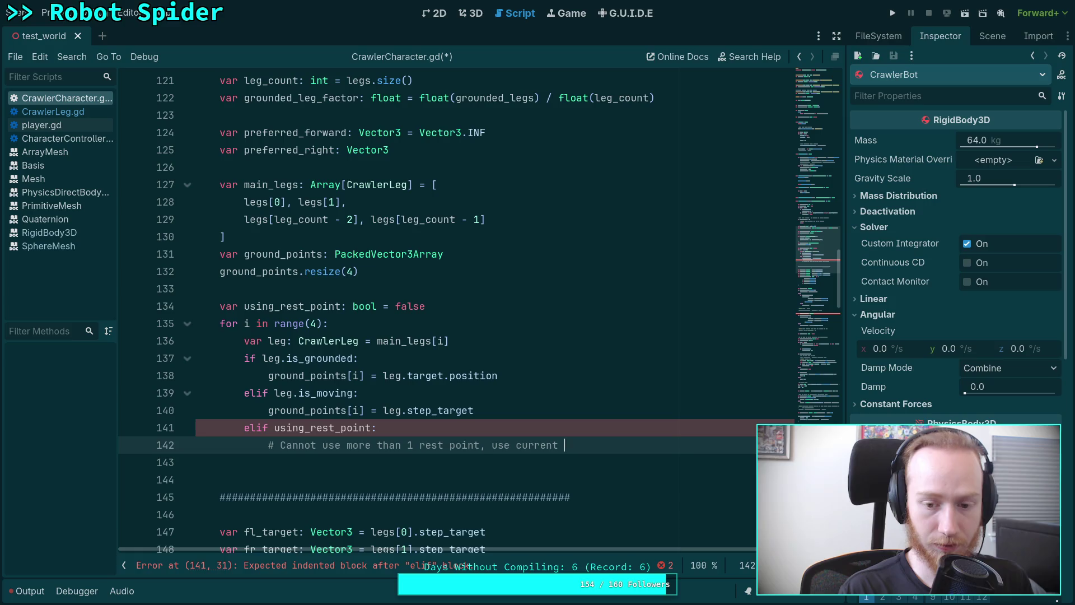
{"action": "type", "text": " orientation"}
{"action": "key", "text": "Return"}
Step: Assign preferred_forward = -state.transform.basis.z in the rest-point branch
{"action": "type", "text": "pref"}
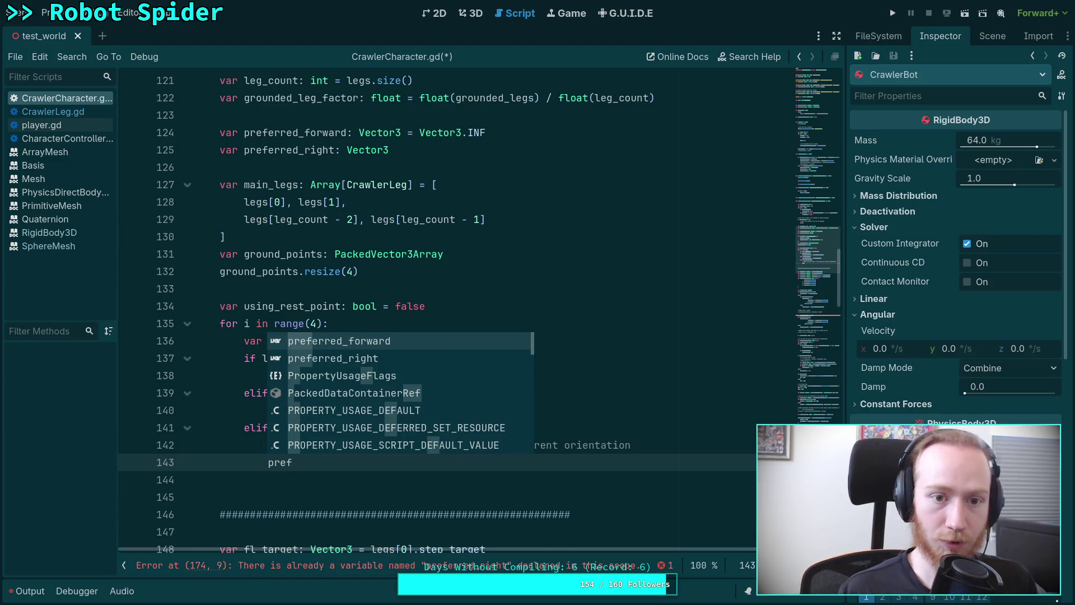
{"action": "key", "text": "Return"}
{"action": "type", "text": "= state.transform.basis"}
{"action": "key", "text": "ctrl+Left"}
{"action": "key", "text": "ctrl+Left"}
{"action": "key", "text": "ctrl+Left"}
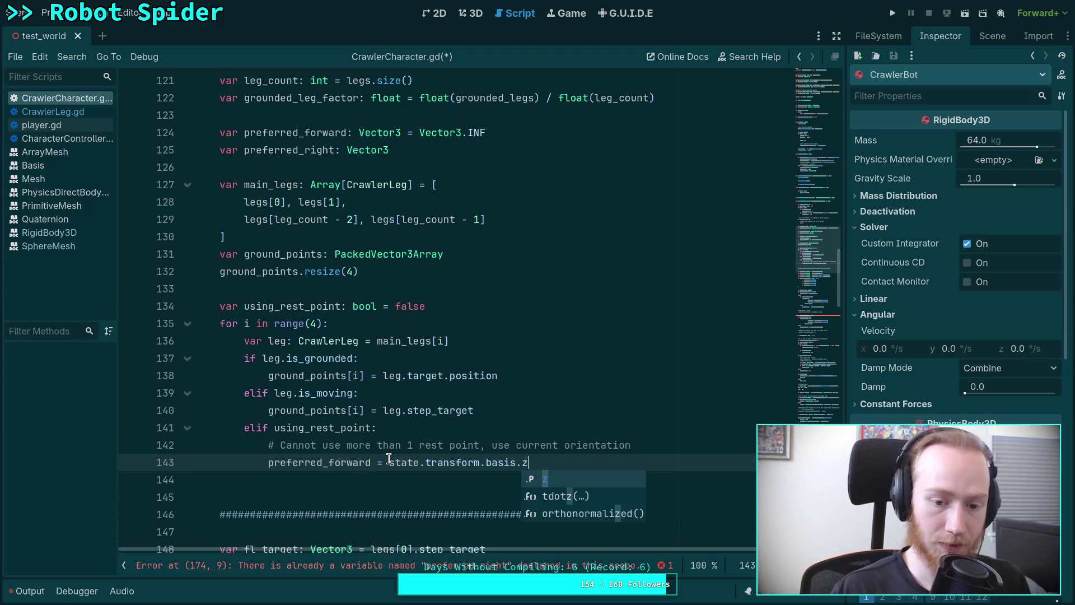
{"action": "type", "text": "-"}
Step: Assign preferred_right = state.transform.basis.x on the following line
{"action": "key", "text": "Return"}
{"action": "type", "text": "pre"}
{"action": "key", "text": "Down"}
{"action": "key", "text": "Return"}
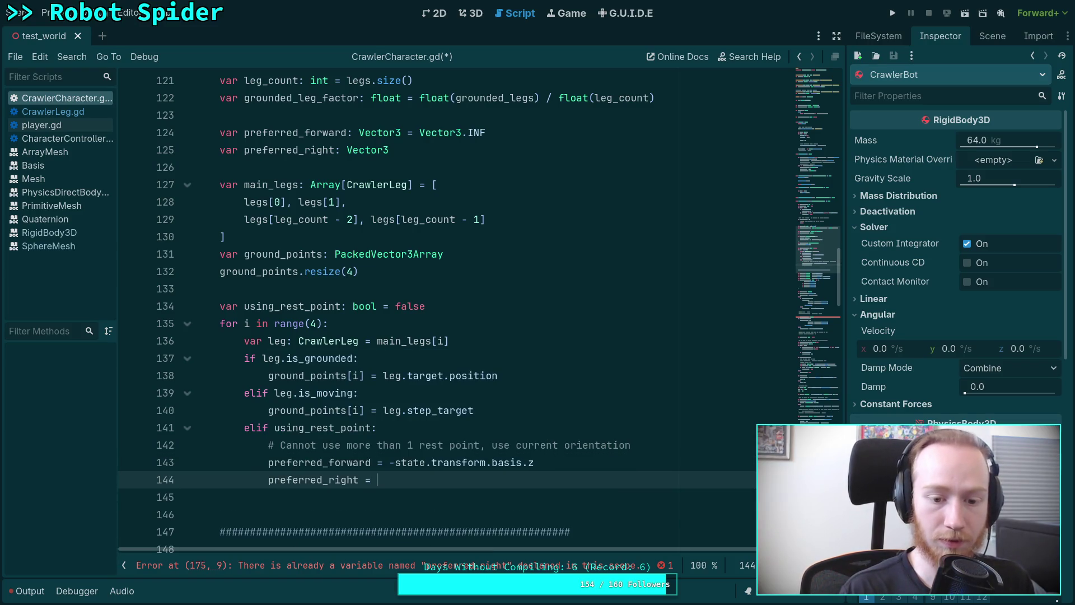
{"action": "type", "text": "state.transform"}
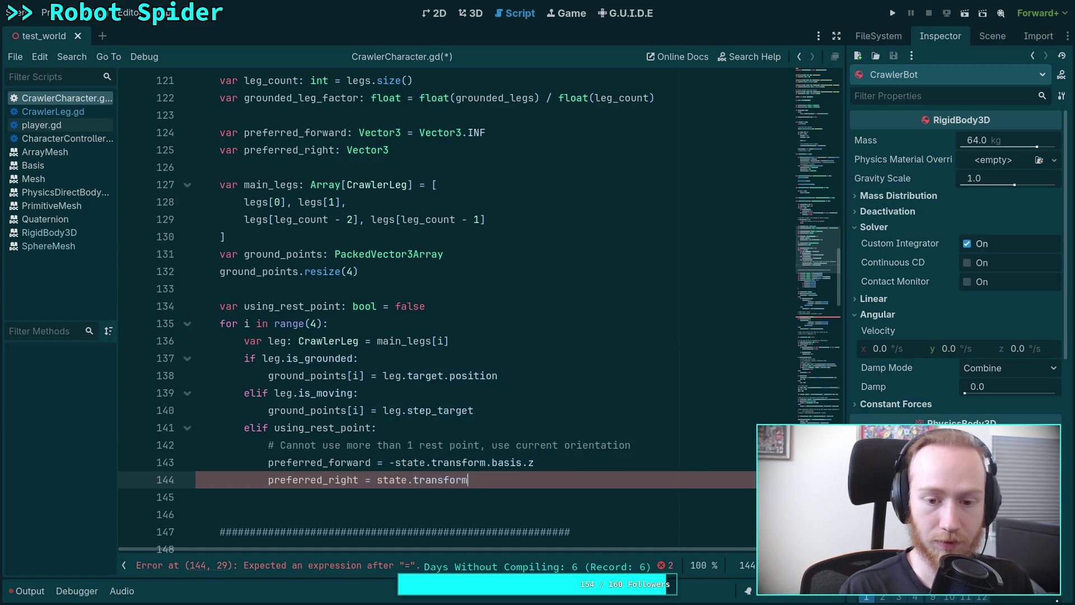
{"action": "type", "text": ".basis.x"}
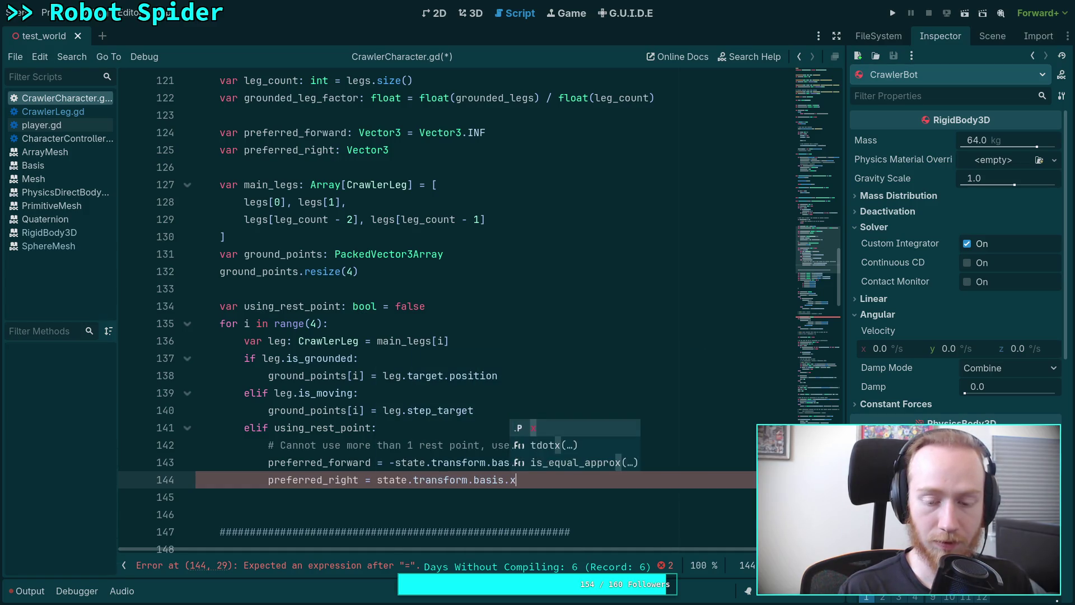
{"action": "key", "text": "Escape"}
Step: View the CrawlerBot from the 3D top view, then return to the end of line 144
{"action": "left_click", "coordinate": [470, 13]}
{"action": "left_click", "coordinate": [817, 97]}
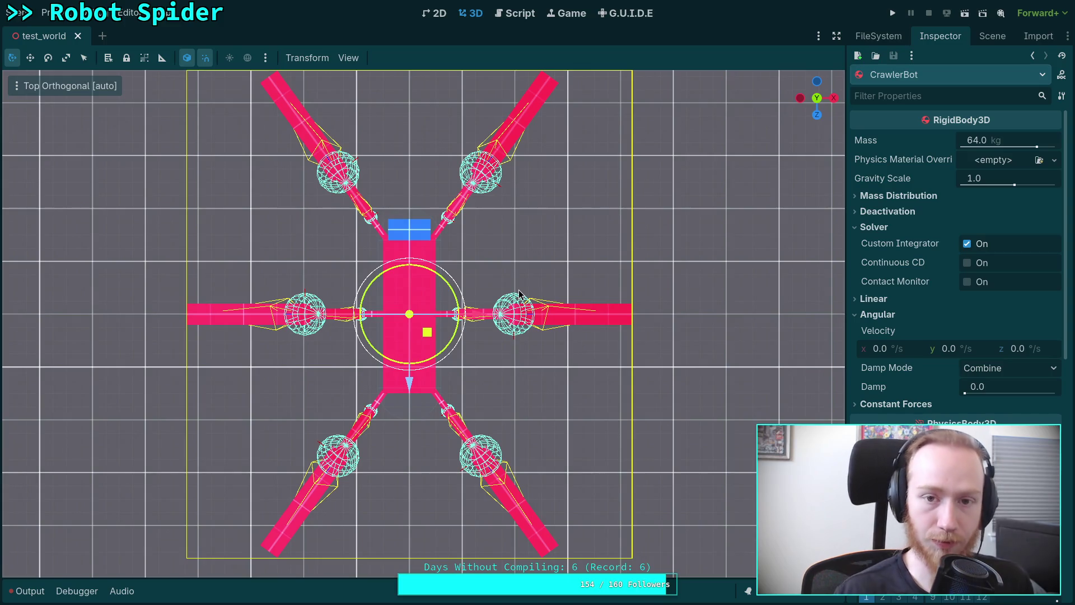
{"action": "left_click", "coordinate": [514, 13]}
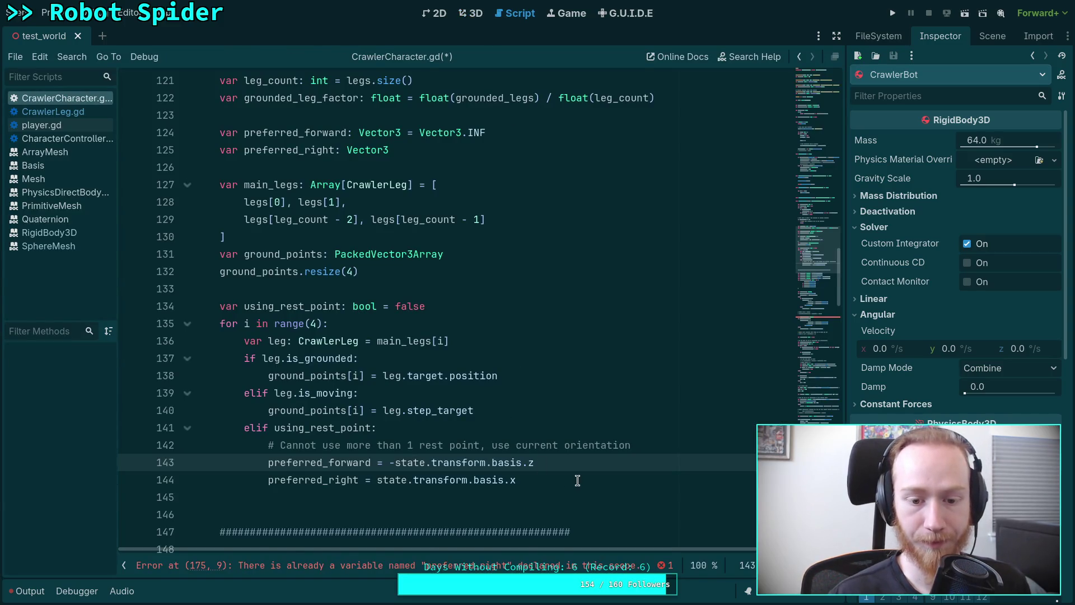
{"action": "key", "text": "Up"}
{"action": "key", "text": "Up"}
{"action": "key", "text": "Up"}
{"action": "left_click", "coordinate": [587, 423]}
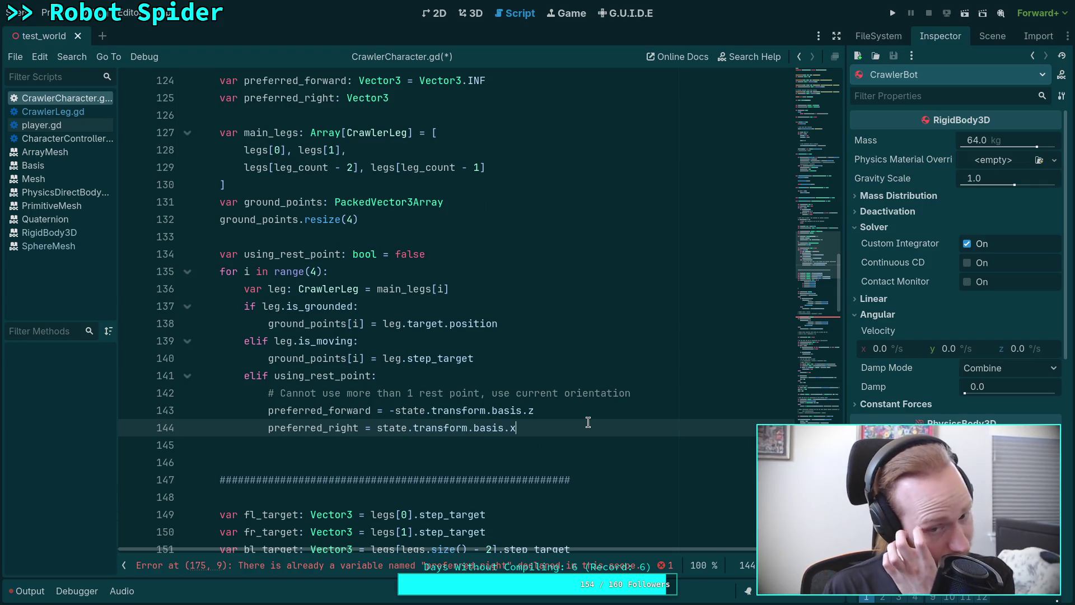
Step: End the rest-point branch with break and start an else: branch
{"action": "key", "text": "Return"}
{"action": "type", "text": "break"}
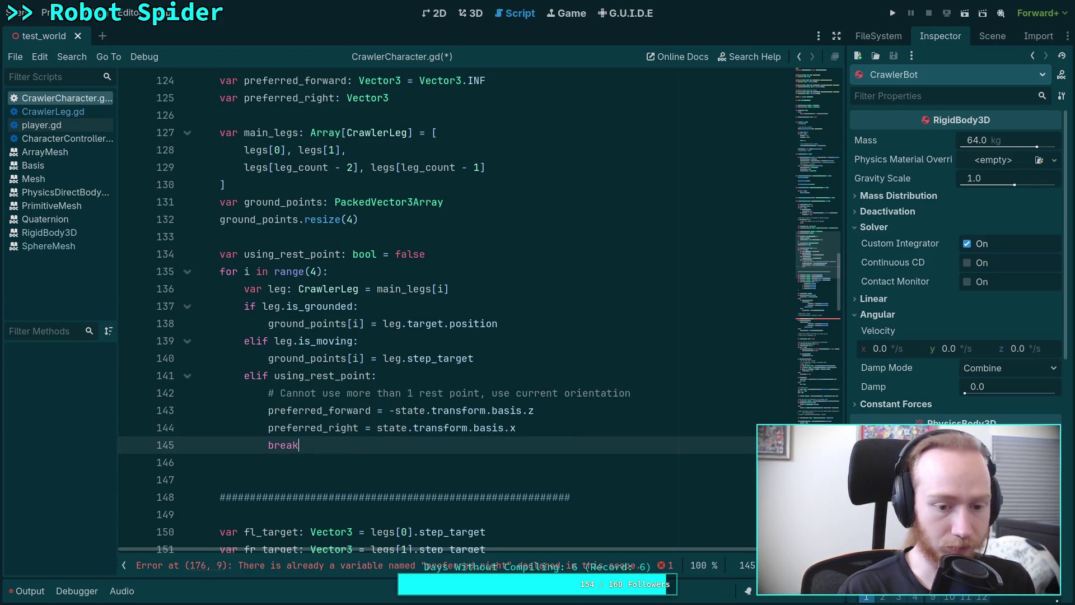
{"action": "key", "text": "Return"}
{"action": "type", "text": "else:"}
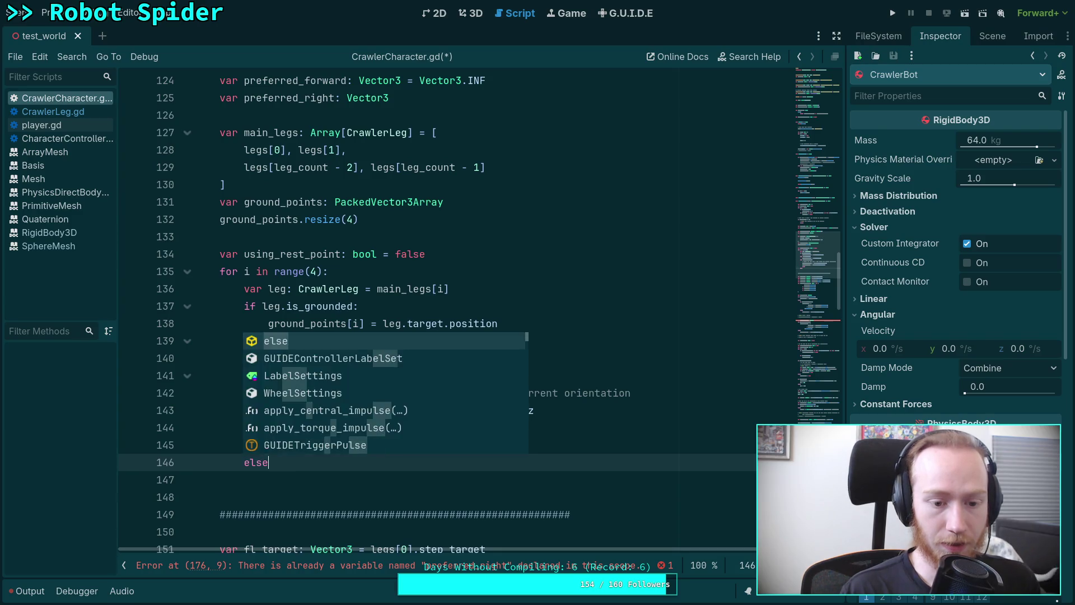
Step: Inside else, set using_rest_point = true and begin a ground_points[i] assignment
{"action": "key", "text": "Return"}
{"action": "type", "text": "us"}
{"action": "key", "text": "Return"}
{"action": "type", "text": "= "}
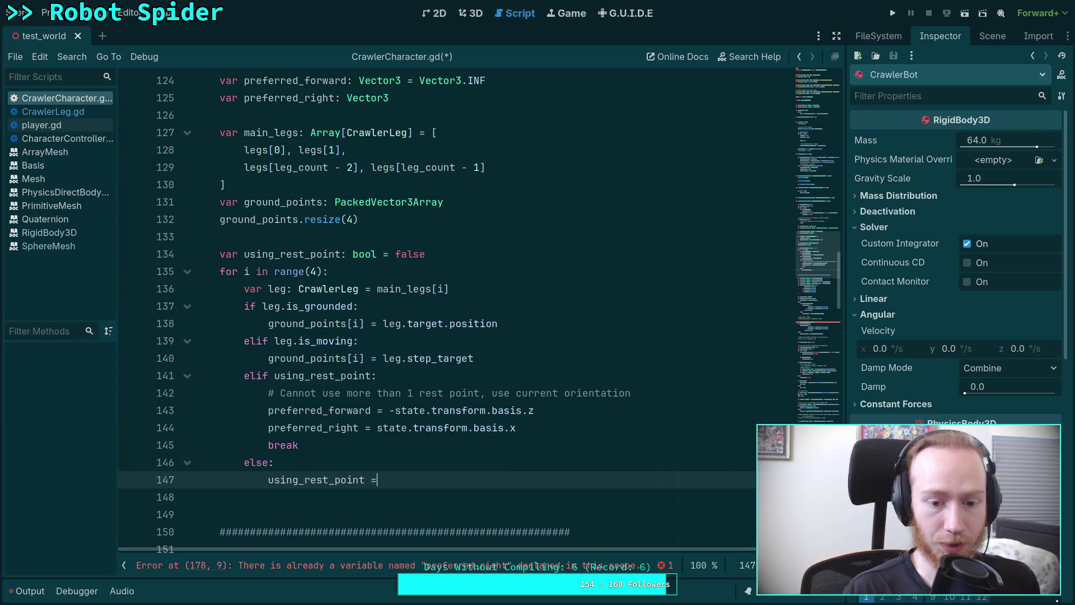
{"action": "type", "text": "true"}
{"action": "key", "text": "Return"}
{"action": "type", "text": "ground"}
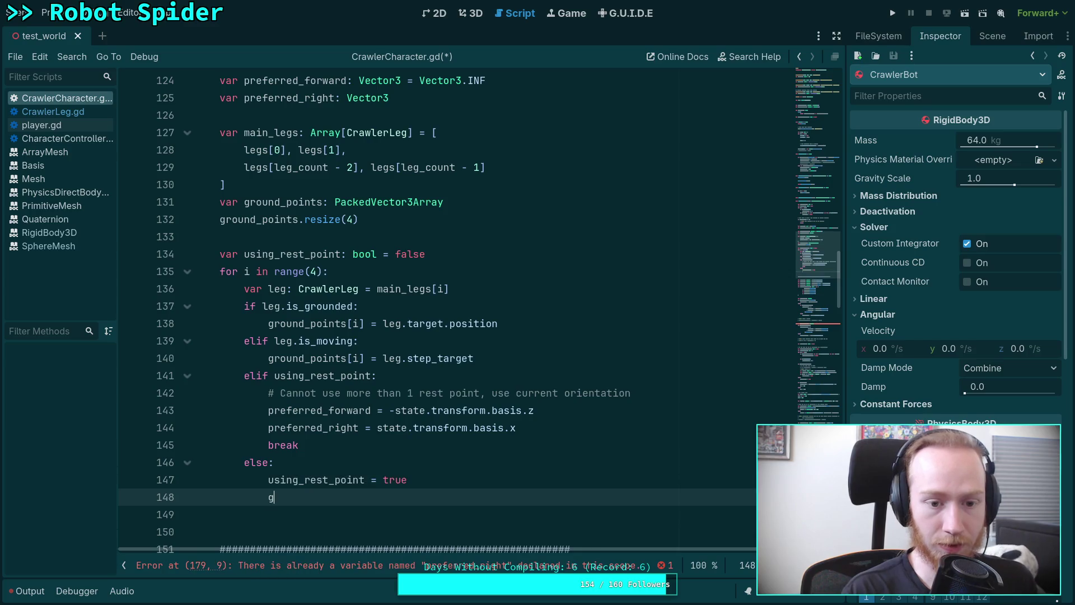
{"action": "key", "text": "Return"}
{"action": "type", "text": "[i] ="}
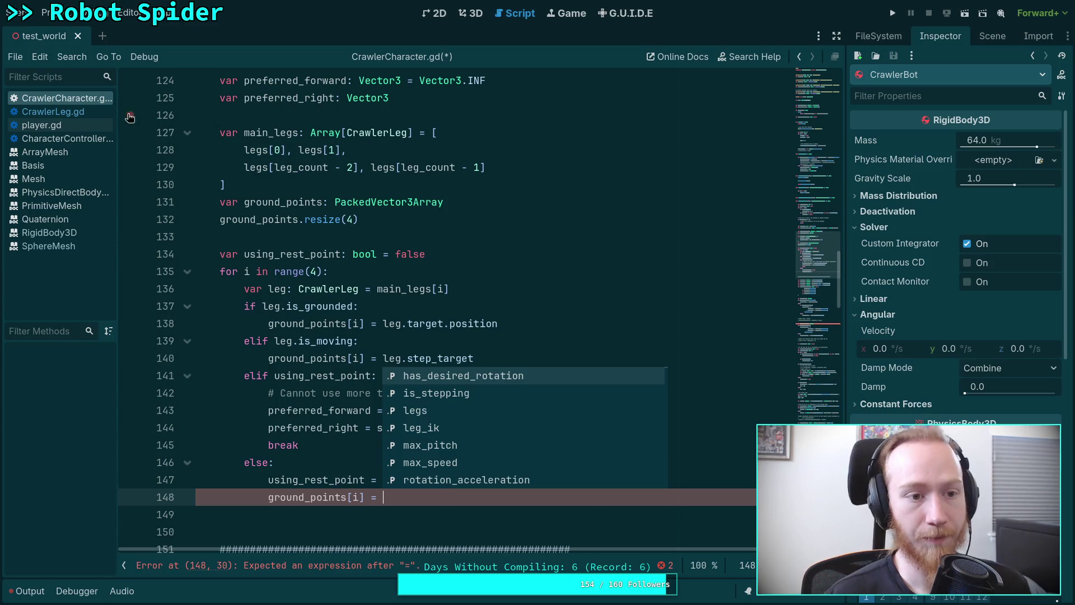
{"action": "left_click", "coordinate": [53, 111]}
Step: Look up target_global_rest in CrawlerLeg.gd and complete ground_points[i] = leg.target_global_rest
{"action": "scroll", "coordinate": [346, 337], "scroll_direction": "up", "scroll_amount": 15}
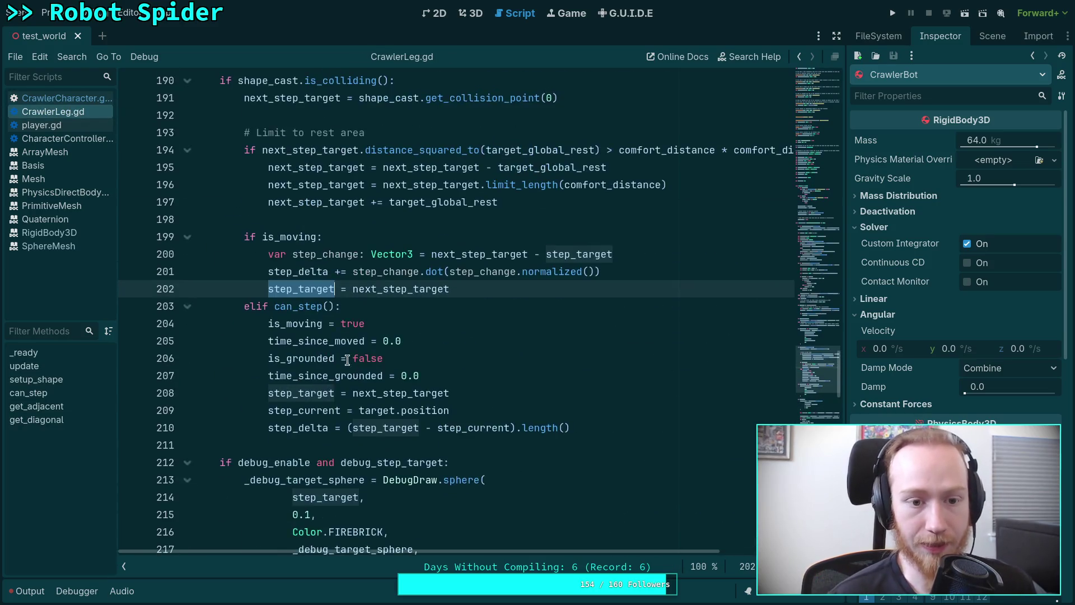
{"action": "scroll", "coordinate": [327, 336], "scroll_direction": "up", "scroll_amount": 1}
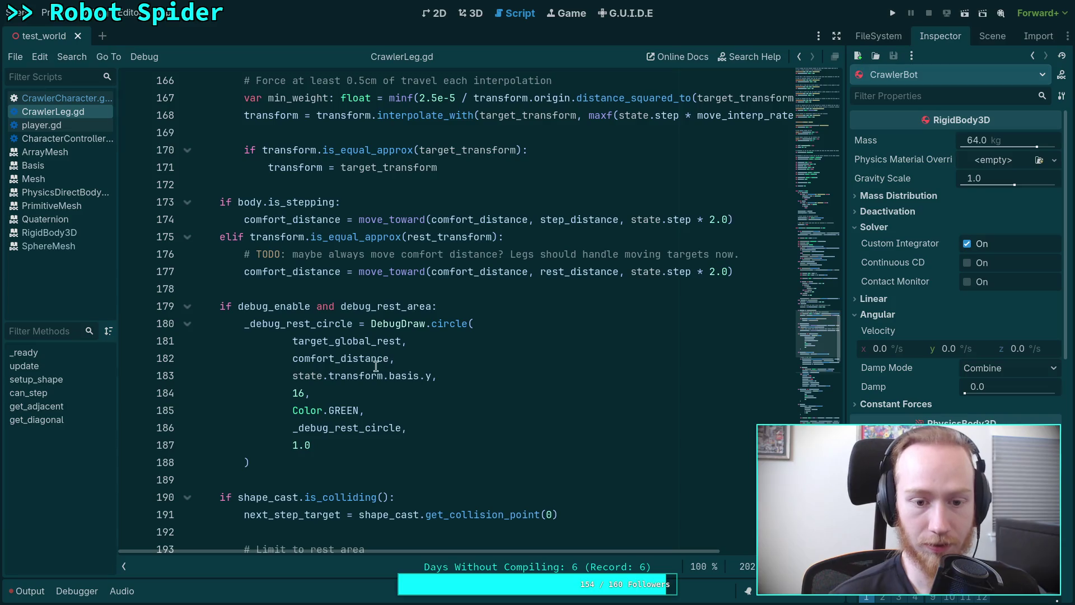
{"action": "double_click", "coordinate": [346, 346]}
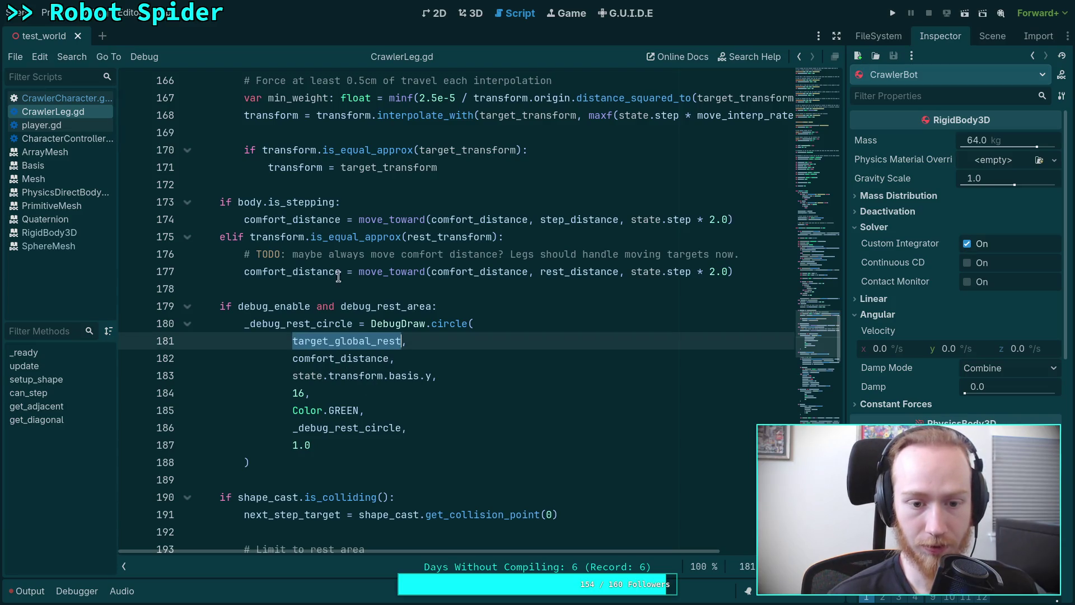
{"action": "scroll", "coordinate": [282, 336], "scroll_direction": "up", "scroll_amount": 6}
{"action": "scroll", "coordinate": [282, 336], "scroll_direction": "up", "scroll_amount": 10}
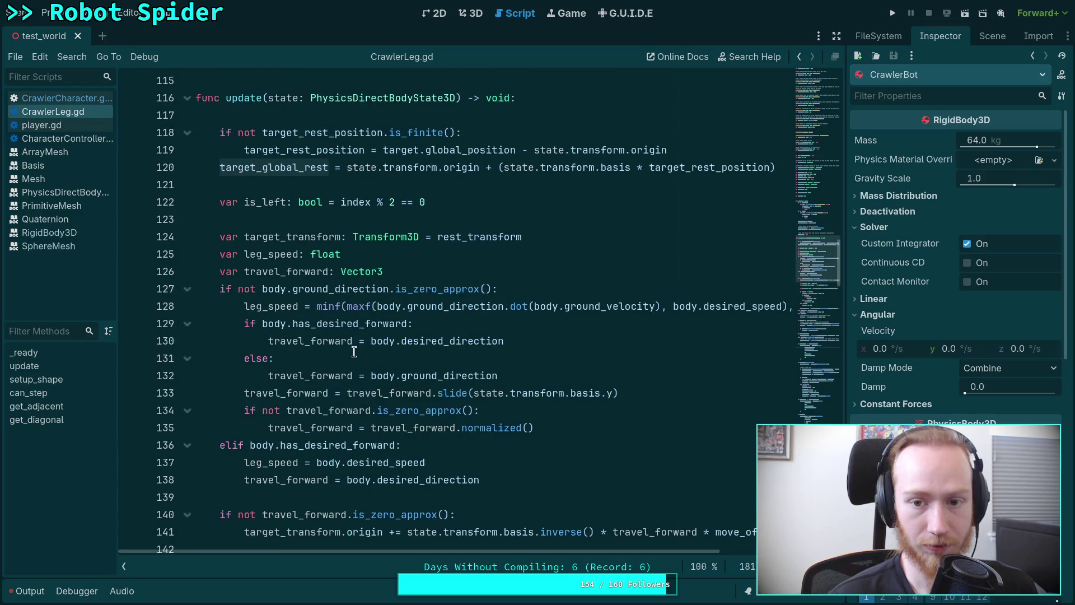
{"action": "left_click", "coordinate": [85, 100]}
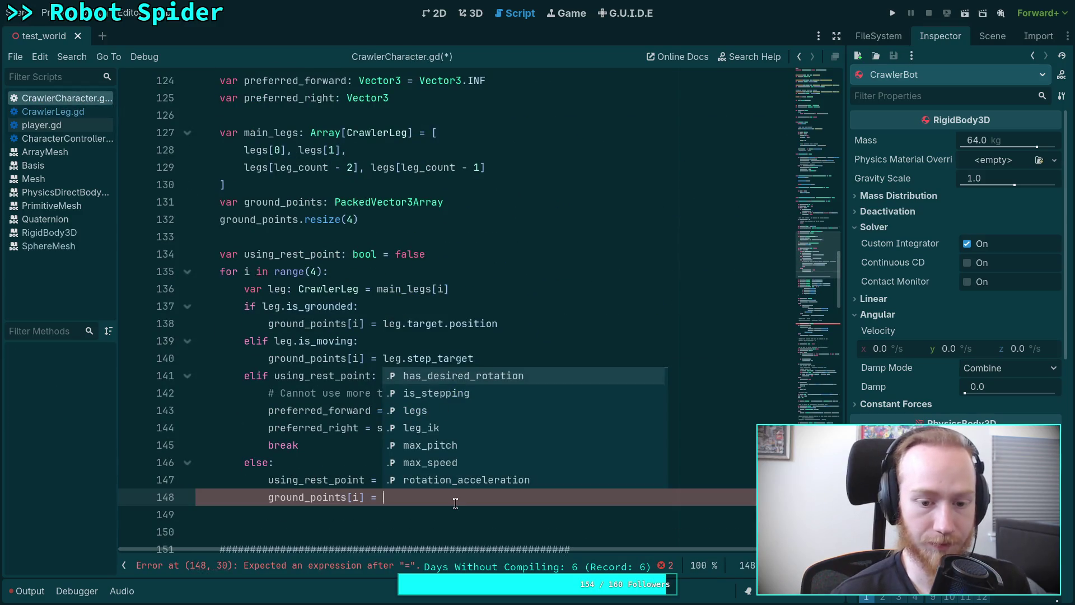
{"action": "type", "text": "leg.tar"}
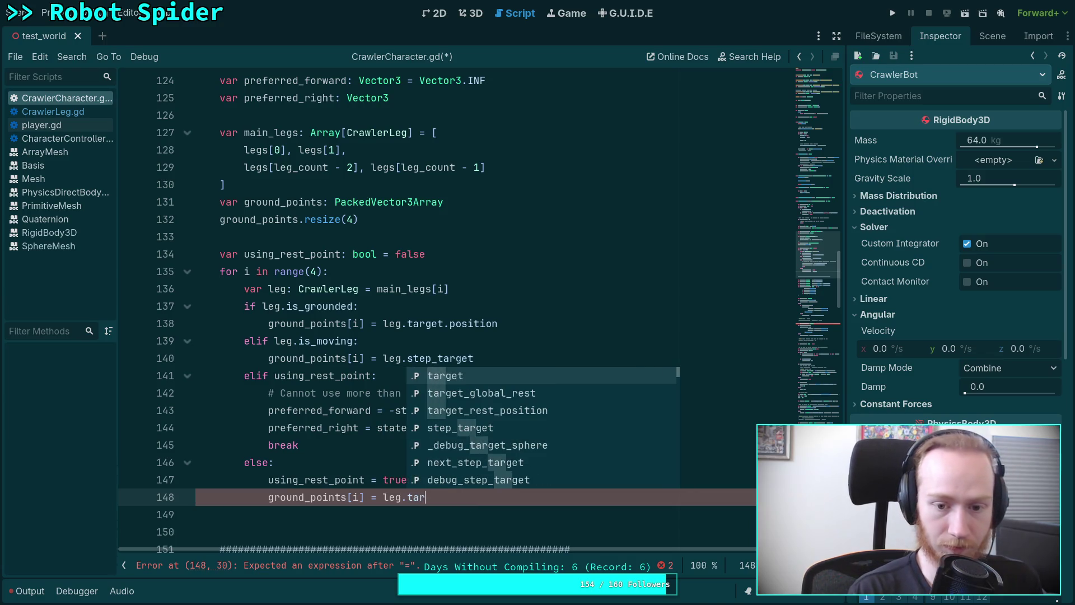
{"action": "key", "text": "Return"}
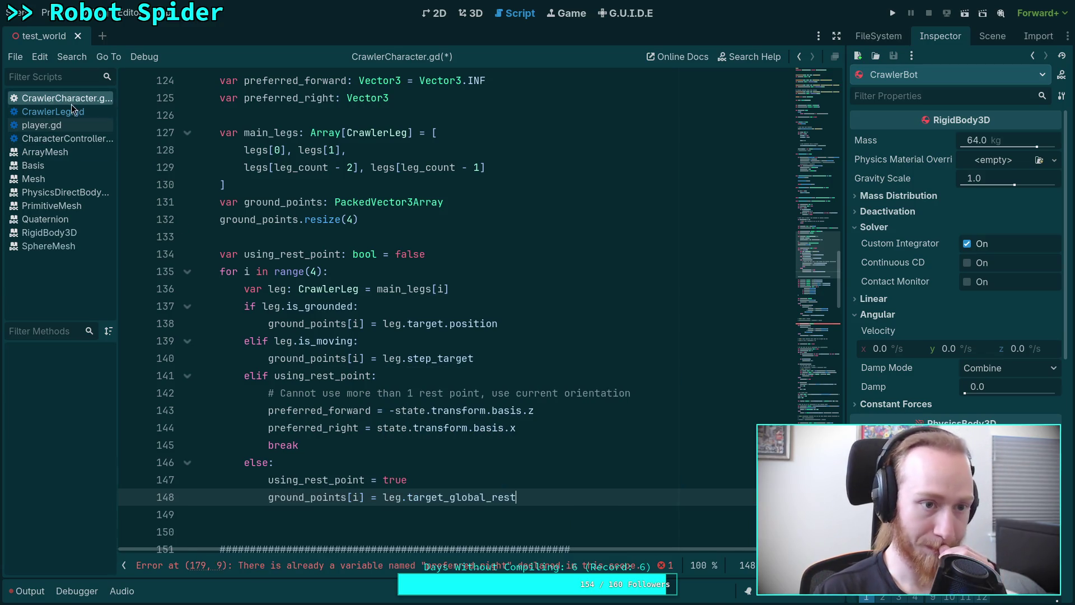
{"action": "left_click", "coordinate": [72, 109]}
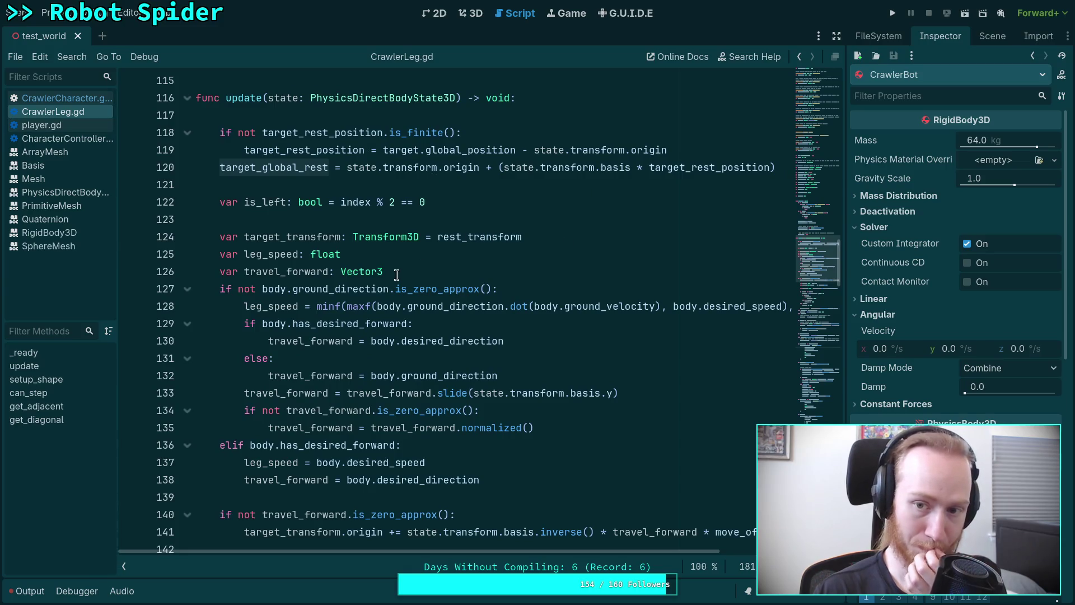
{"action": "left_click", "coordinate": [61, 99]}
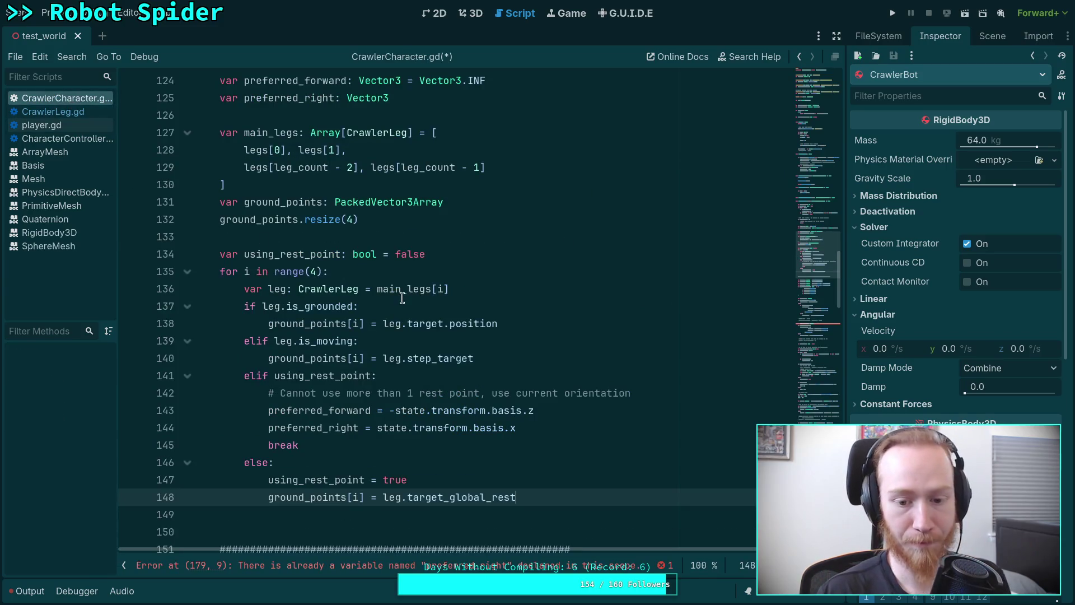
Step: On line 150, write a condition on preferred_forward.is_finite()
{"action": "key", "text": "Down"}
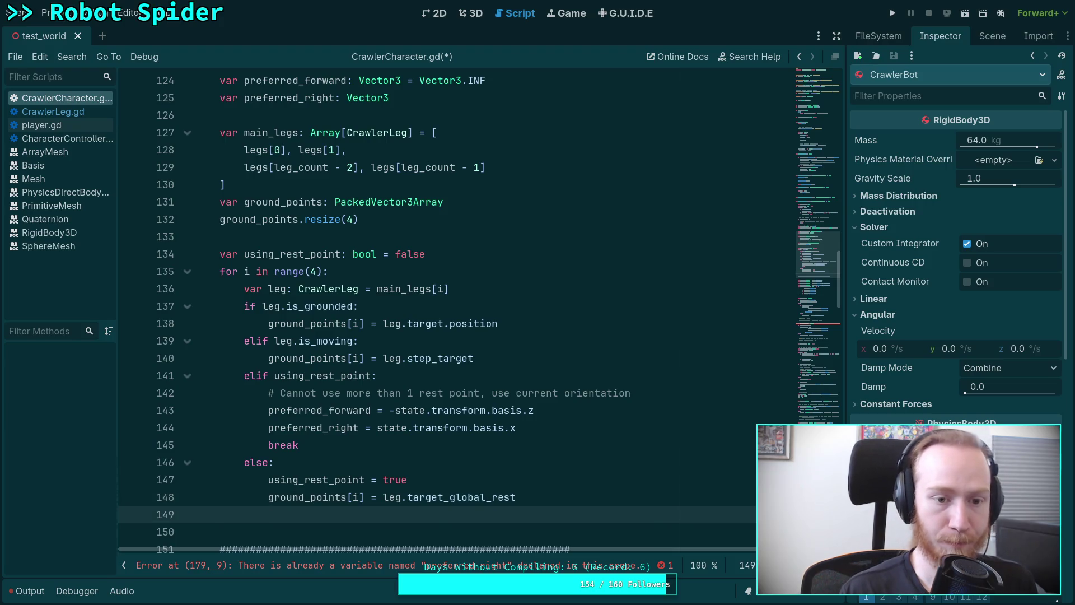
{"action": "left_click", "coordinate": [219, 531]}
{"action": "scroll", "coordinate": [515, 371], "scroll_direction": "down", "scroll_amount": 1}
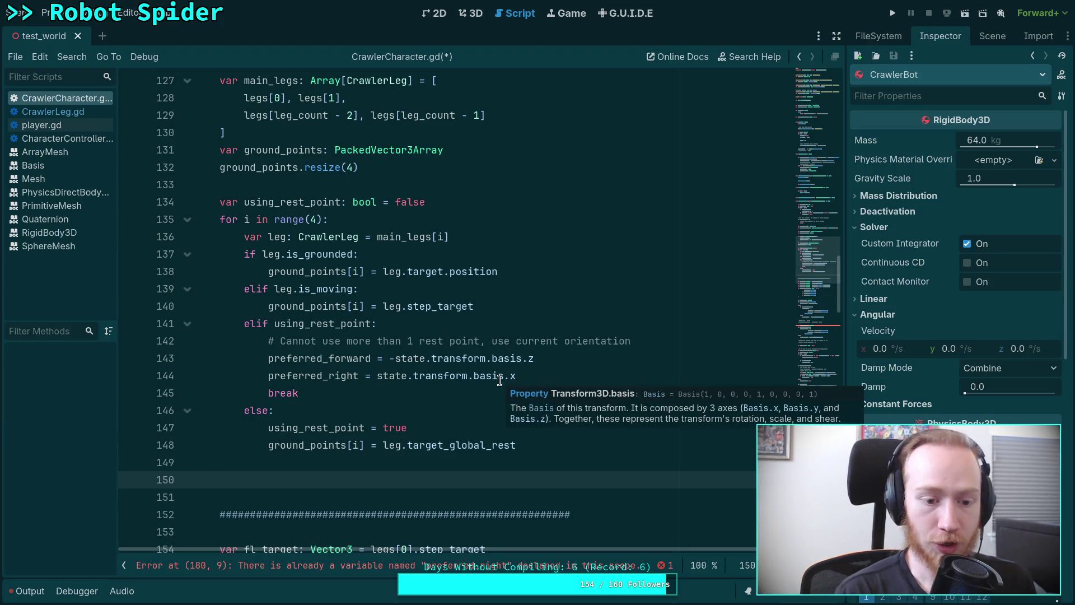
{"action": "type", "text": "# If we"}
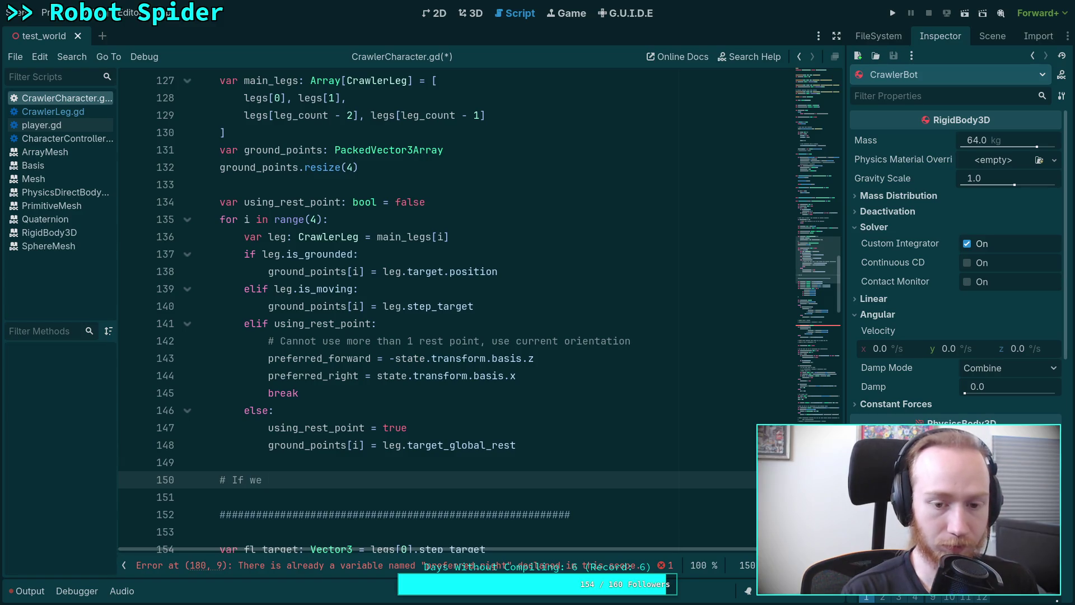
{"action": "key", "text": "BackSpace"}
{"action": "key", "text": "BackSpace"}
{"action": "key", "text": "BackSpace"}
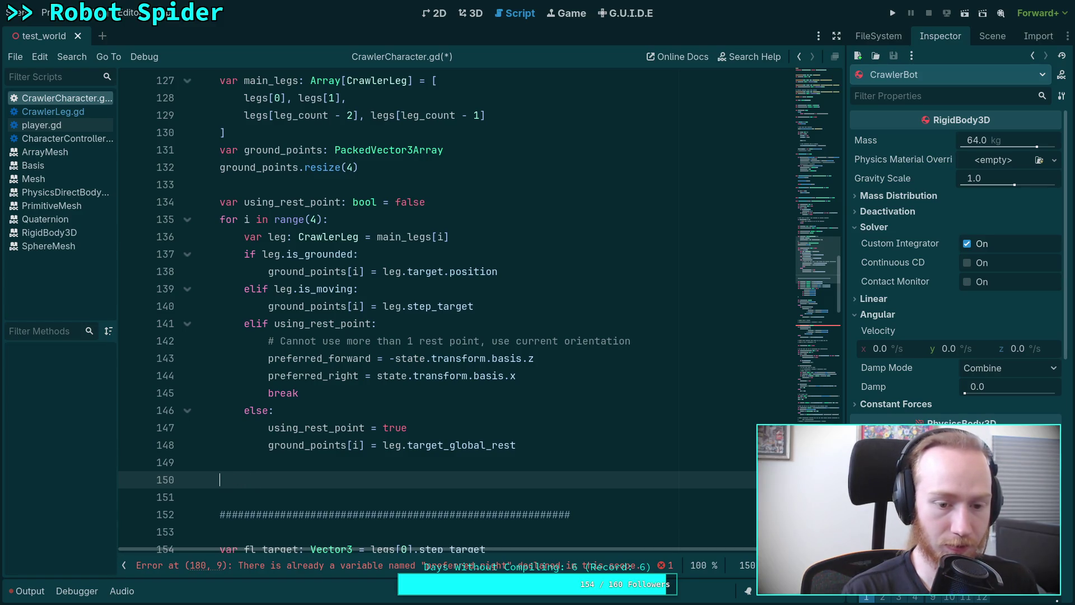
{"action": "type", "text": "if preferred_forward.is"}
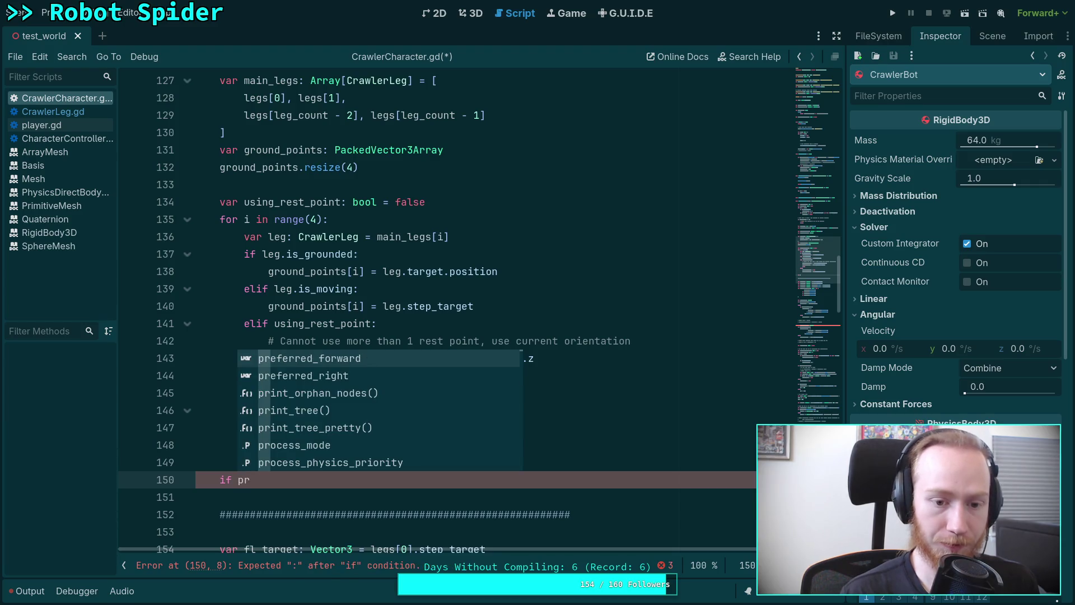
{"action": "key", "text": "Down"}
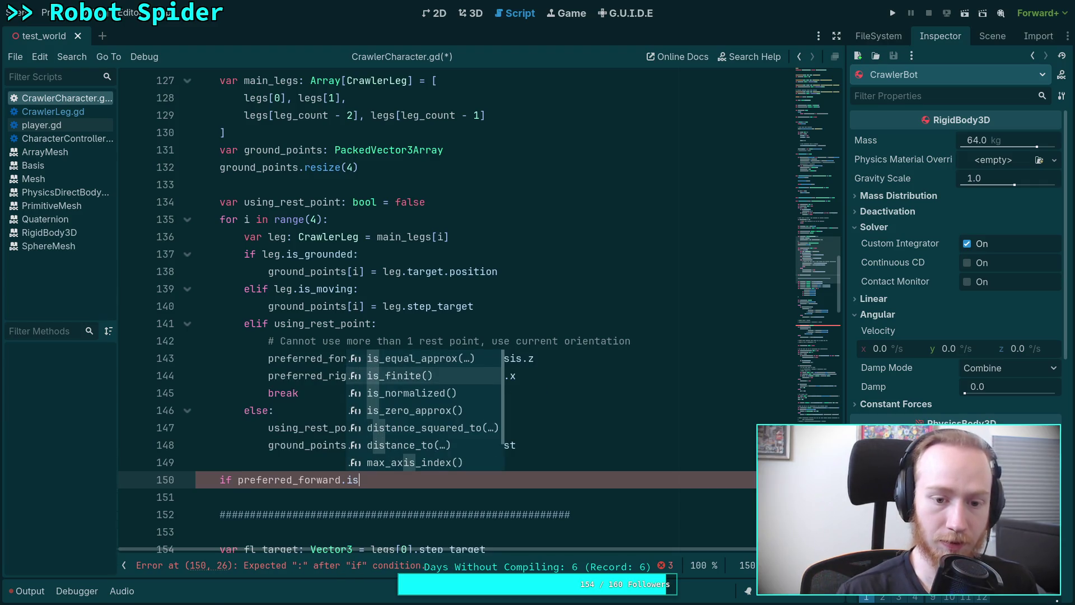
{"action": "key", "text": "Return"}
Step: Turn it into 'if not preferred_forward.is_finite():' and open an indented line
{"action": "left_click", "coordinate": [238, 480]}
{"action": "type", "text": "no"}
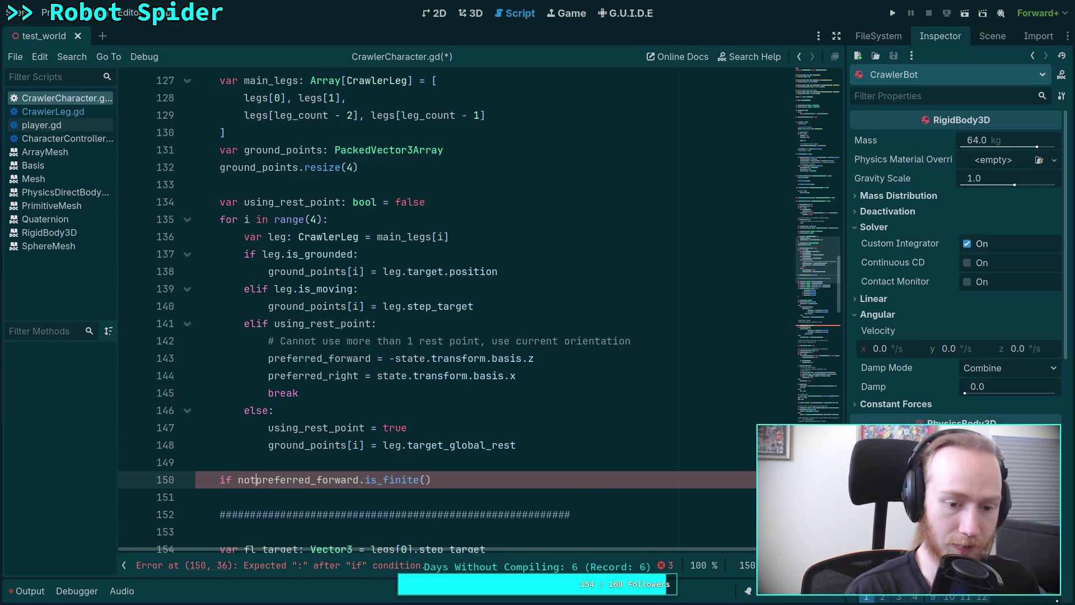
{"action": "type", "text": "t"}
{"action": "left_click", "coordinate": [437, 480]}
{"action": "type", "text": ":"}
{"action": "key", "text": "Return"}
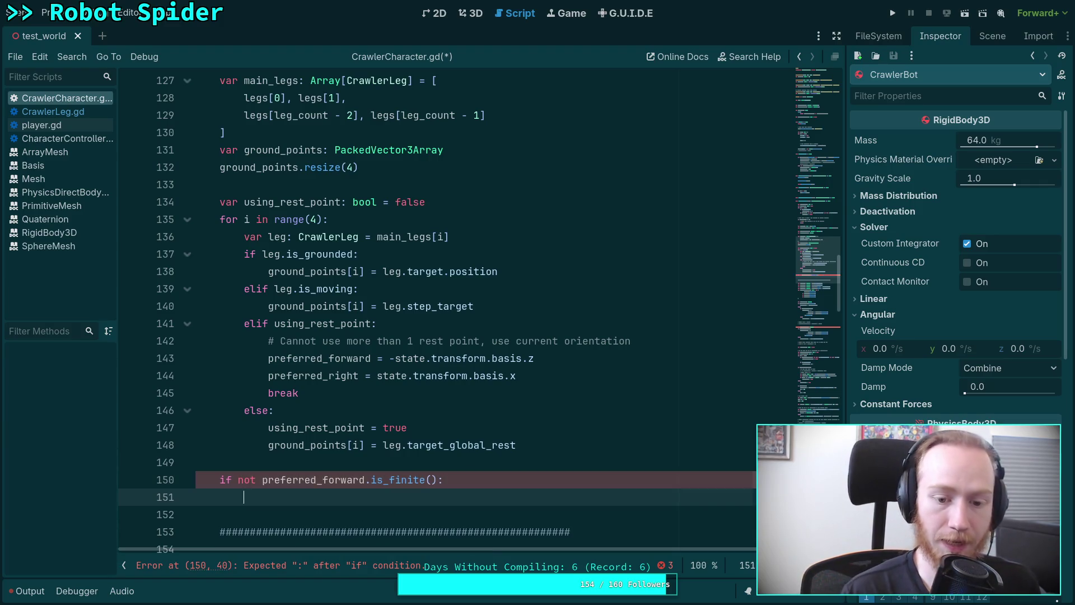
{"action": "scroll", "coordinate": [380, 318], "scroll_direction": "up", "scroll_amount": 15}
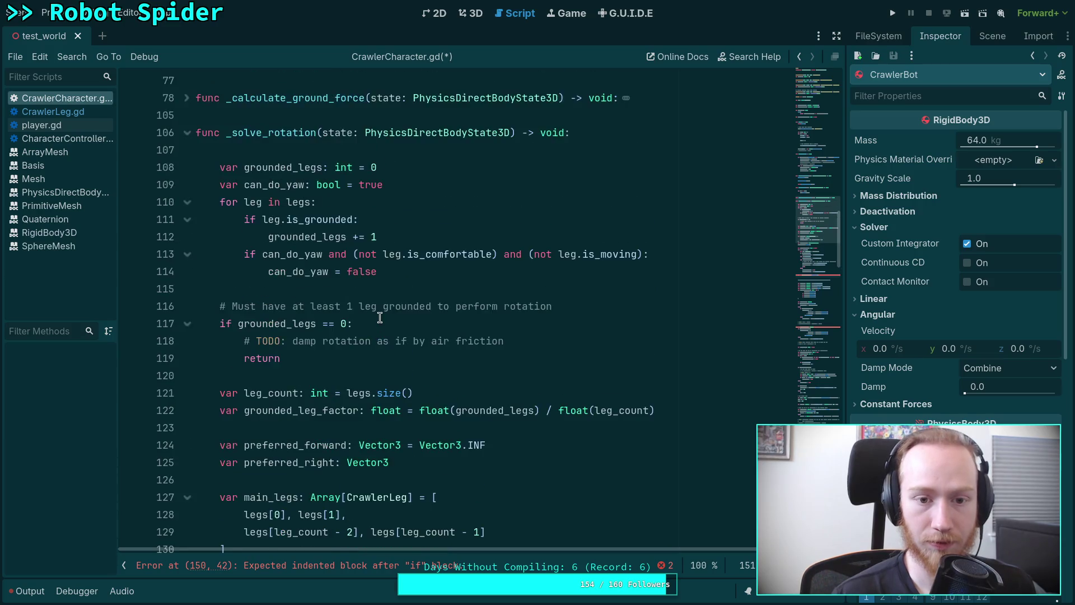
Step: Start a NOTE comment above the preferred_forward declaration, then delete it again
{"action": "scroll", "coordinate": [379, 318], "scroll_direction": "down", "scroll_amount": 3}
{"action": "left_click", "coordinate": [410, 273]}
{"action": "key", "text": "Return"}
{"action": "type", "text": "# NOTE: initiali"}
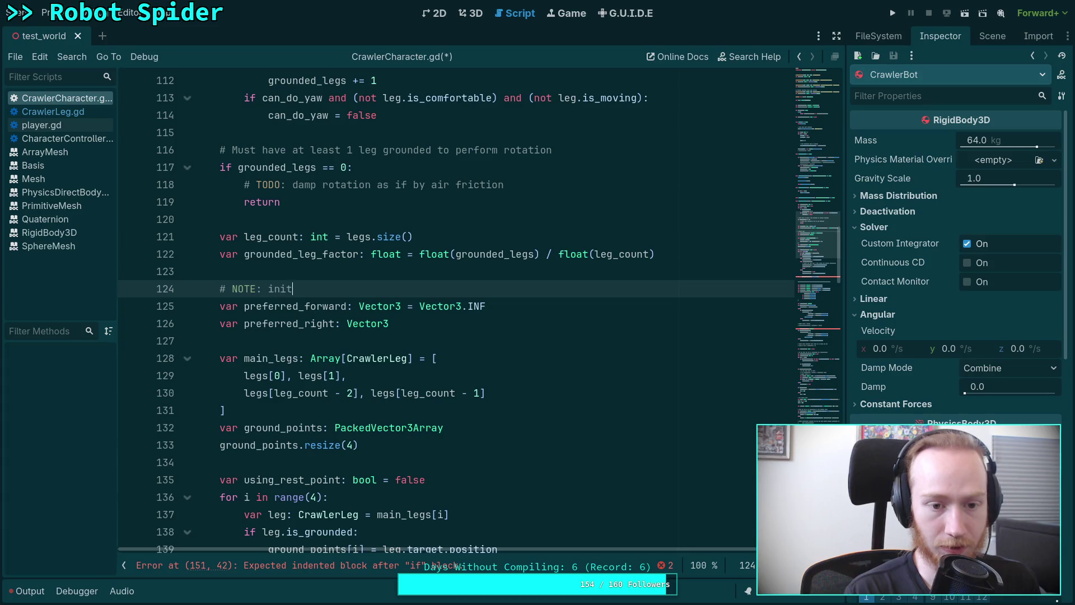
{"action": "type", "text": "ze"}
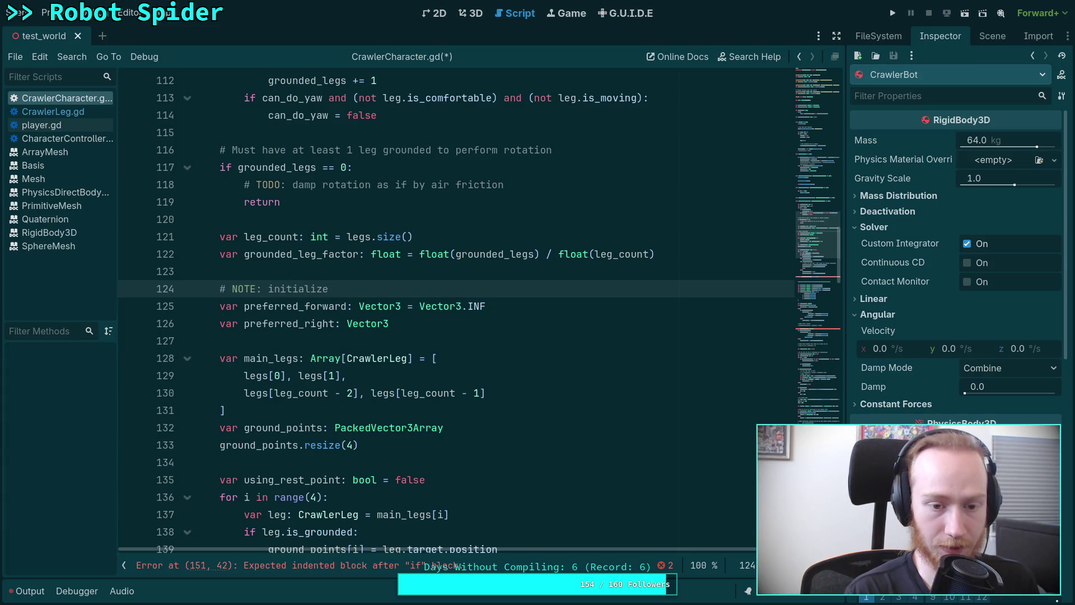
{"action": "type", "text": " forward to"}
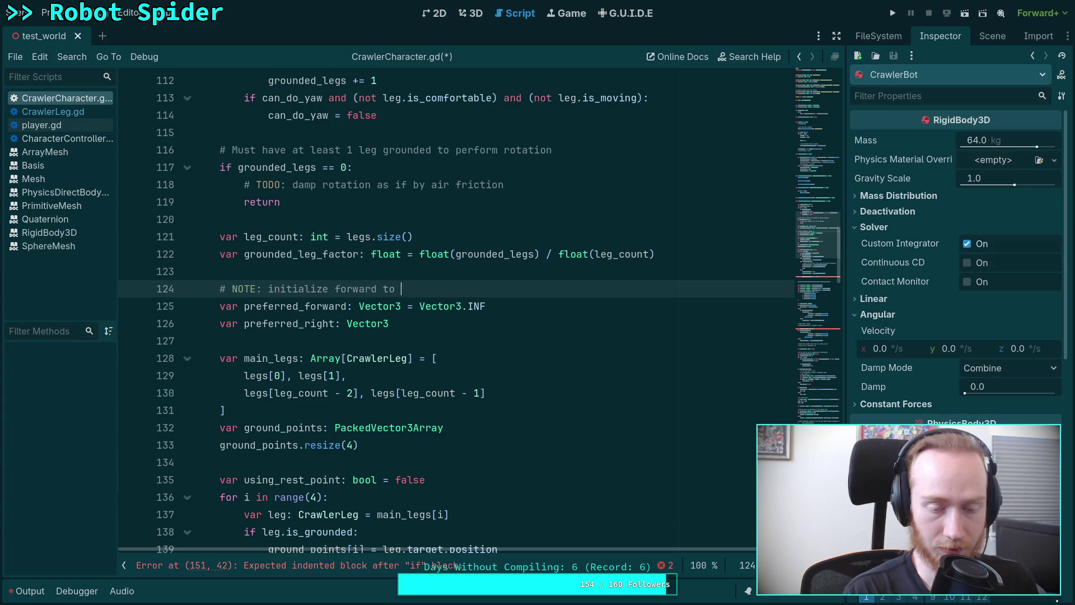
{"action": "key", "text": "BackSpace"}
{"action": "key", "text": "BackSpace"}
{"action": "key", "text": "BackSpace"}
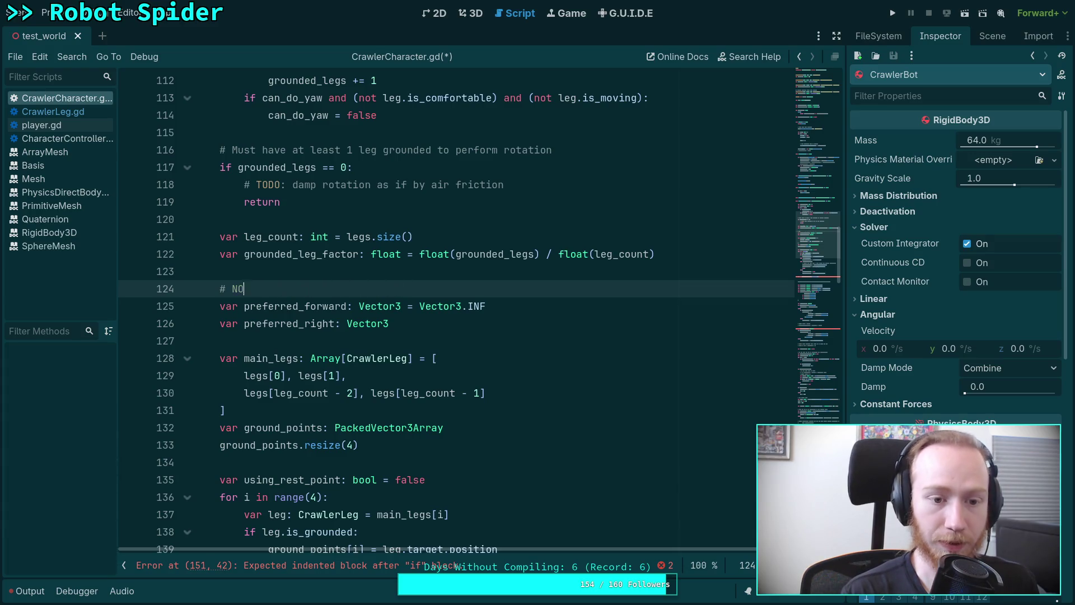
{"action": "key", "text": "Delete"}
Step: Remove preferred_forward's Vector3.INF default and declare 'var using_current_direction: bool = false'
{"action": "left_click", "coordinate": [402, 288]}
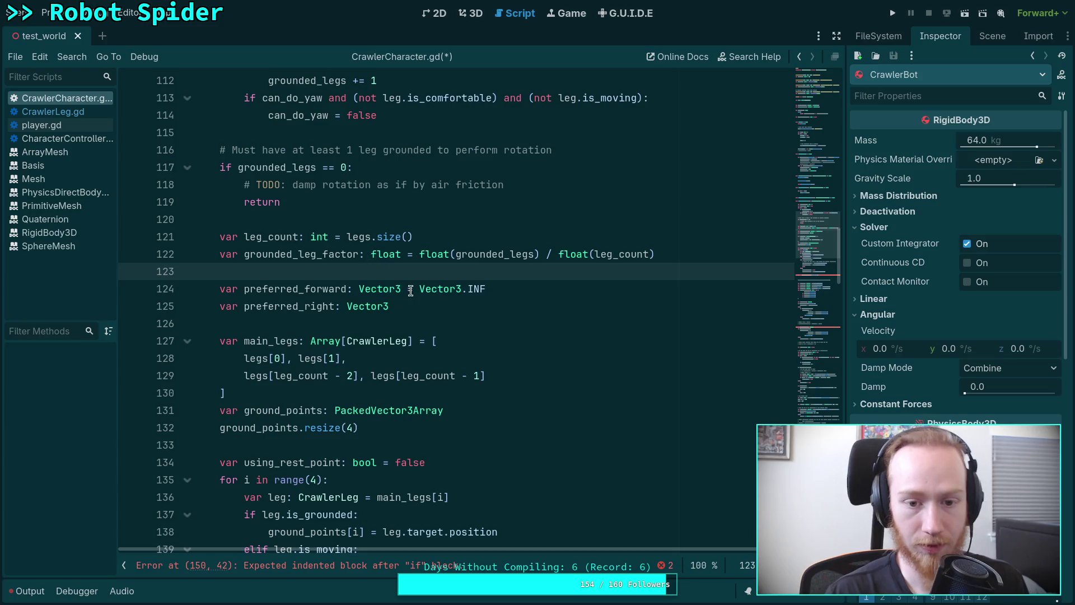
{"action": "left_click_drag", "start_coordinate": [402, 289], "coordinate": [488, 289]}
{"action": "key", "text": "BackSpace"}
{"action": "scroll", "coordinate": [475, 313], "scroll_direction": "down", "scroll_amount": 3}
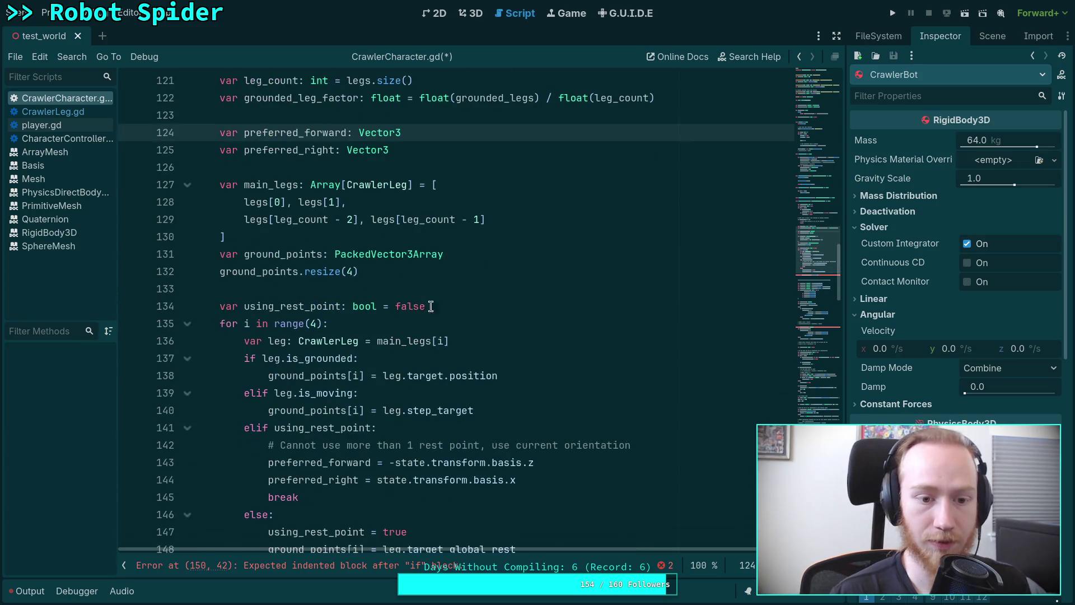
{"action": "left_click", "coordinate": [493, 306]}
{"action": "key", "text": "Return"}
{"action": "type", "text": "var using_c"}
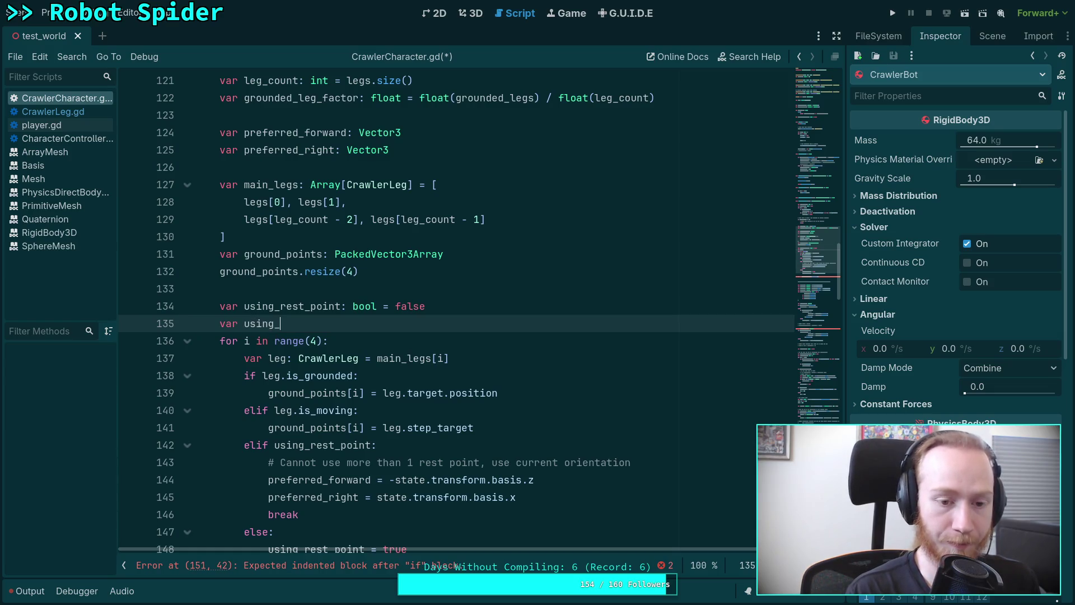
{"action": "type", "text": "urren"}
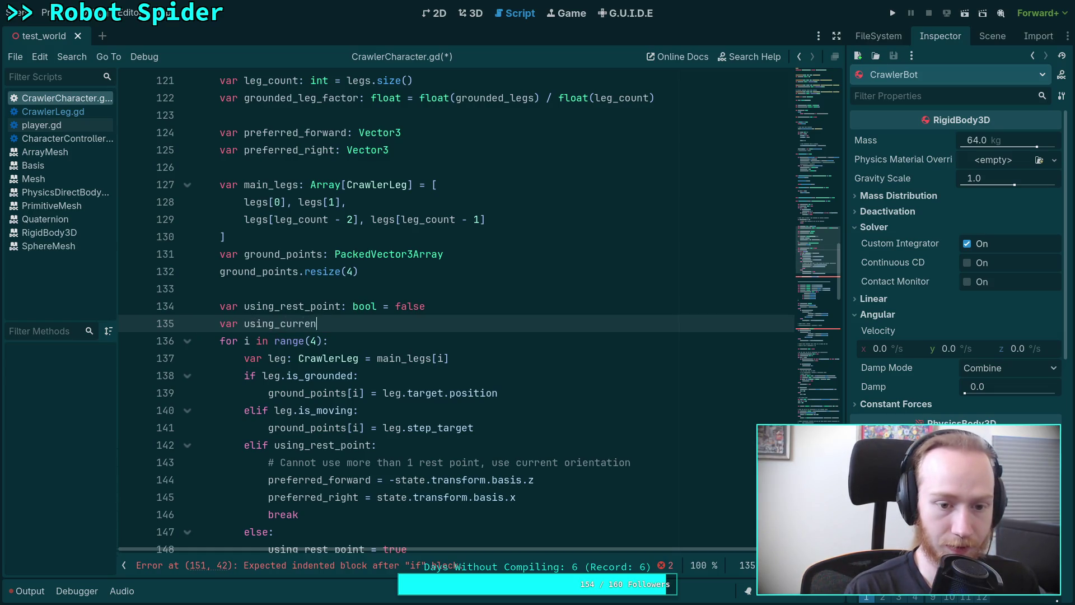
{"action": "type", "text": "t_direction"}
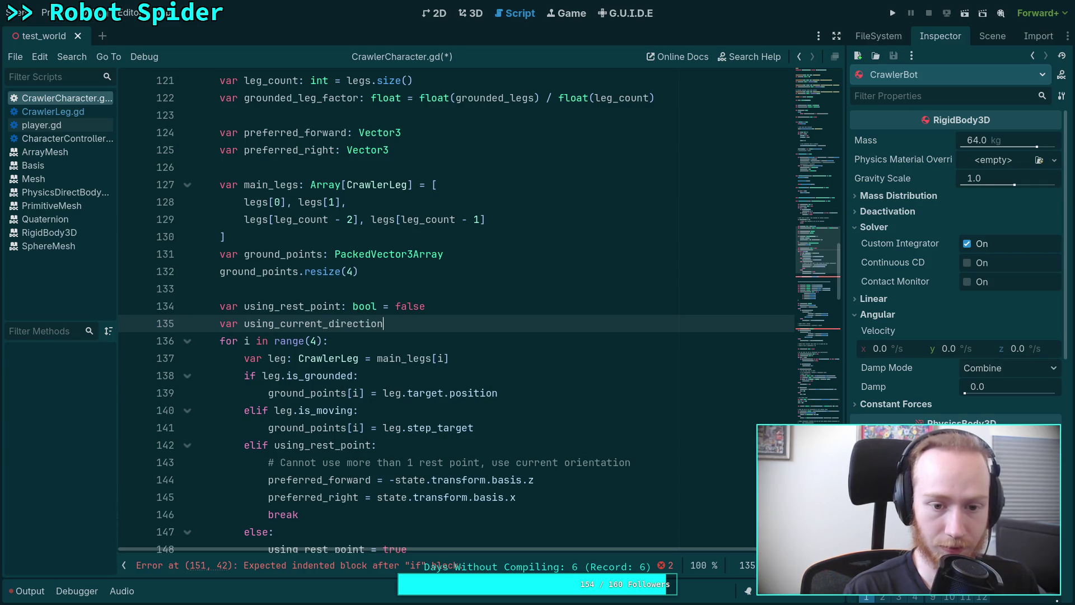
{"action": "type", "text": ": bool = false"}
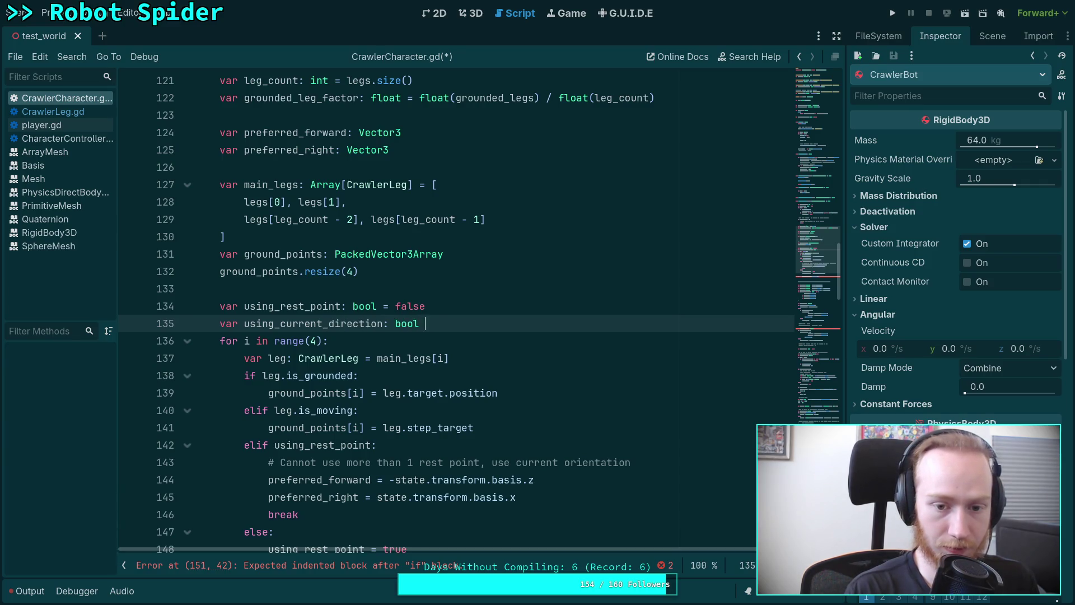
{"action": "scroll", "coordinate": [374, 300], "scroll_direction": "down", "scroll_amount": 5}
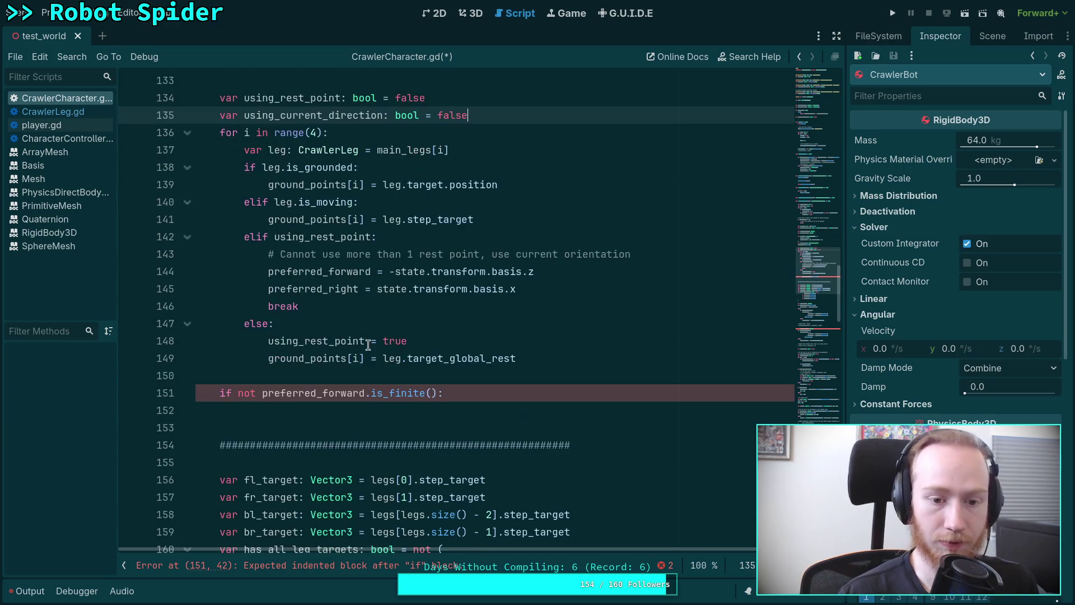
{"action": "scroll", "coordinate": [457, 338], "scroll_direction": "up", "scroll_amount": 2}
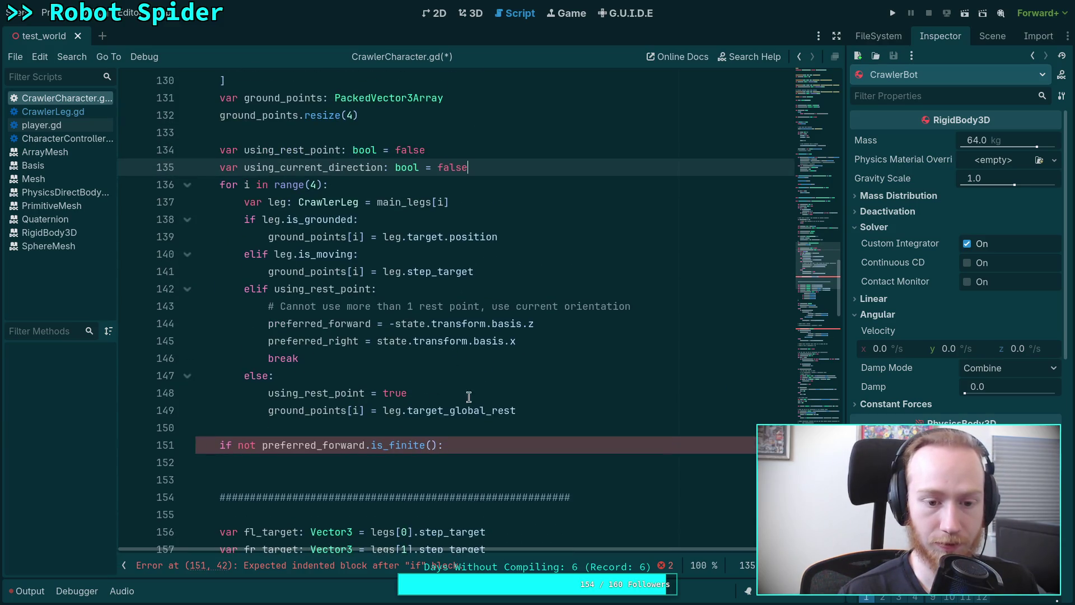
Step: Set using_current_direction = true in the rest-point branch after preferred_right
{"action": "left_click", "coordinate": [575, 340]}
{"action": "key", "text": "Return"}
{"action": "type", "text": "using_c"}
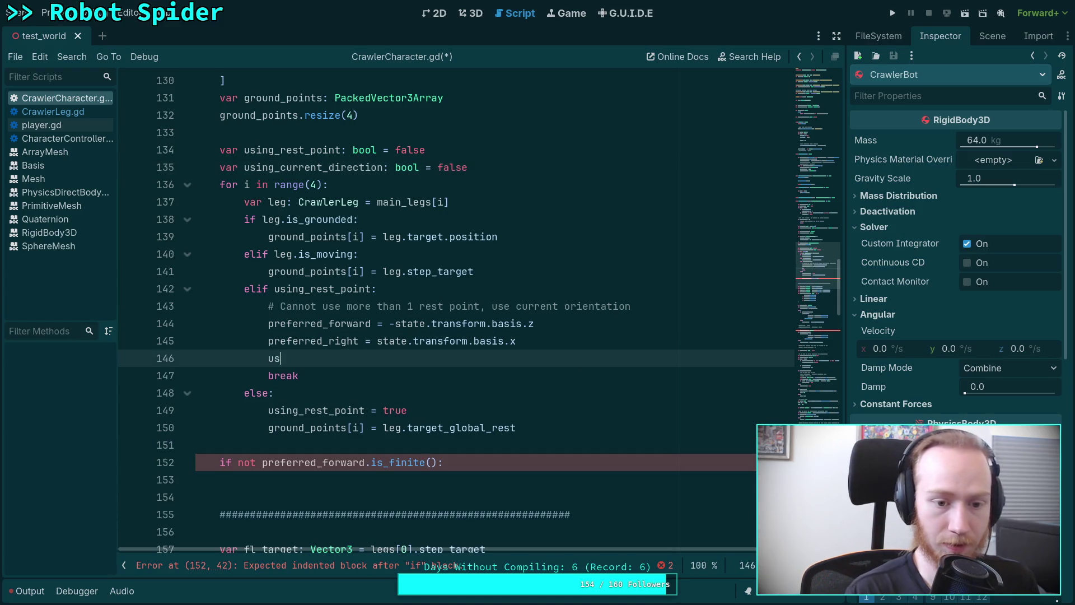
{"action": "key", "text": "Return"}
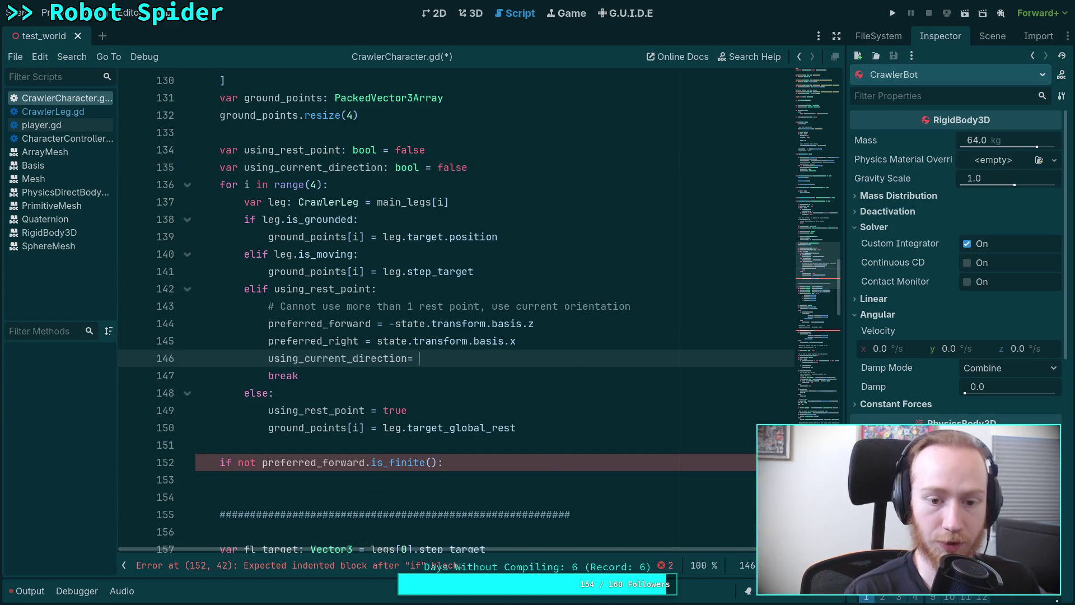
{"action": "key", "text": "BackSpace"}
{"action": "type", "text": "= tnu"}
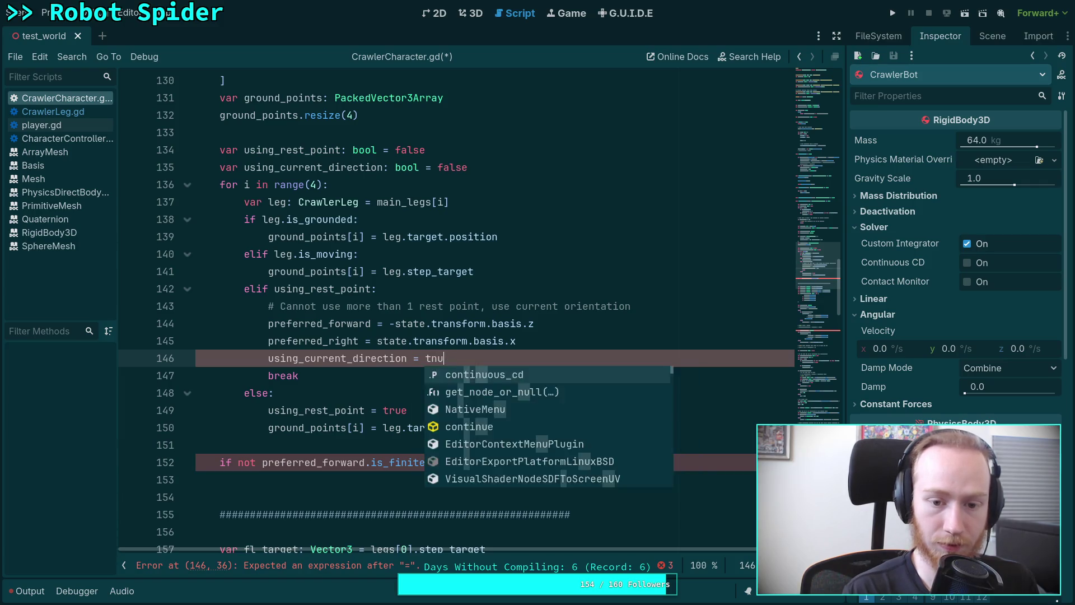
{"action": "key", "text": "BackSpace"}
{"action": "key", "text": "BackSpace"}
{"action": "type", "text": "ru"}
{"action": "key", "text": "Return"}
Step: Rename the flag declaration on line 135 to using_ground_points with default value true
{"action": "left_click", "coordinate": [452, 386]}
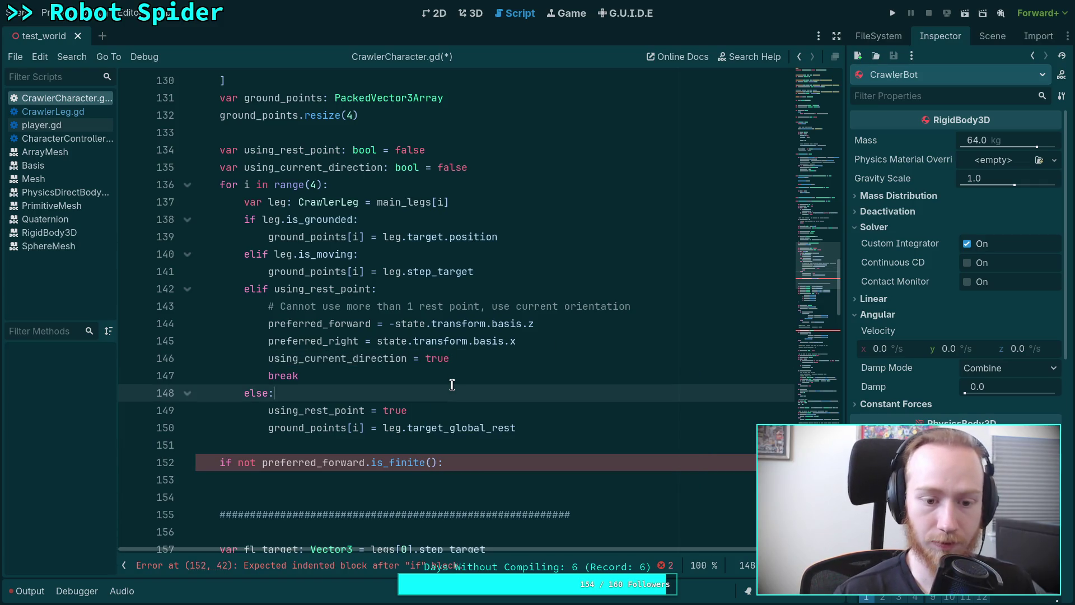
{"action": "mouse_move", "coordinate": [237, 463]}
{"action": "left_mouse_down"}
{"action": "mouse_move", "coordinate": [436, 463]}
{"action": "mouse_move", "coordinate": [262, 463]}
{"action": "left_mouse_up"}
{"action": "left_click", "coordinate": [436, 463]}
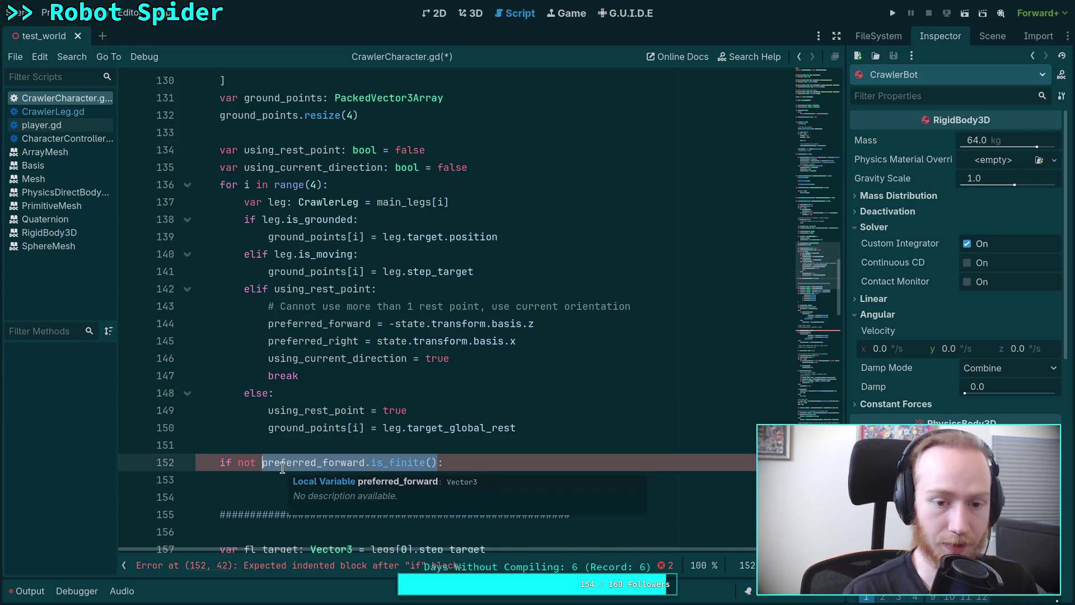
{"action": "double_click", "coordinate": [289, 167]}
{"action": "type", "text": "skip_ground"}
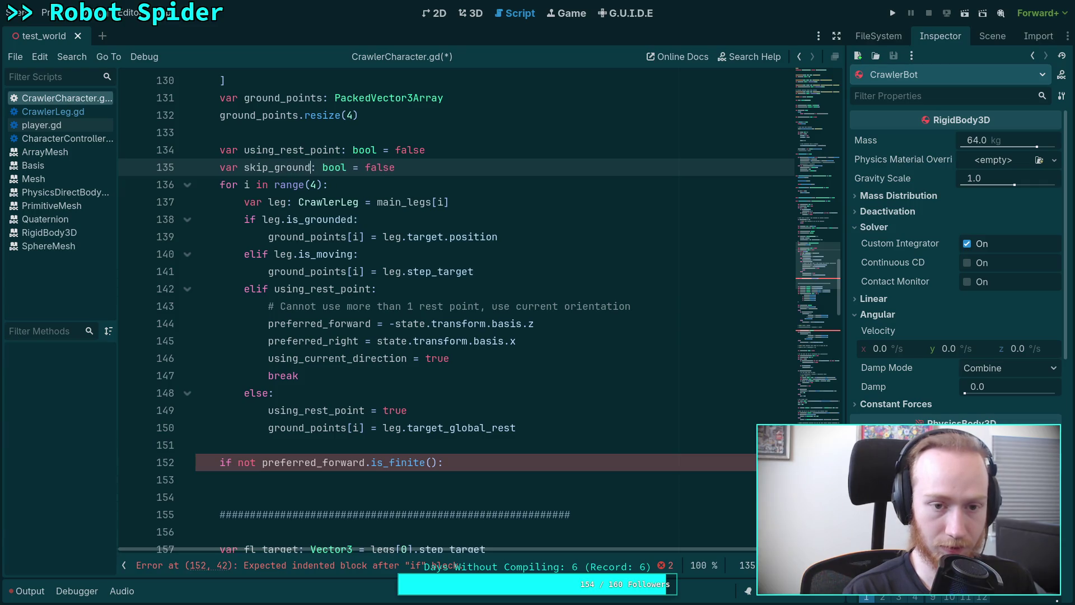
{"action": "type", "text": "_calculation"}
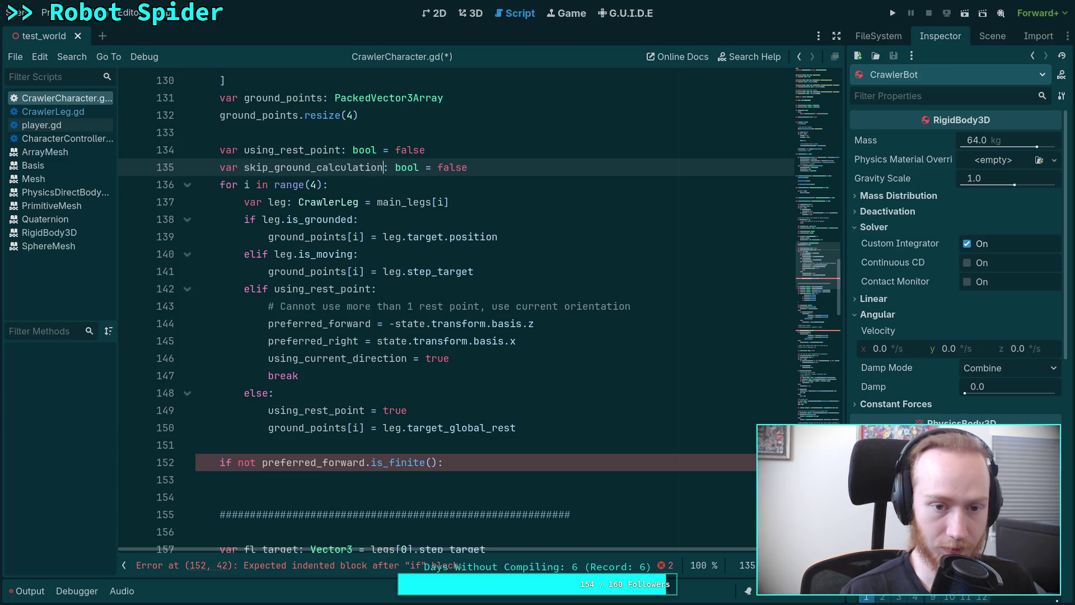
{"action": "key", "text": "ctrl+z"}
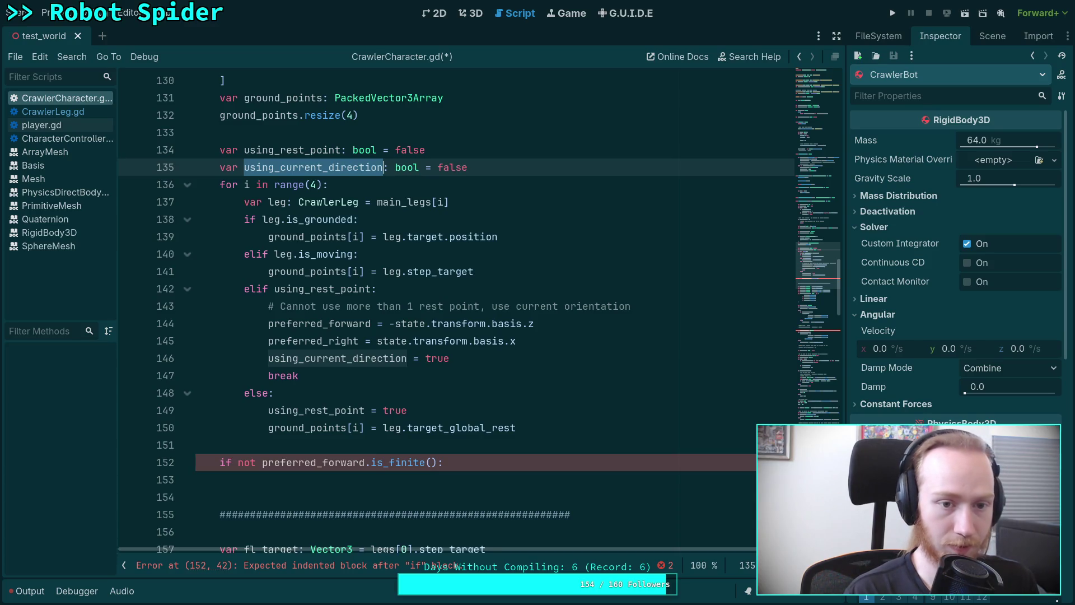
{"action": "key", "text": "Right"}
{"action": "key", "text": "shift+Left"}
{"action": "key", "text": "shift+Left"}
{"action": "key", "text": "shift+Left"}
{"action": "type", "text": "ground_points"}
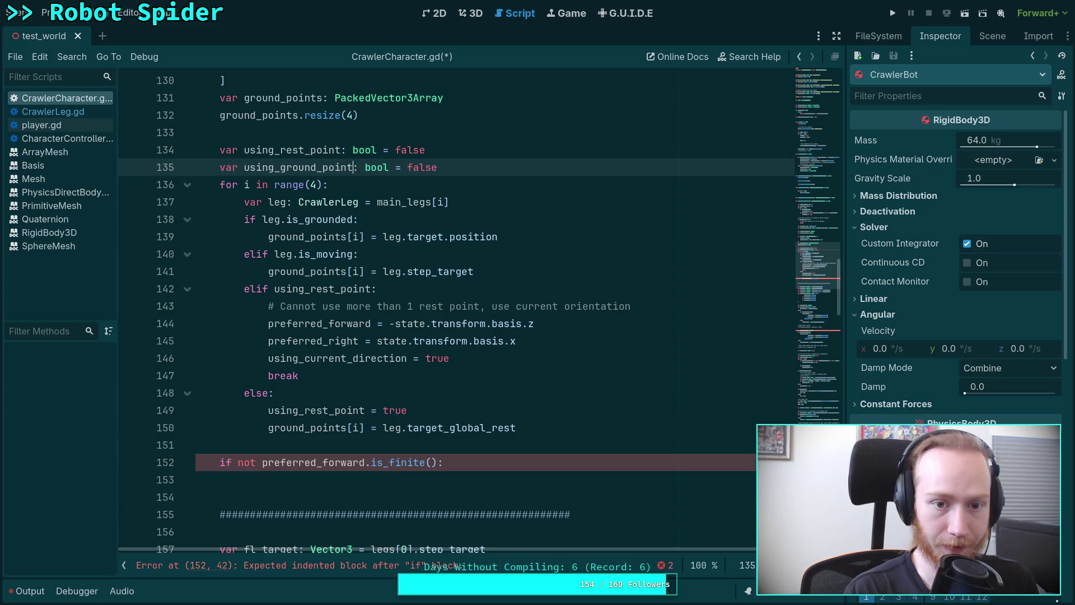
{"action": "key", "text": "Delete"}
{"action": "key", "text": "Delete"}
{"action": "key", "text": "Delete"}
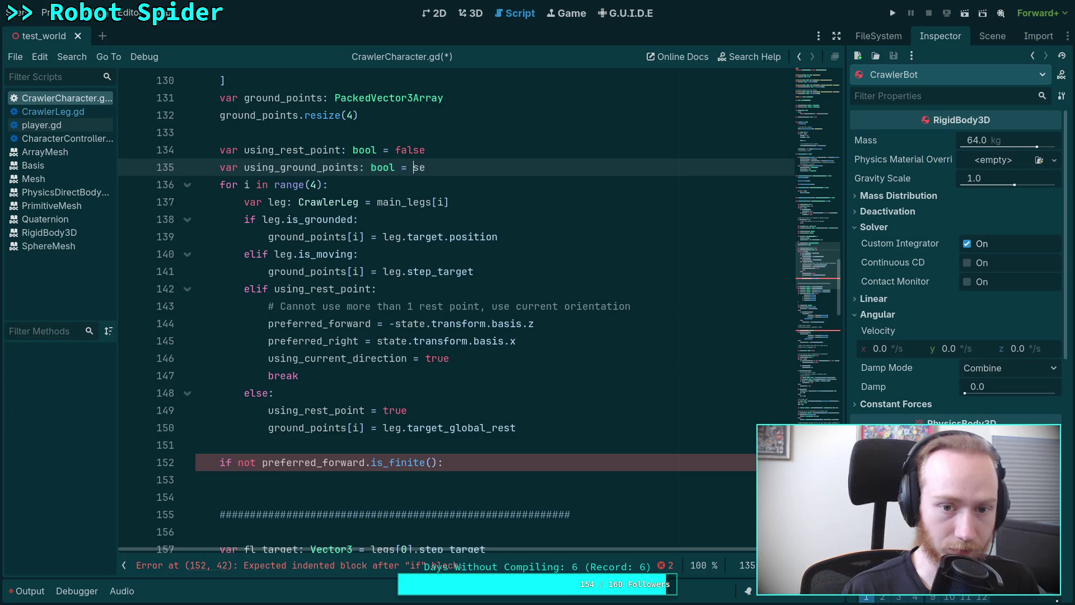
{"action": "type", "text": "true"}
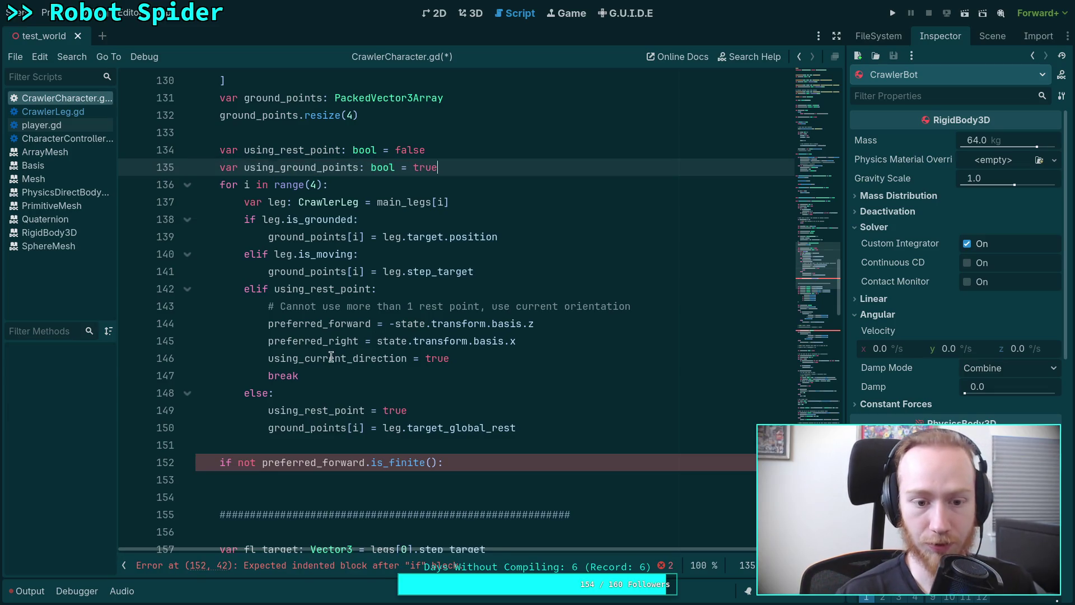
Step: Change the rest-point branch assignment to using_ground_points = false
{"action": "left_click", "coordinate": [335, 359]}
{"action": "left_click_drag", "start_coordinate": [302, 358], "coordinate": [407, 359]}
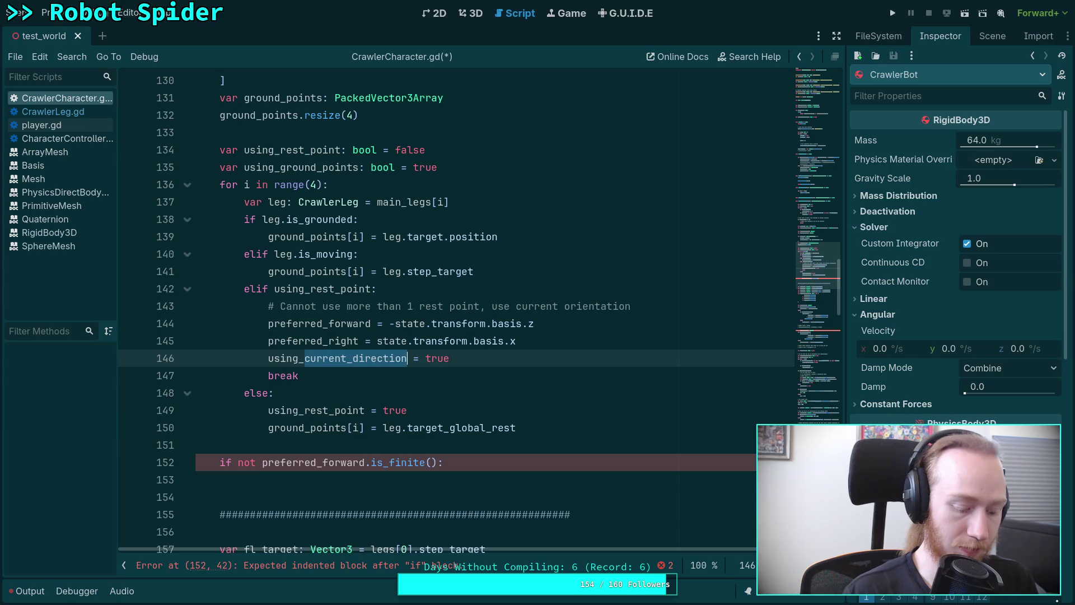
{"action": "type", "text": "gr"}
{"action": "key", "text": "Return"}
{"action": "double_click", "coordinate": [406, 359]}
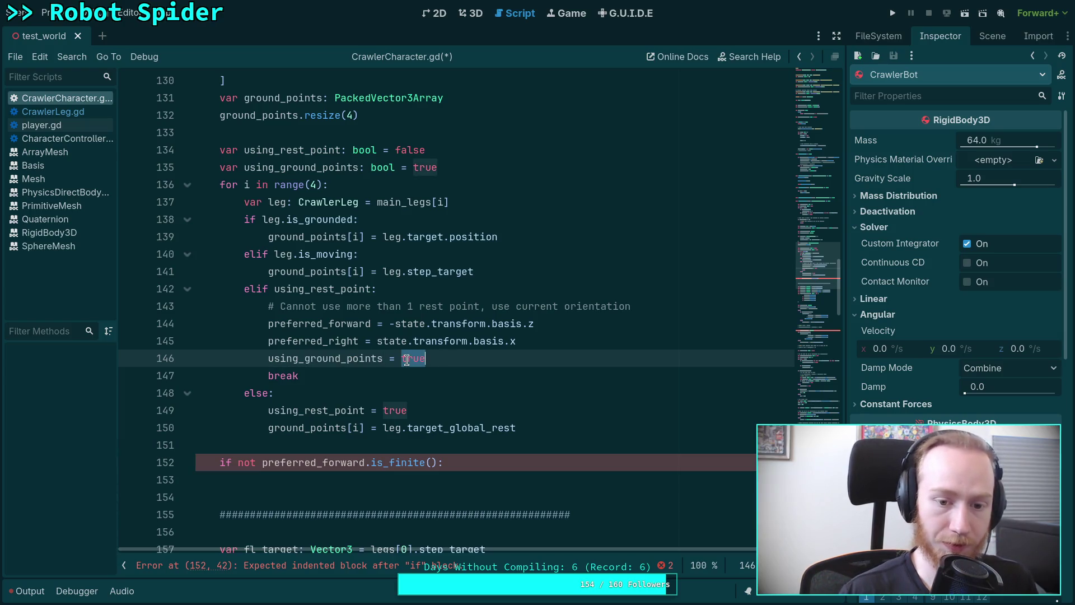
{"action": "type", "text": "false"}
Step: Replace the is_finite check with 'if using_ground_points:' and open its indented body
{"action": "left_click_drag", "start_coordinate": [238, 462], "coordinate": [438, 462]}
{"action": "key", "text": "BackSpace"}
{"action": "type", "text": "u"}
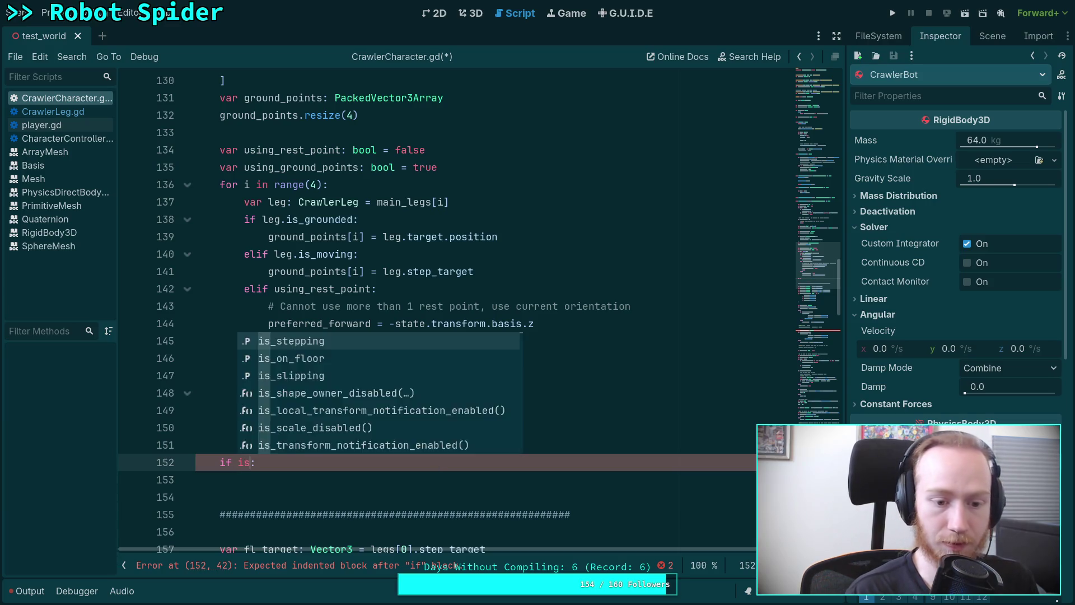
{"action": "type", "text": "s"}
{"action": "key", "text": "Return"}
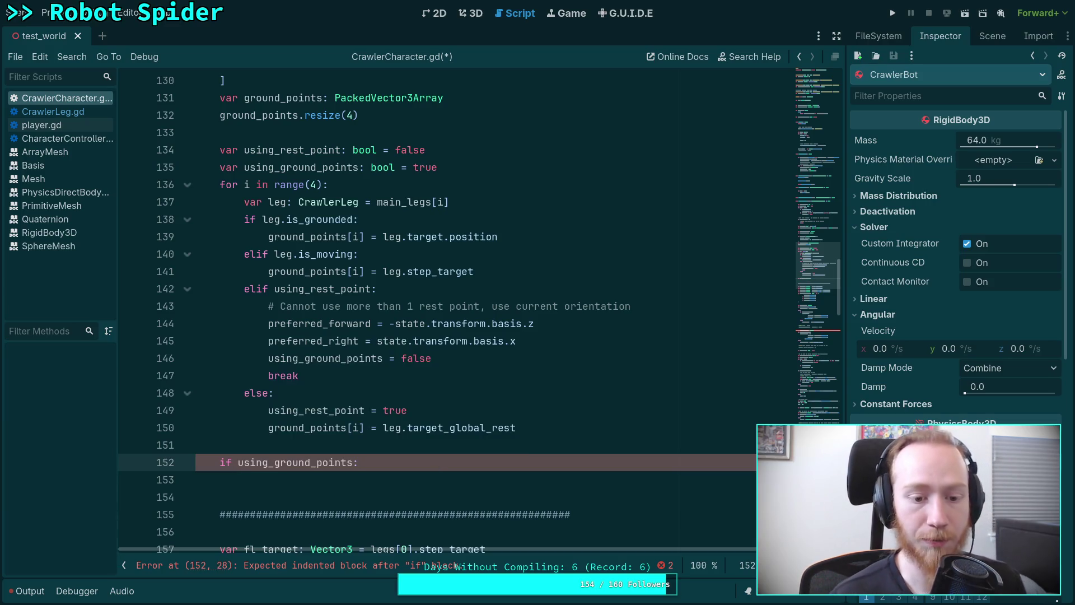
{"action": "key", "text": "Return"}
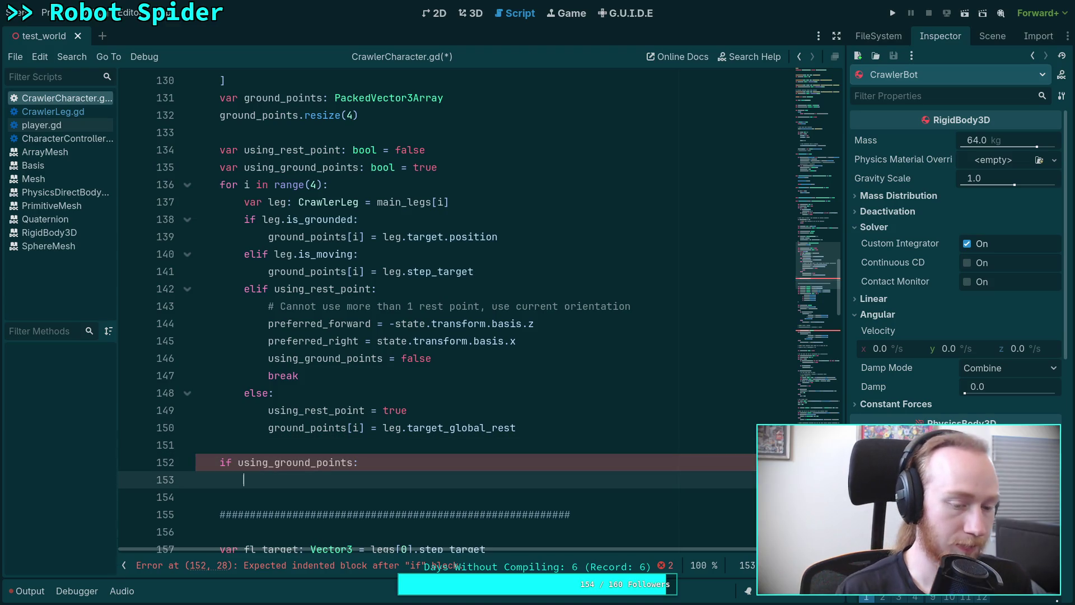
{"action": "key", "text": "BackSpace"}
{"action": "scroll", "coordinate": [457, 380], "scroll_direction": "down", "scroll_amount": 1}
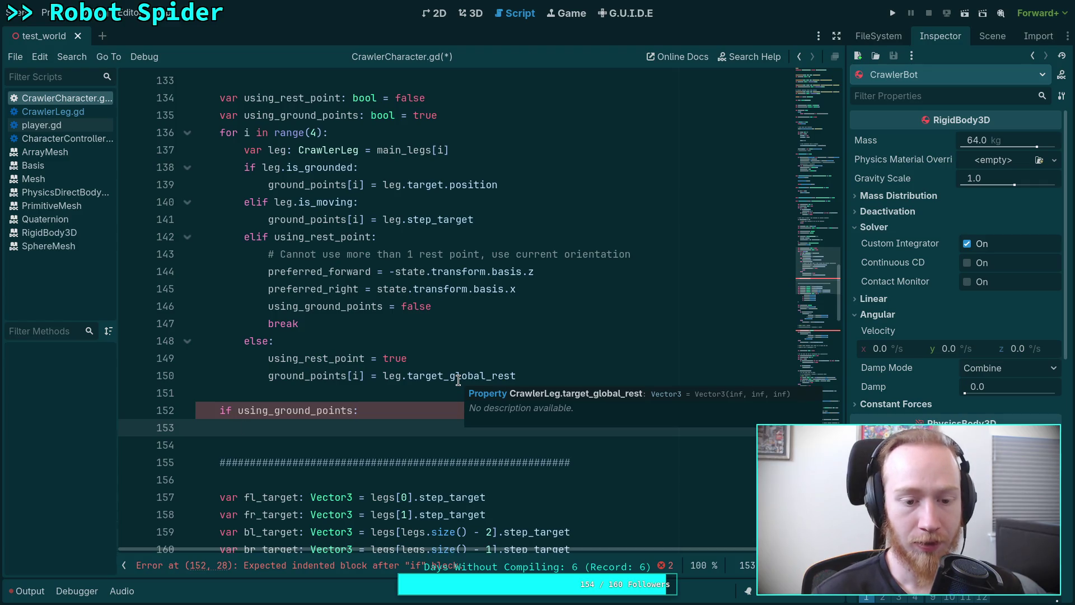
{"action": "key", "text": "super+3"}
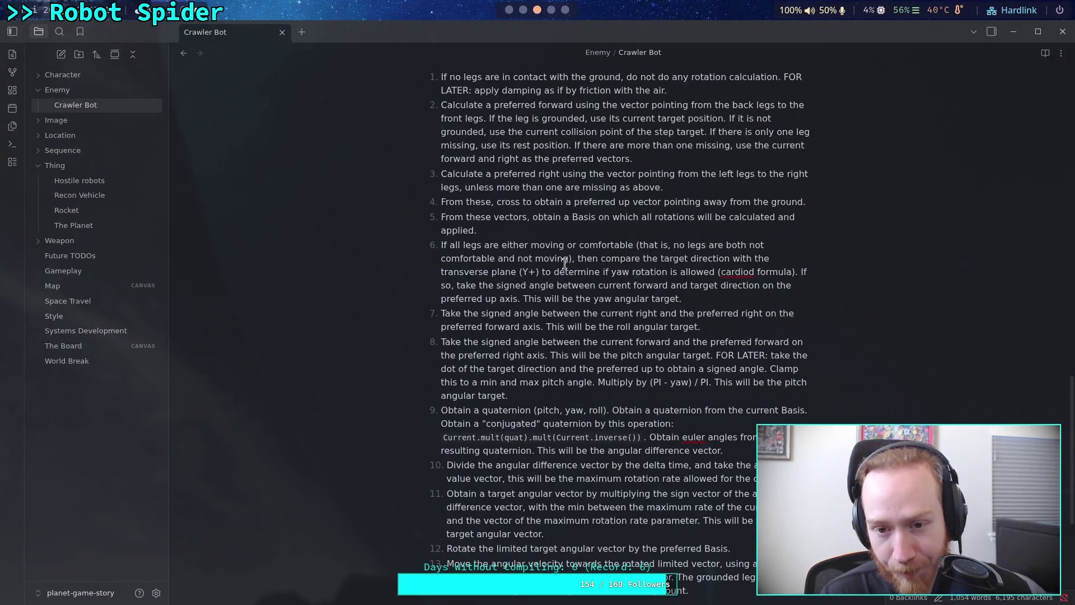
{"action": "left_click_drag", "start_coordinate": [529, 217], "coordinate": [624, 228]}
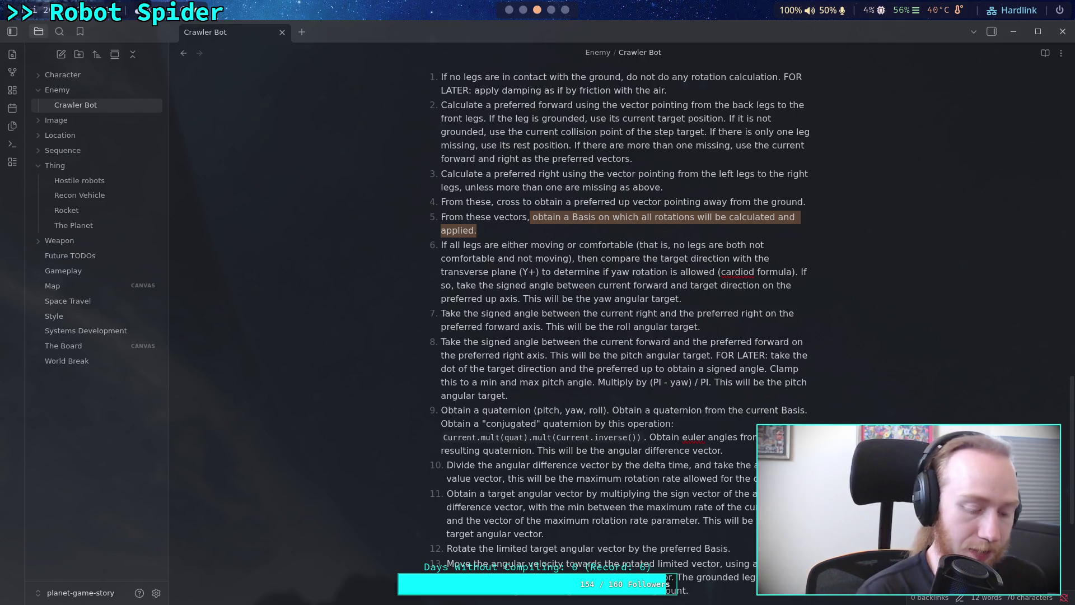
{"action": "key", "text": "super+2"}
{"action": "scroll", "coordinate": [378, 397], "scroll_direction": "up", "scroll_amount": 2}
{"action": "scroll", "coordinate": [378, 398], "scroll_direction": "down", "scroll_amount": 2}
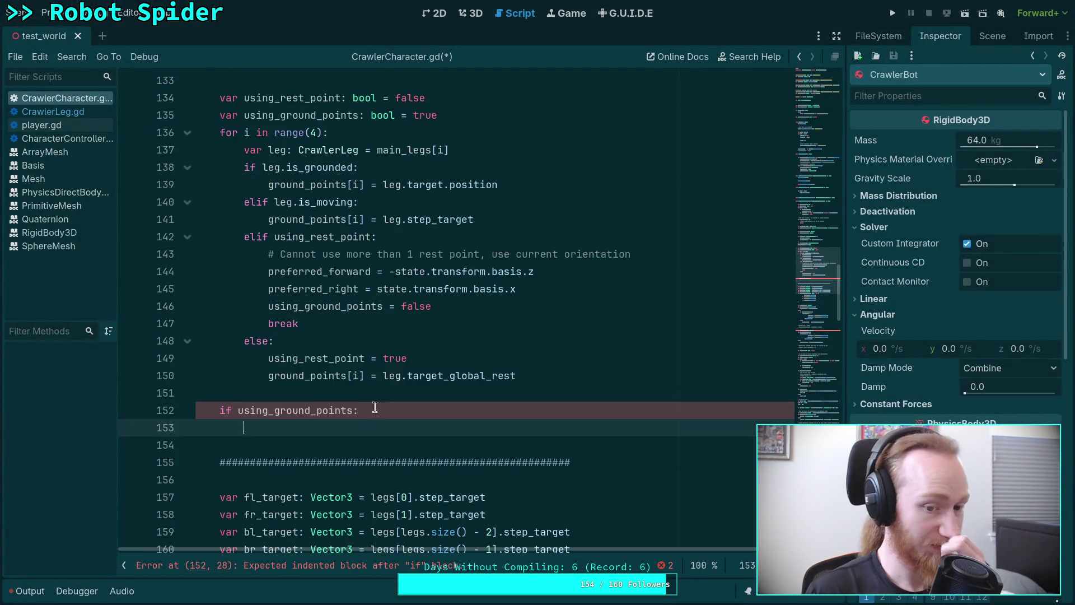
Step: Insert 'var preferred_basis: Basis' above the using_ground_points check
{"action": "left_click", "coordinate": [378, 398]}
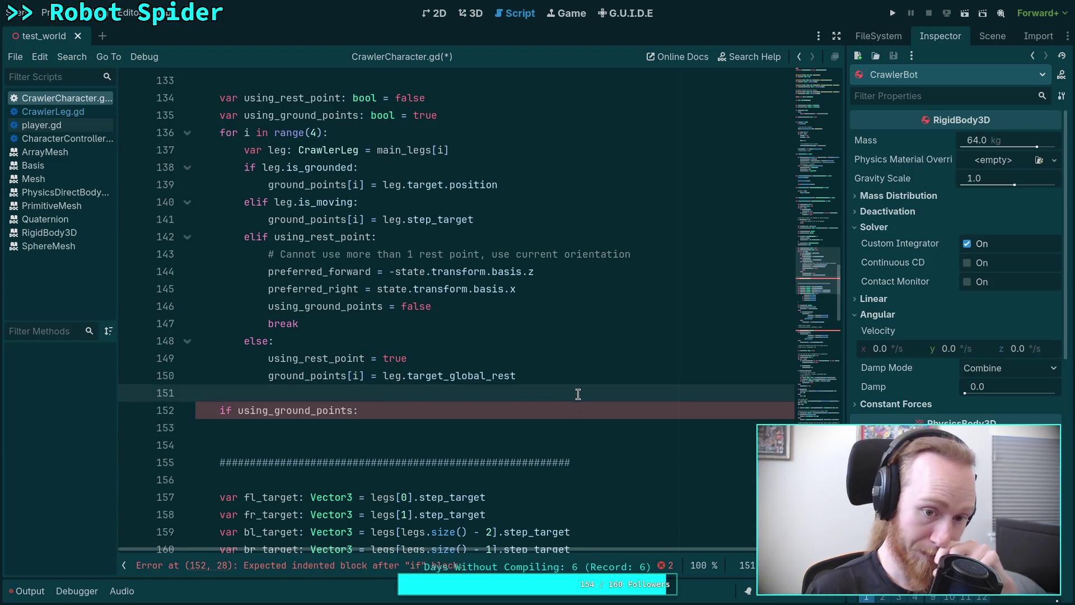
{"action": "key", "text": "Return"}
{"action": "type", "text": "var "}
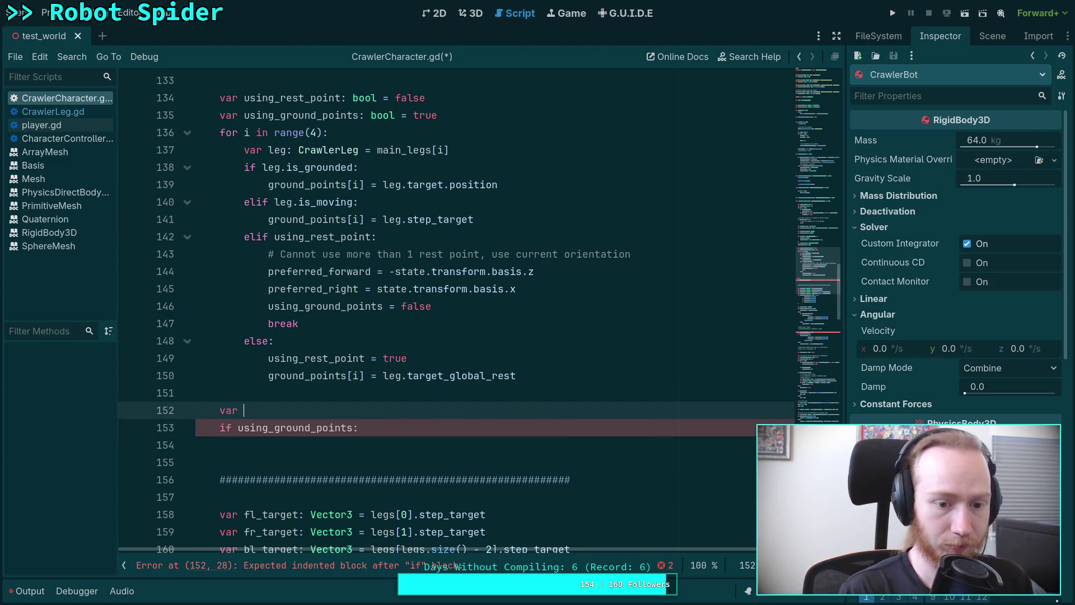
{"action": "type", "text": "preferred"}
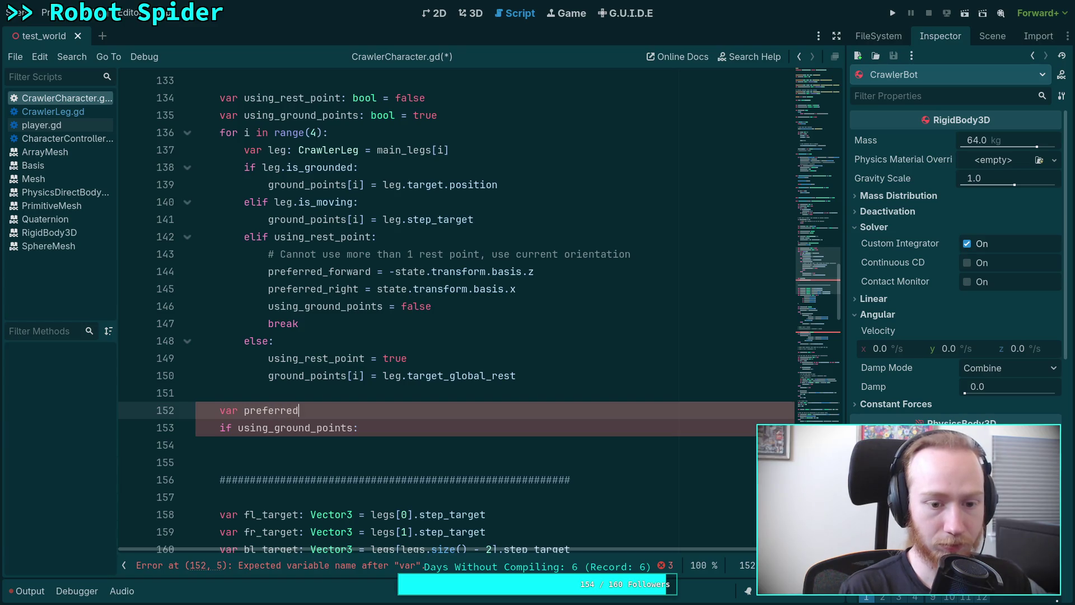
{"action": "type", "text": "_basis"}
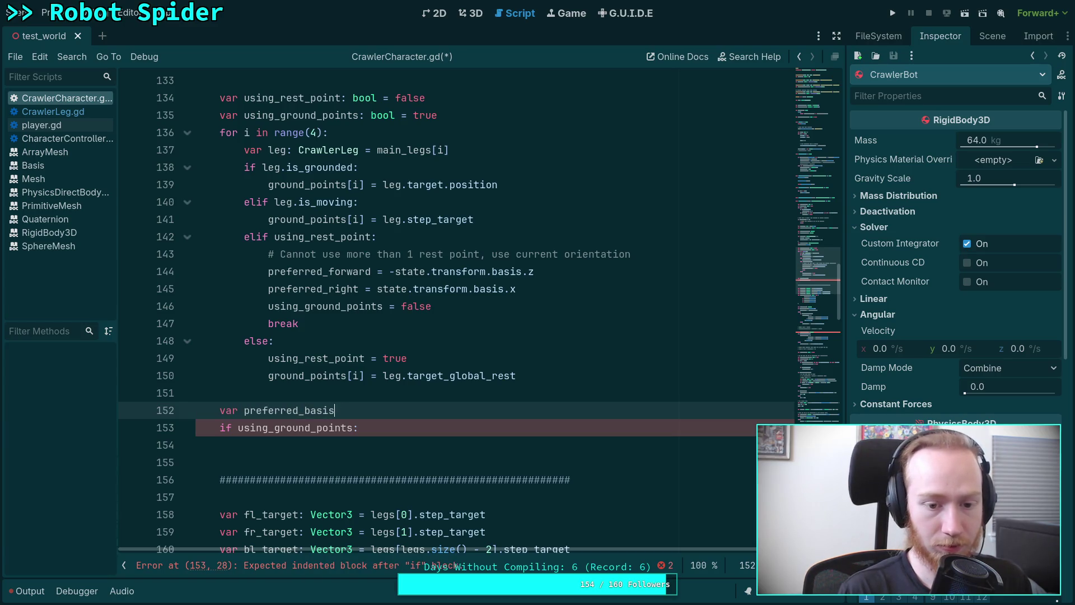
{"action": "type", "text": ": Basis"}
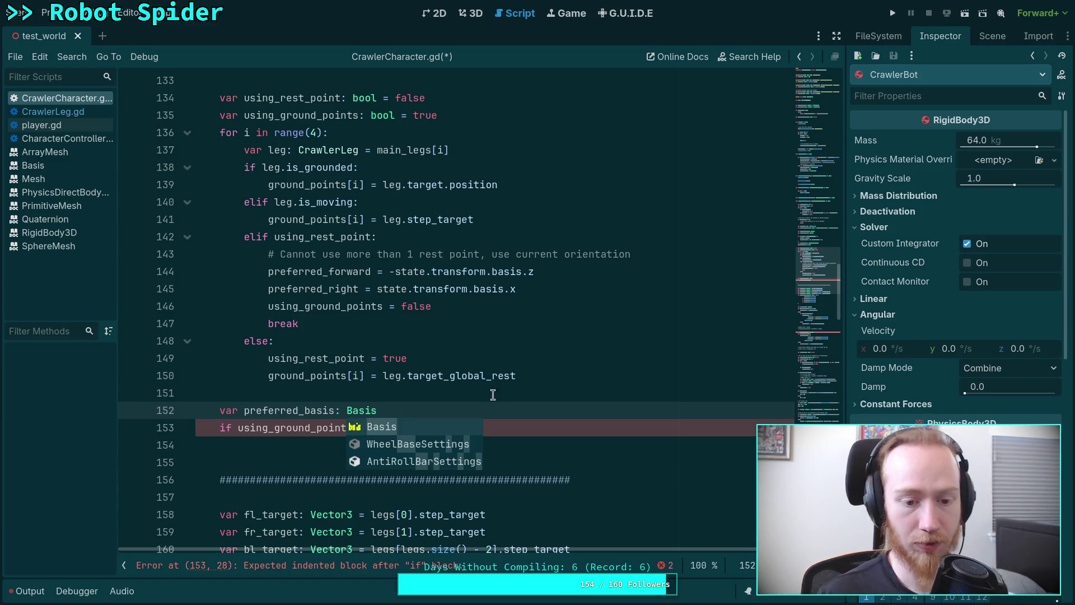
{"action": "scroll", "coordinate": [502, 393], "scroll_direction": "down", "scroll_amount": 1}
Step: Put pass in the if body and add an else: branch after it
{"action": "left_click", "coordinate": [362, 395]}
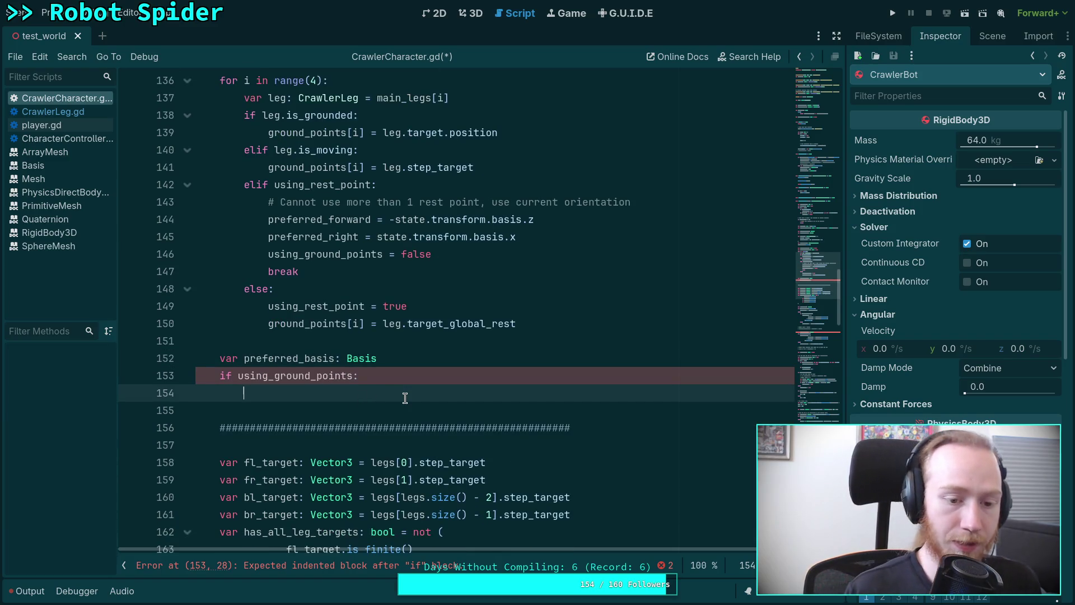
{"action": "type", "text": "pass"}
{"action": "key", "text": "Return"}
{"action": "key", "text": "BackSpace"}
{"action": "type", "text": "else:"}
{"action": "key", "text": "Return"}
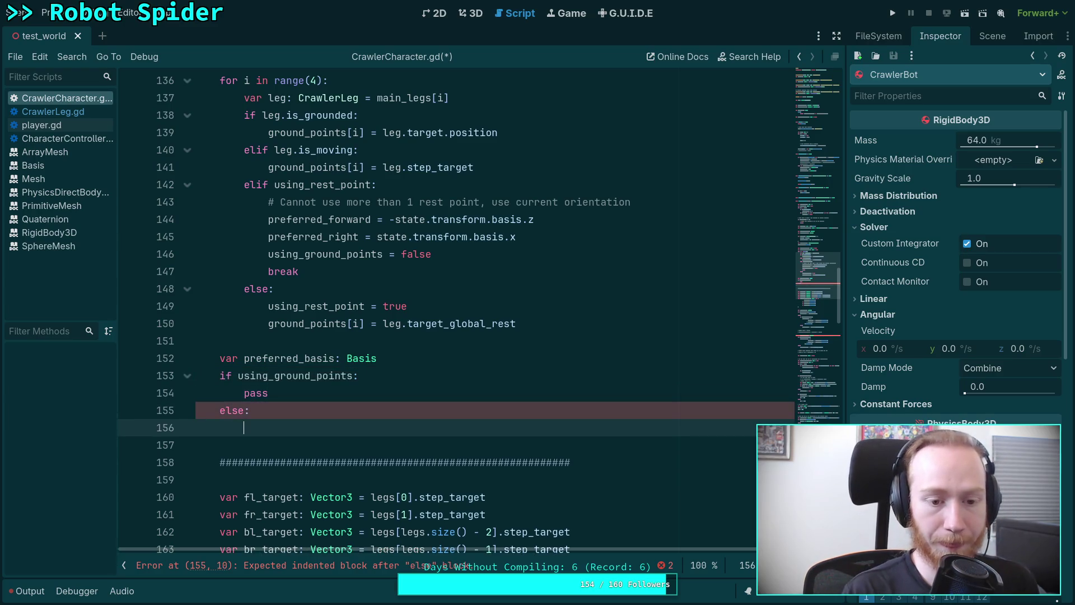
Step: In else, try preferred_basis = Basis.looking_at, delete it, and start 'var up: Vector3 ='
{"action": "type", "text": "pr"}
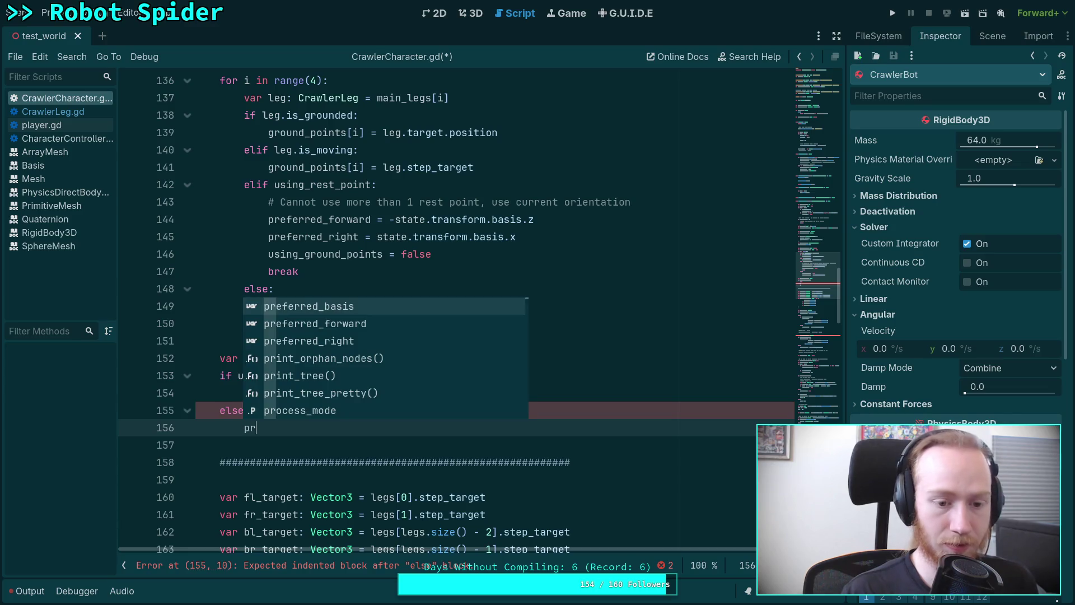
{"action": "key", "text": "Return"}
{"action": "type", "text": "= B"}
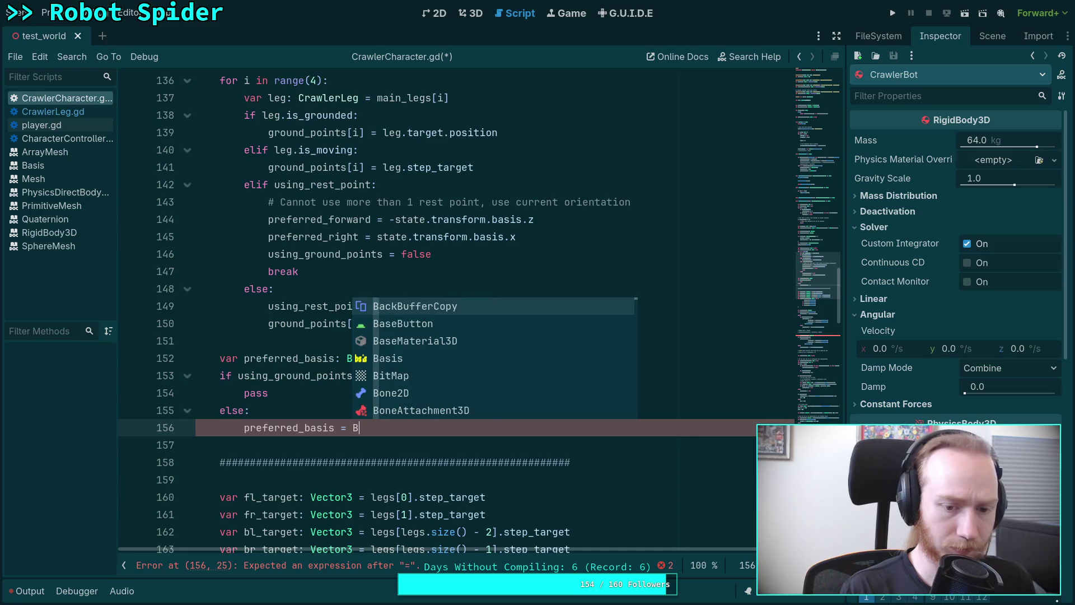
{"action": "type", "text": "asis.lo"}
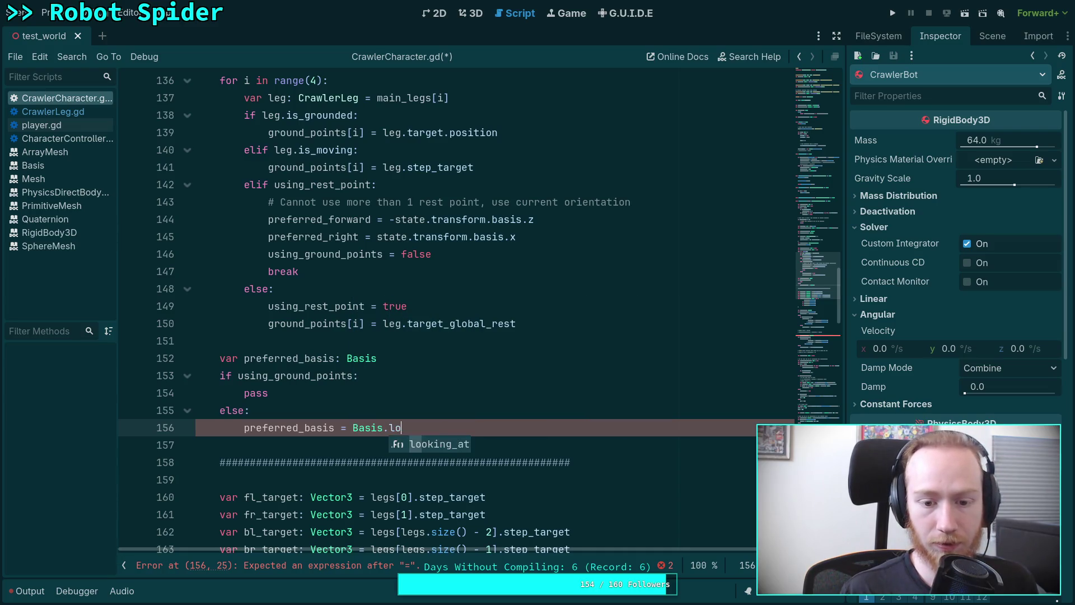
{"action": "key", "text": "Return"}
{"action": "left_click_drag", "start_coordinate": [470, 427], "coordinate": [242, 428]}
{"action": "key", "text": "BackSpace"}
{"action": "scroll", "coordinate": [247, 407], "scroll_direction": "up", "scroll_amount": 3}
{"action": "scroll", "coordinate": [314, 399], "scroll_direction": "down", "scroll_amount": 3}
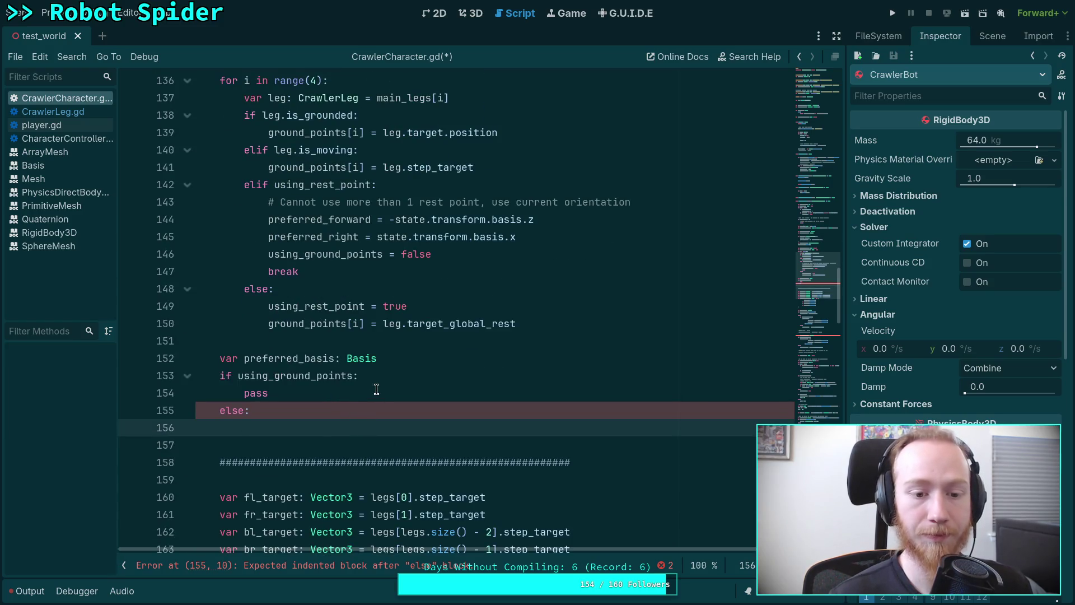
{"action": "type", "text": "var u"}
{"action": "type", "text": "p: "}
{"action": "type", "text": "Voc"}
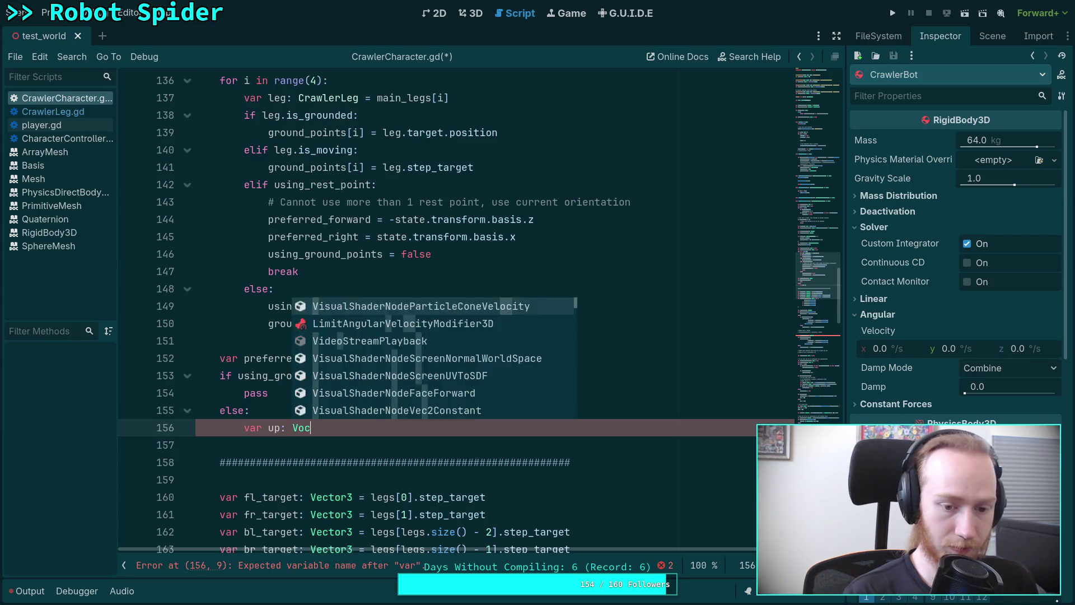
{"action": "key", "text": "BackSpace"}
{"action": "key", "text": "BackSpace"}
{"action": "type", "text": "ector3 ="}
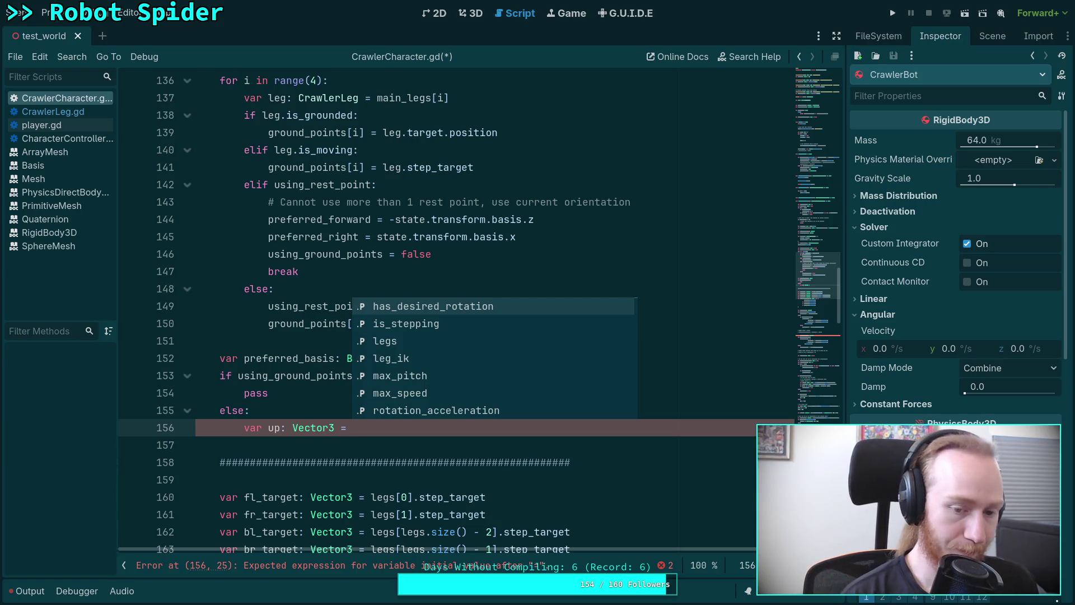
{"action": "type", "text": "pref"}
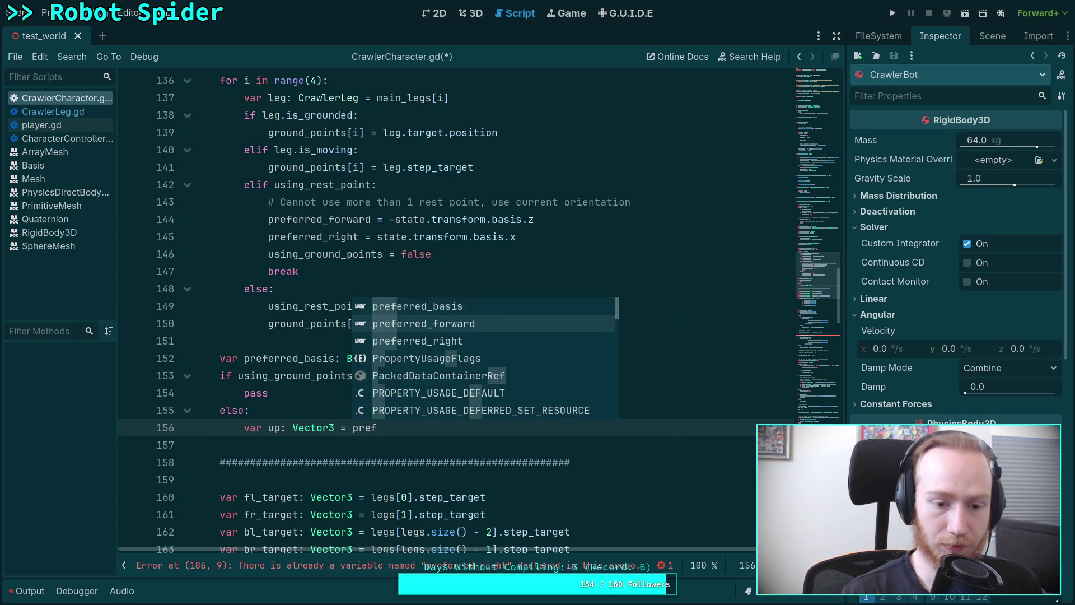
{"action": "type", "text": "erred_forward.cr"}
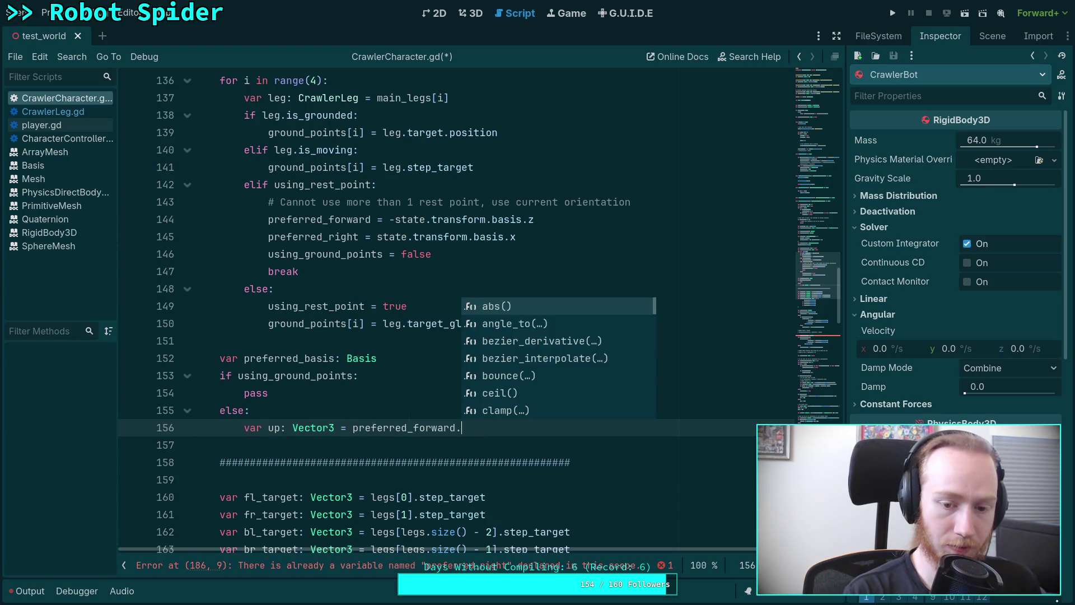
{"action": "key", "text": "Return"}
{"action": "type", "text": "pre)"}
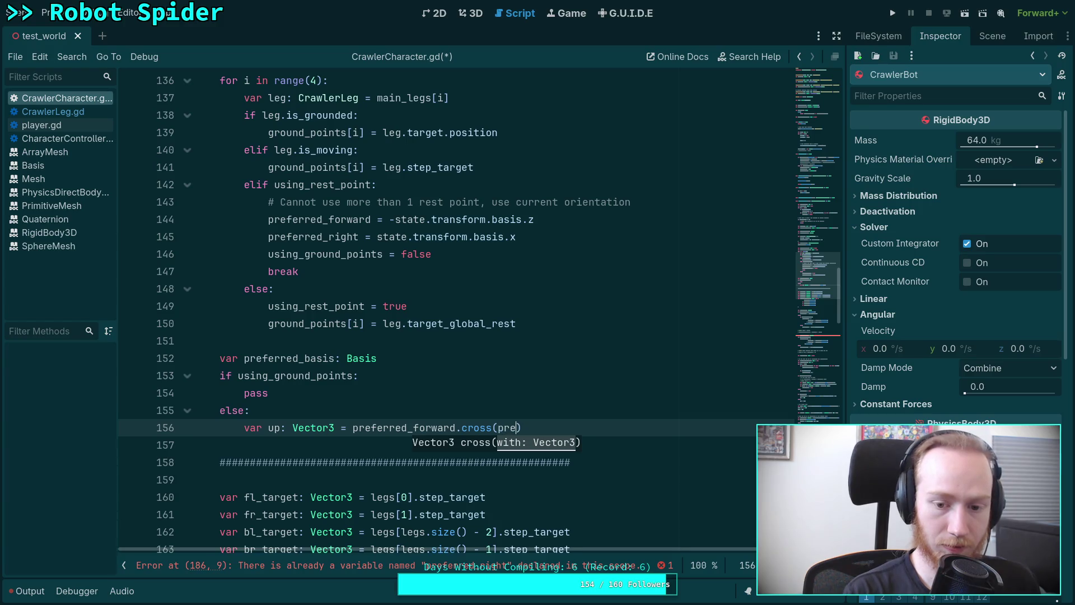
{"action": "key", "text": "Down"}
{"action": "key", "text": "Down"}
{"action": "key", "text": "Return"}
{"action": "key", "text": "End"}
{"action": "type", "text": ".nor"}
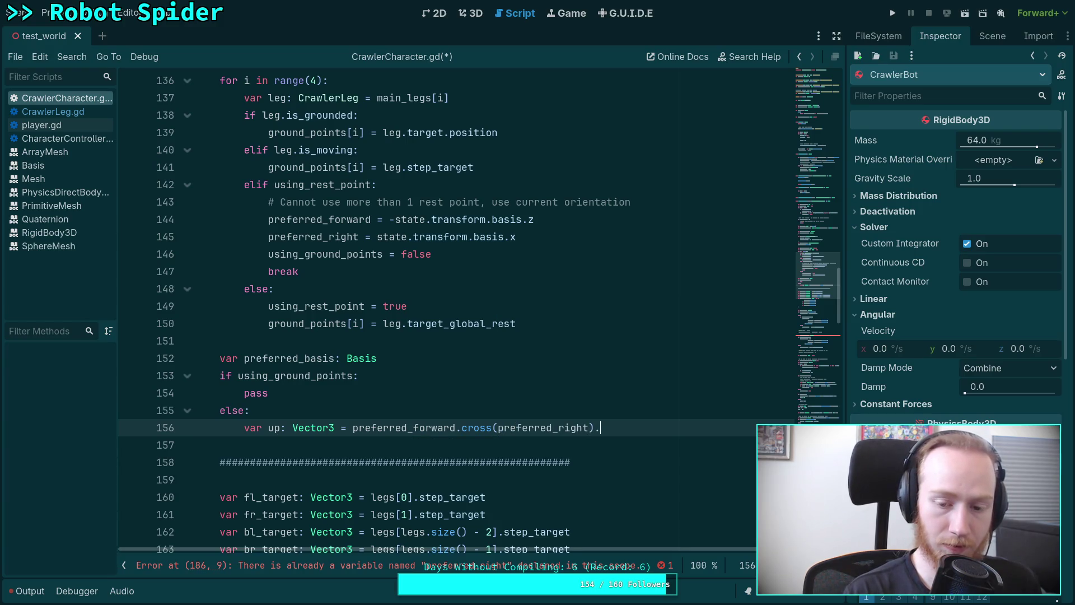
{"action": "key", "text": "Return"}
{"action": "key", "text": "Return"}
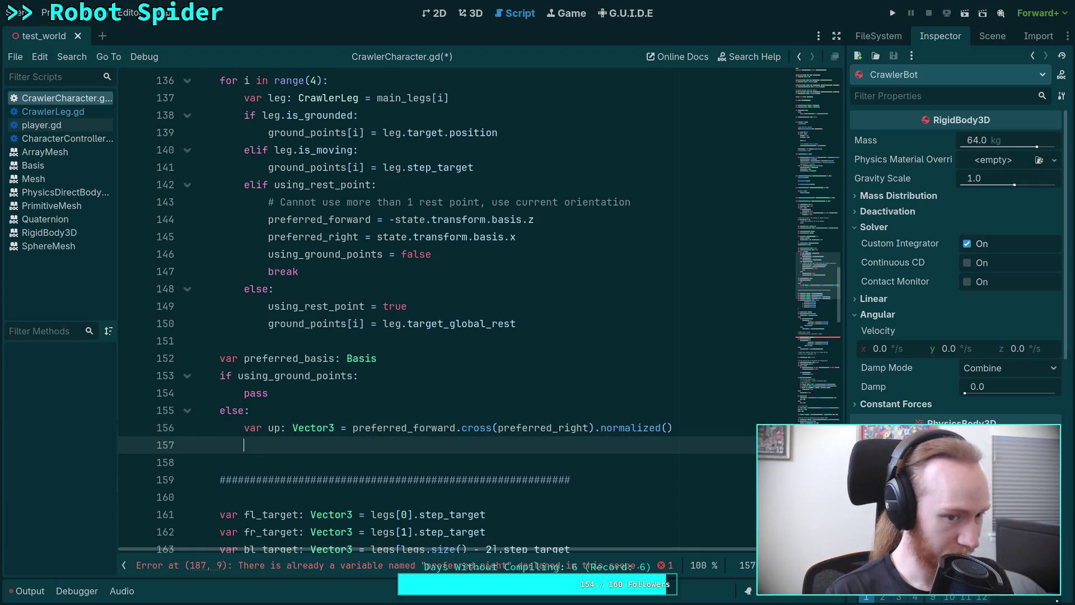
{"action": "type", "text": "pref"}
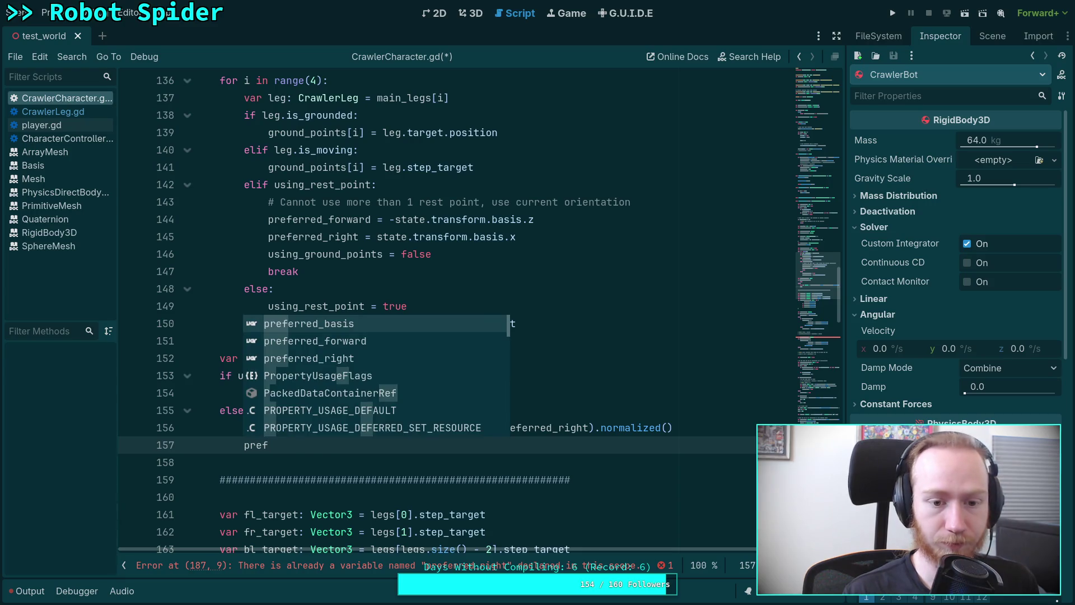
{"action": "key", "text": "Return"}
{"action": "type", "text": "="}
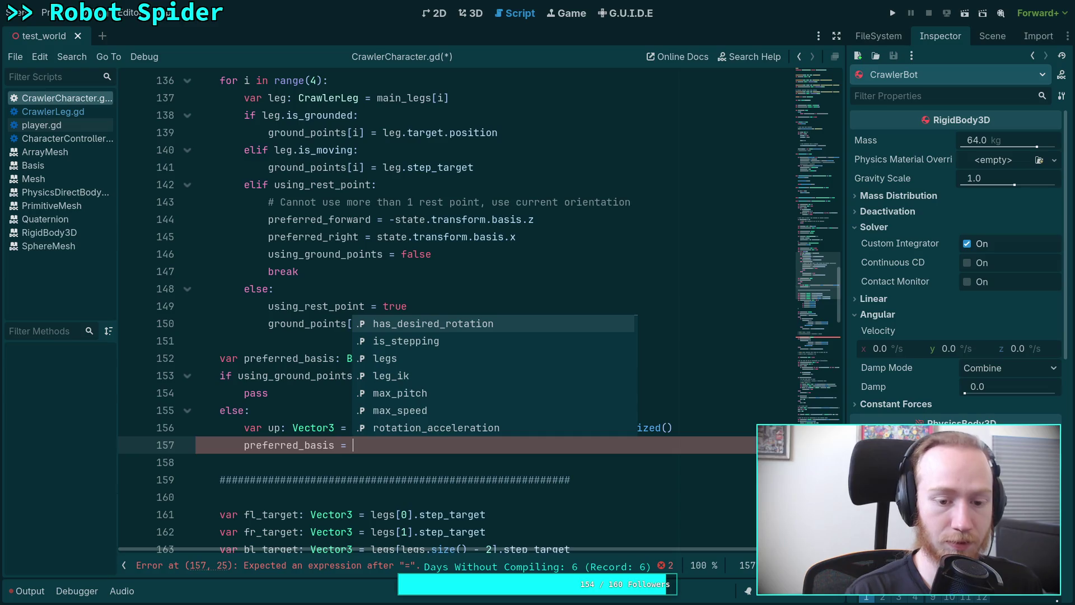
{"action": "type", "text": "Basis"}
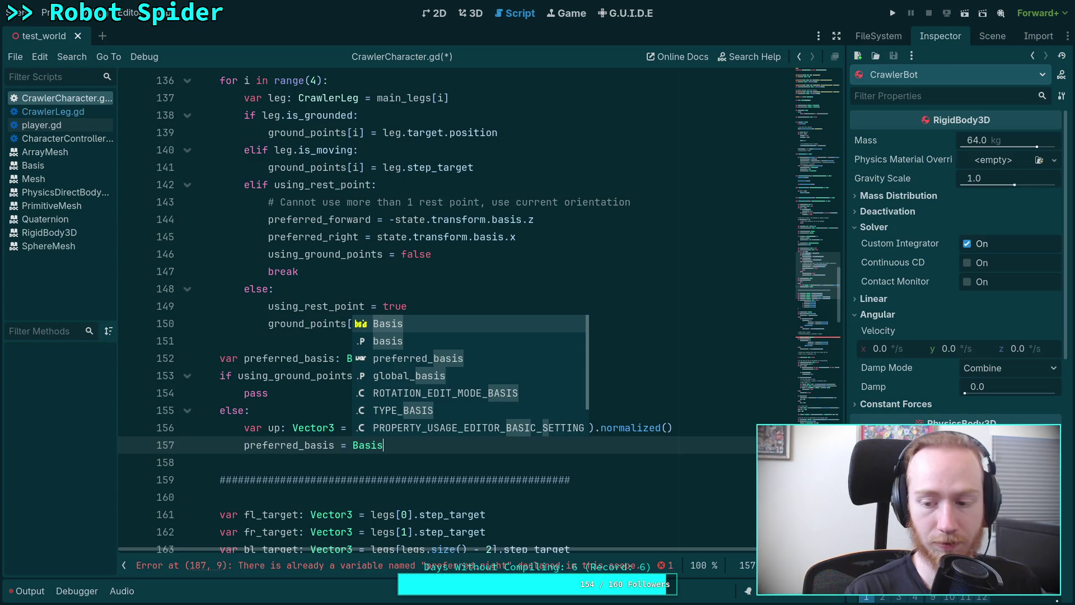
{"action": "type", "text": "."}
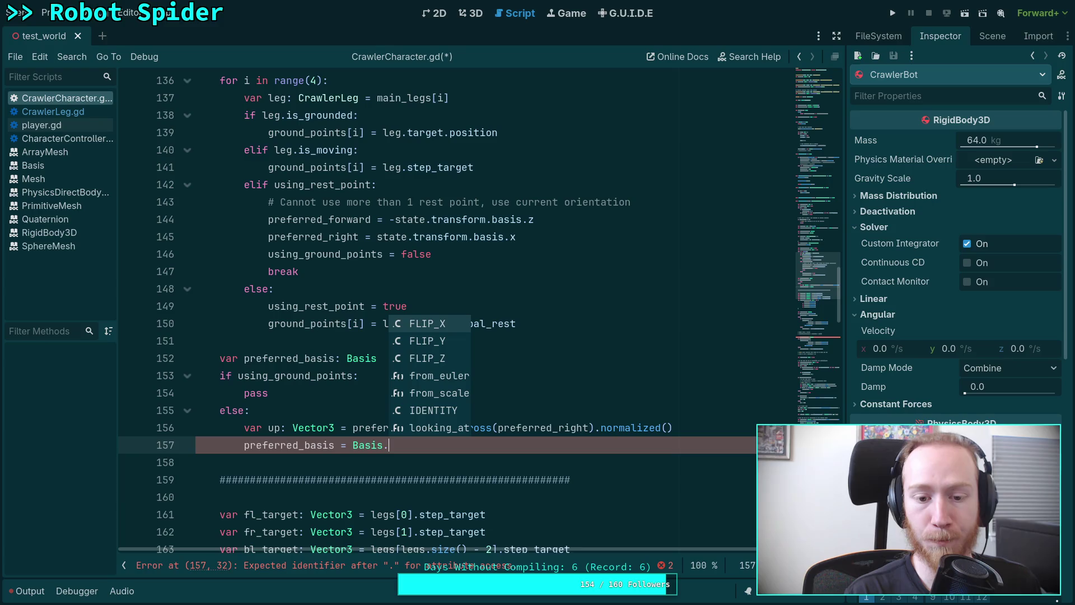
{"action": "key", "text": "BackSpace"}
{"action": "type", "text": "("}
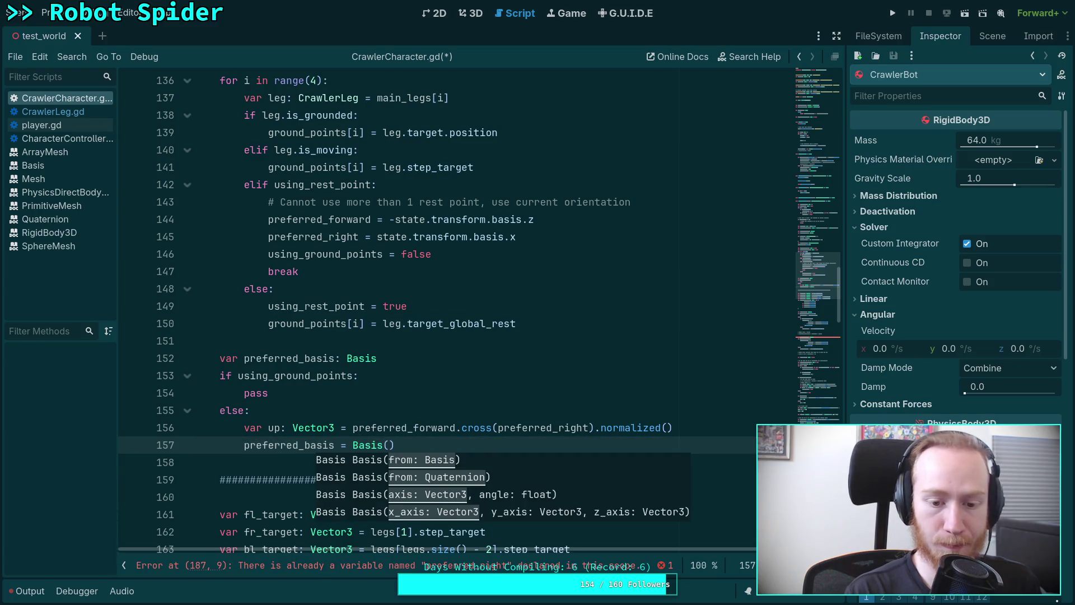
{"action": "type", "text": "pref"}
{"action": "key", "text": "Down"}
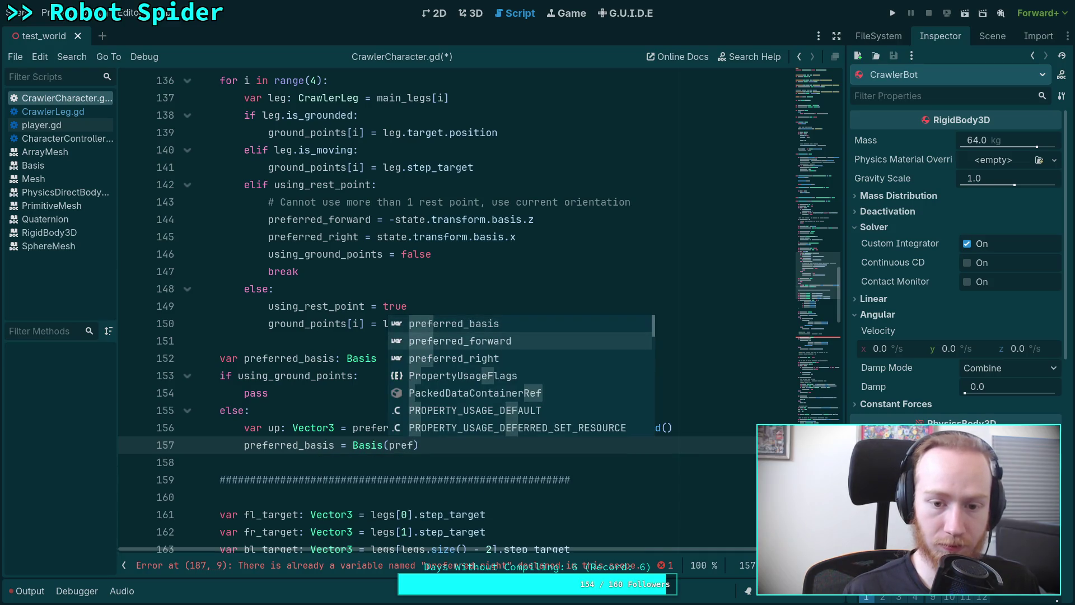
{"action": "key", "text": "Down"}
{"action": "key", "text": "Return"}
{"action": "type", "text": ", "}
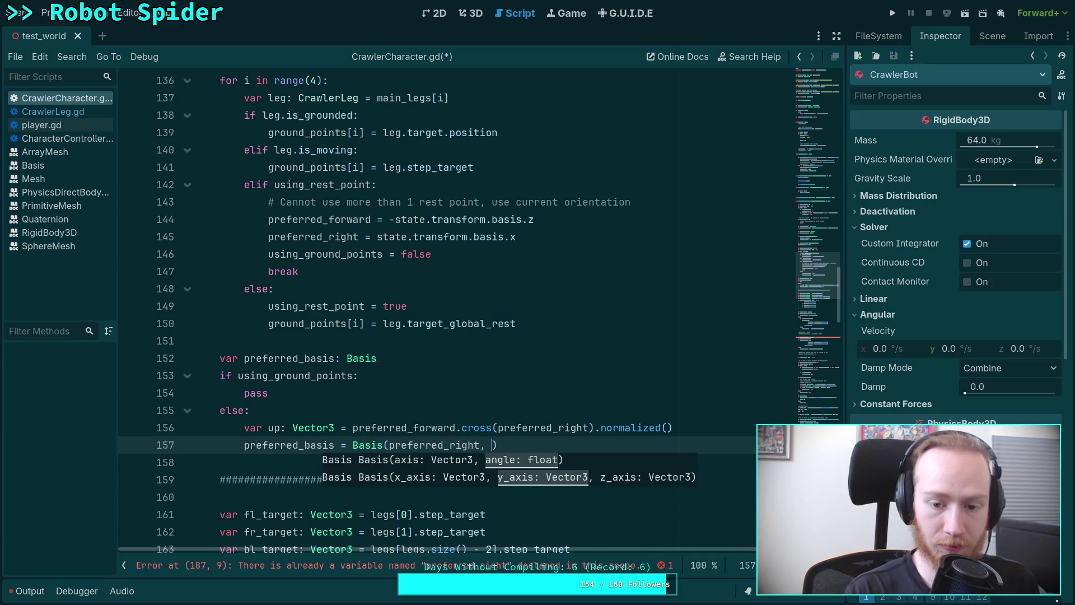
{"action": "type", "text": "up, pr"}
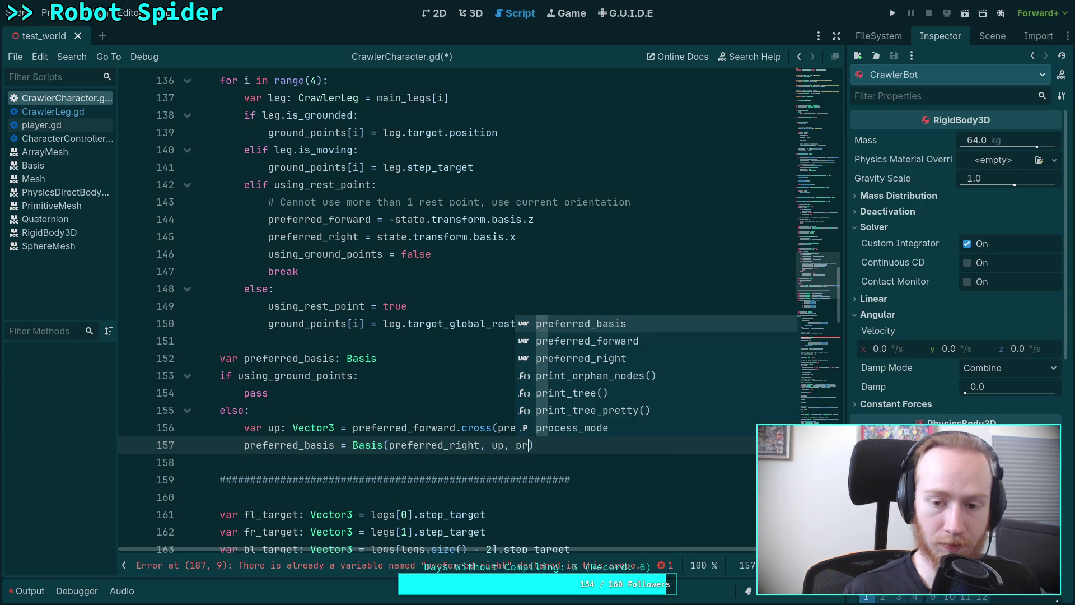
{"action": "key", "text": "Down"}
{"action": "key", "text": "Return"}
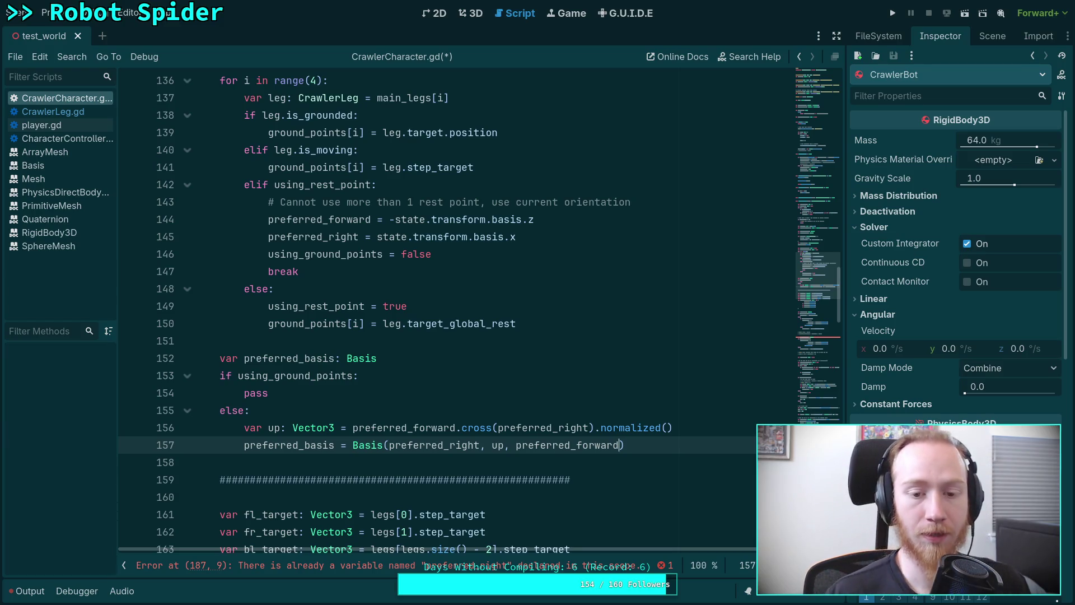
{"action": "left_click", "coordinate": [395, 219]}
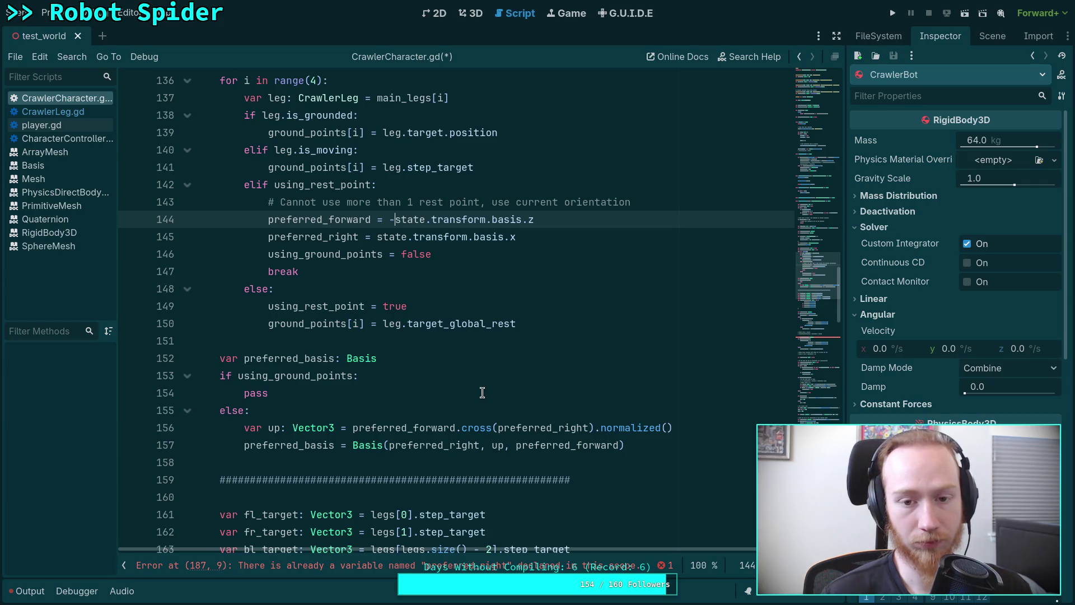
{"action": "left_click", "coordinate": [650, 446]}
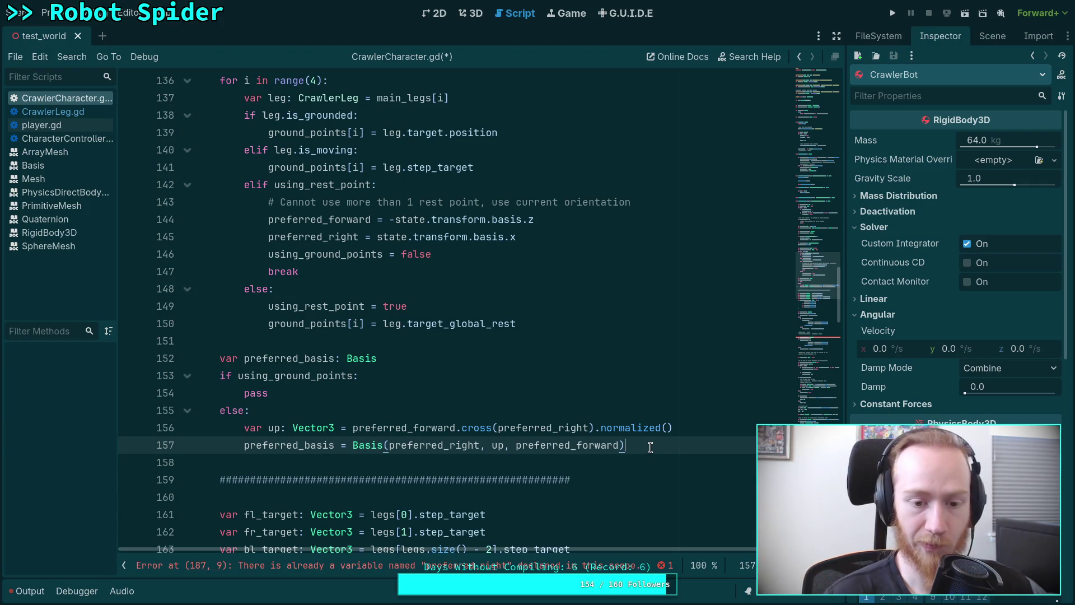
{"action": "key", "text": "Up"}
{"action": "key", "text": "Up"}
{"action": "key", "text": "Up"}
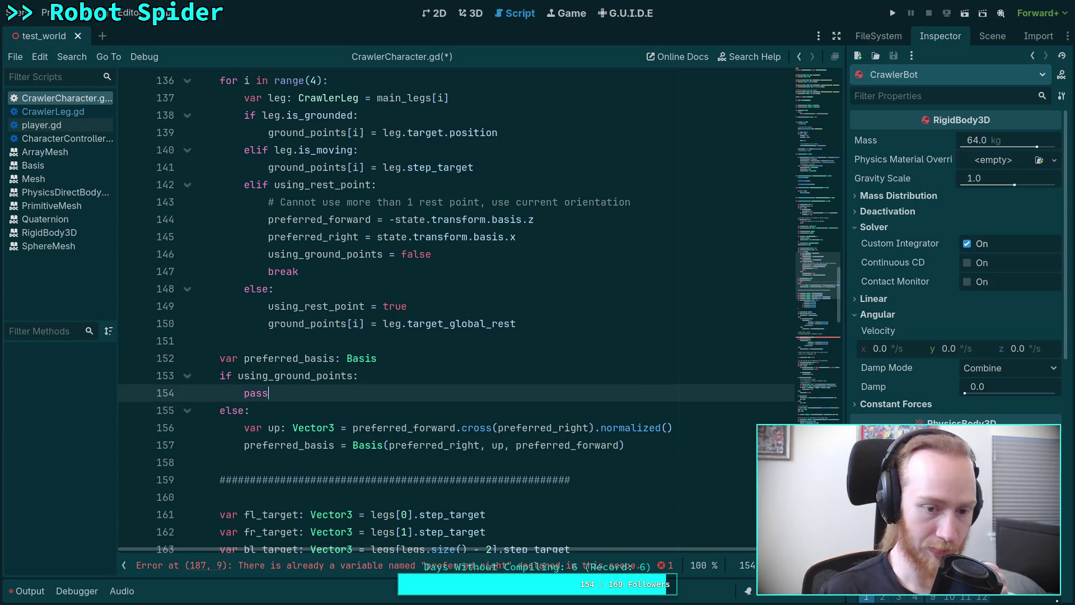
Step: Replace pass on line 154 with 'preferred_forward = ( ).normalized()', splitting the parentheses across lines
{"action": "key", "text": "BackSpace"}
{"action": "key", "text": "BackSpace"}
{"action": "key", "text": "BackSpace"}
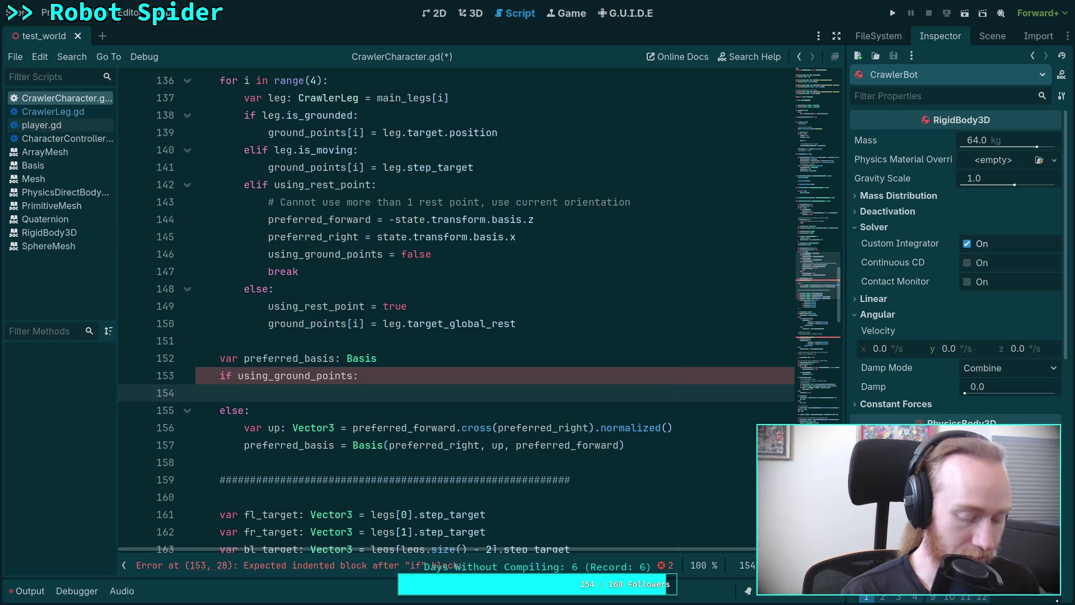
{"action": "type", "text": "var"}
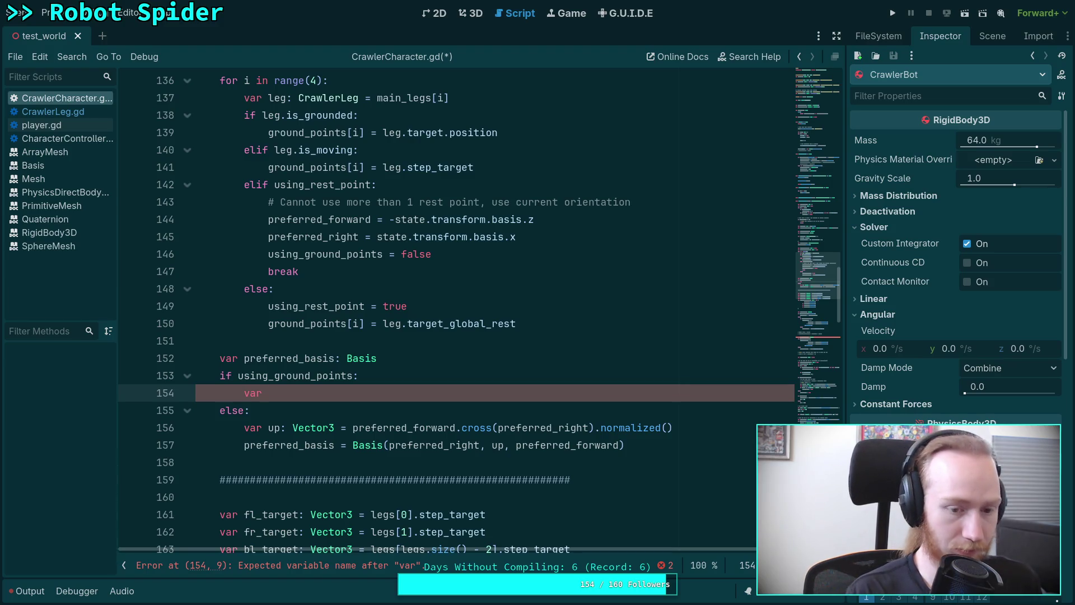
{"action": "scroll", "coordinate": [566, 431], "scroll_direction": "up", "scroll_amount": 5}
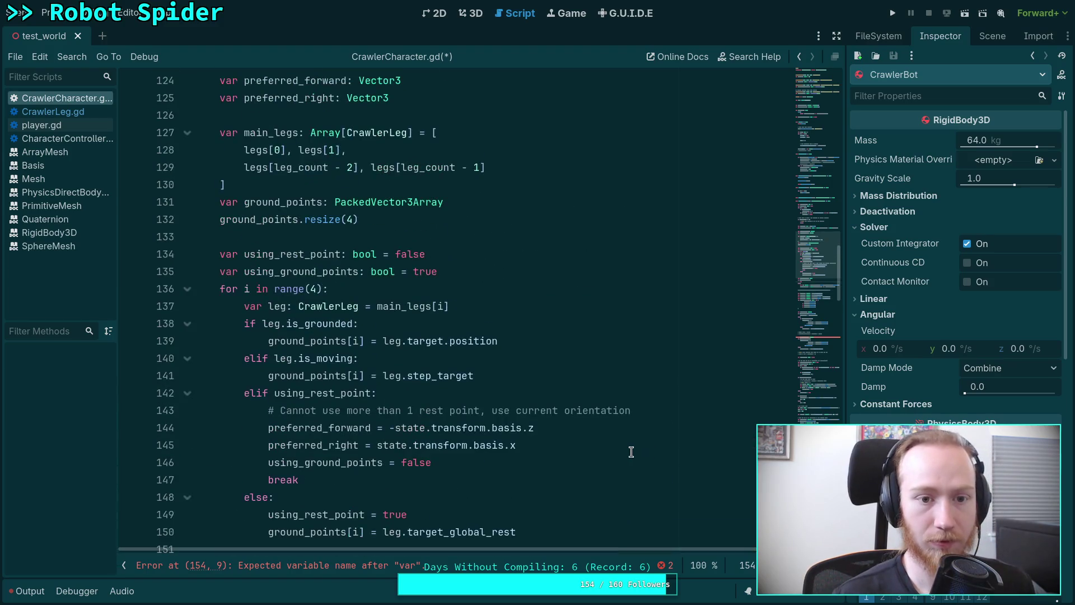
{"action": "scroll", "coordinate": [488, 409], "scroll_direction": "down", "scroll_amount": 3}
{"action": "scroll", "coordinate": [488, 409], "scroll_direction": "down", "scroll_amount": 2}
{"action": "key", "text": "BackSpace"}
{"action": "key", "text": "BackSpace"}
{"action": "key", "text": "BackSpace"}
{"action": "type", "text": "pr"}
{"action": "key", "text": "Down"}
{"action": "key", "text": "Return"}
{"action": "type", "text": "= "}
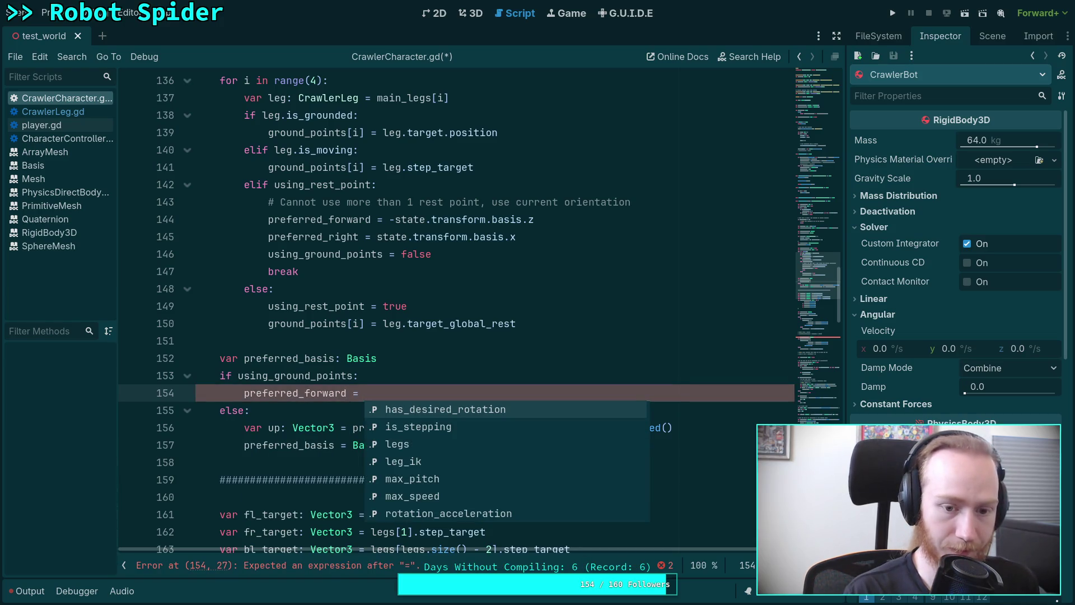
{"action": "type", "text": "().normalized("}
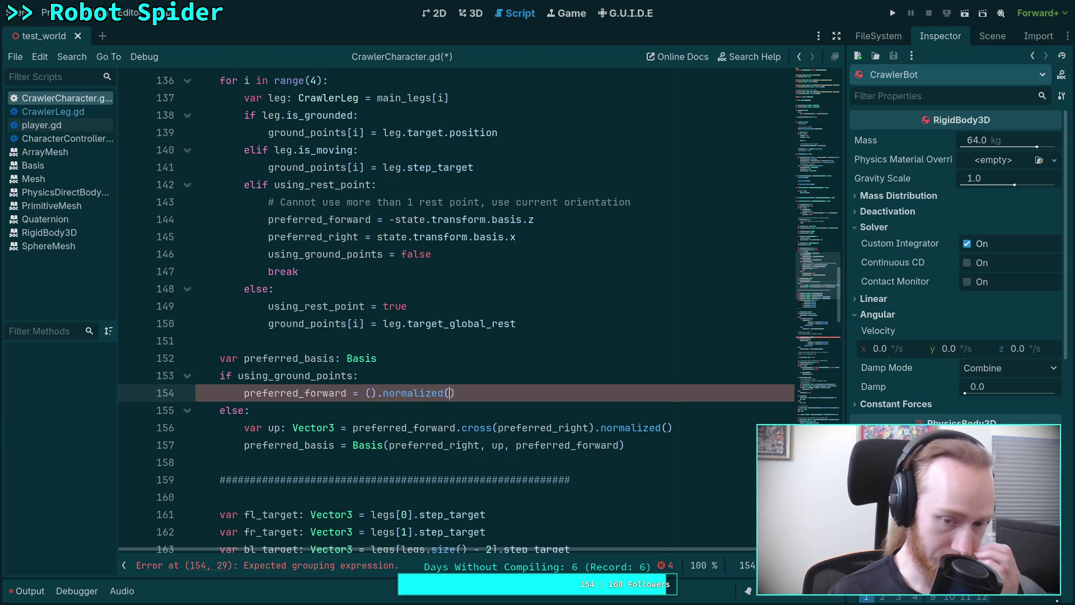
{"action": "key", "text": "Return"}
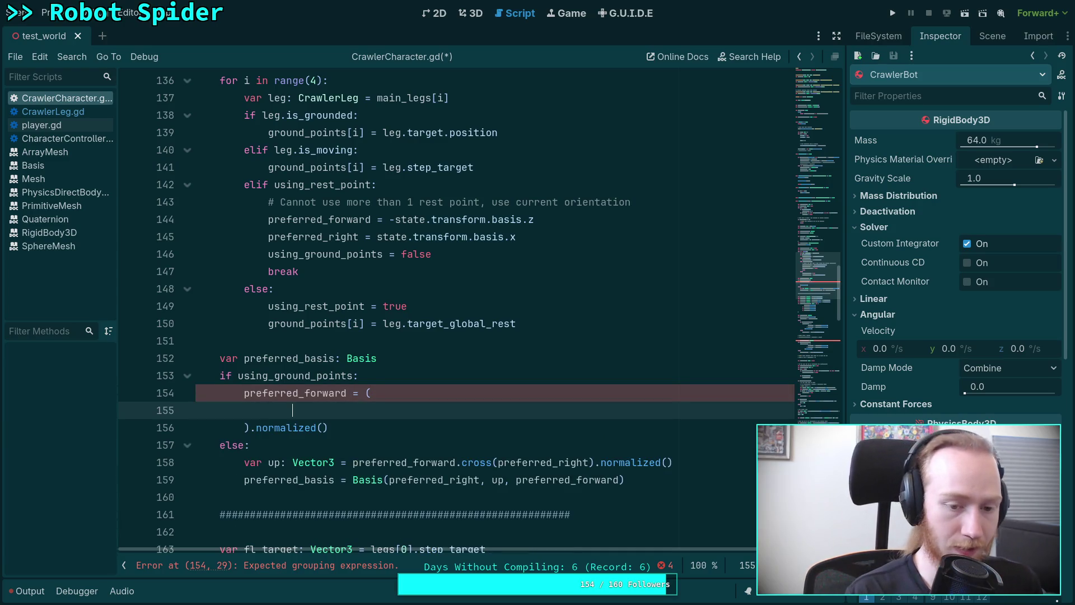
Step: Write the first forward difference (ground_points[0] - ground_points[2]).normalized() on line 155
{"action": "type", "text": "gr"}
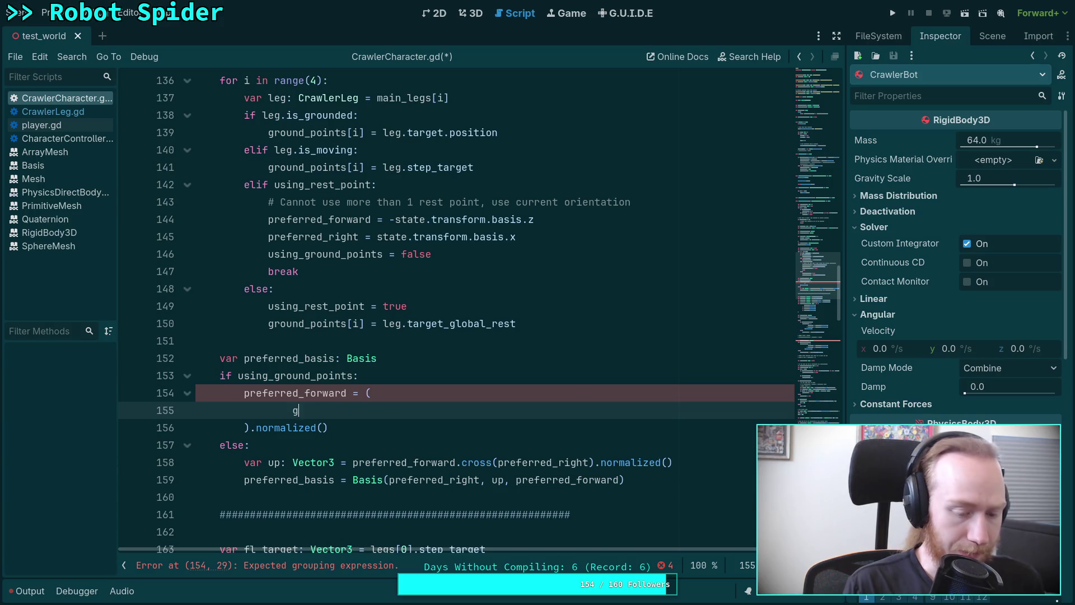
{"action": "key", "text": "Down"}
{"action": "key", "text": "Down"}
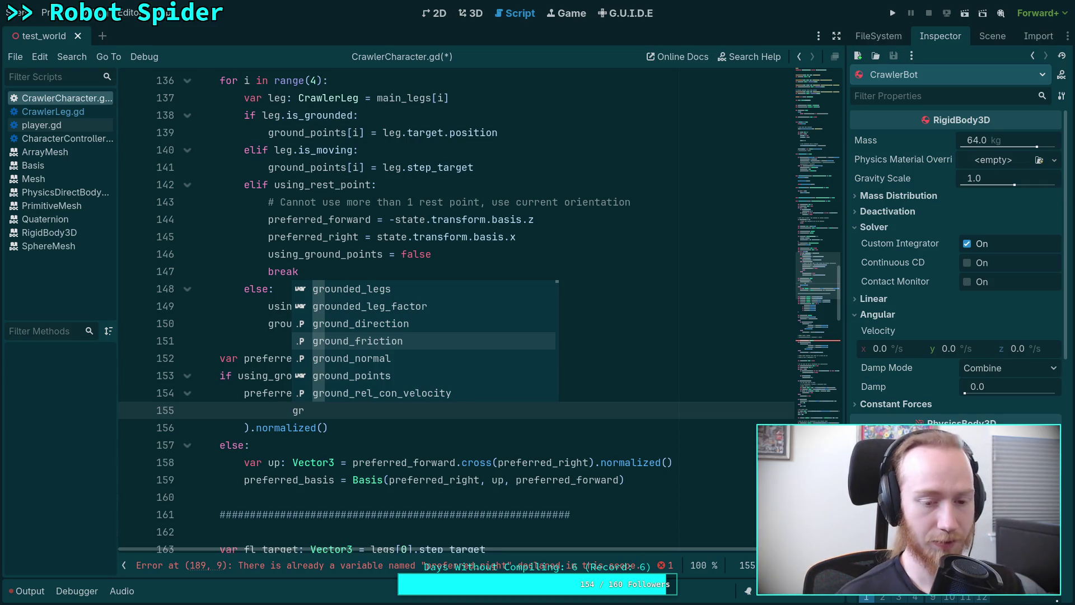
{"action": "type", "text": "ound_p"}
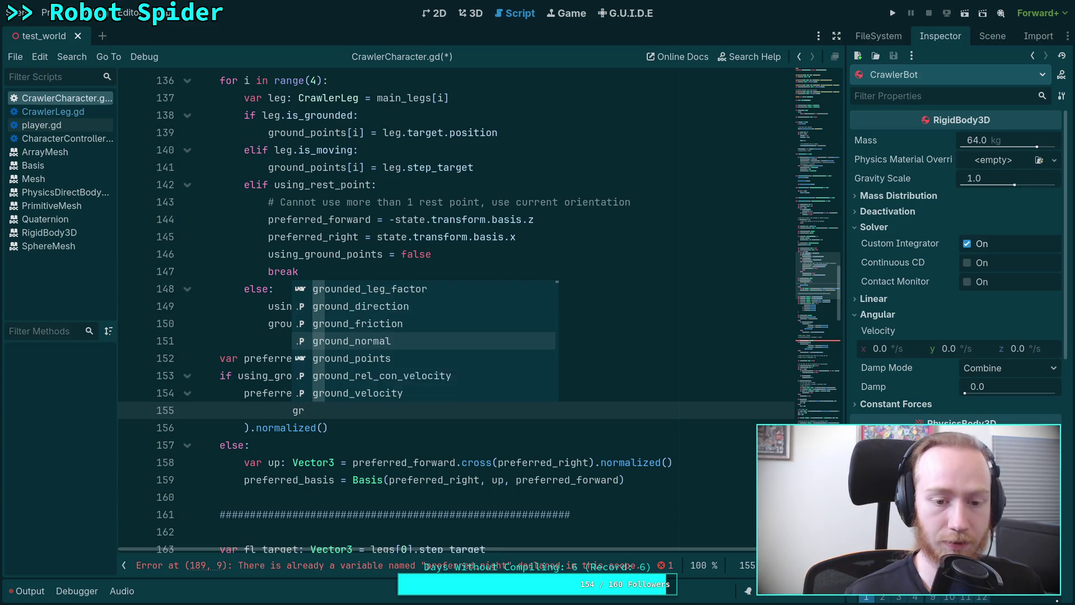
{"action": "key", "text": "Return"}
{"action": "type", "text": "[0] - "}
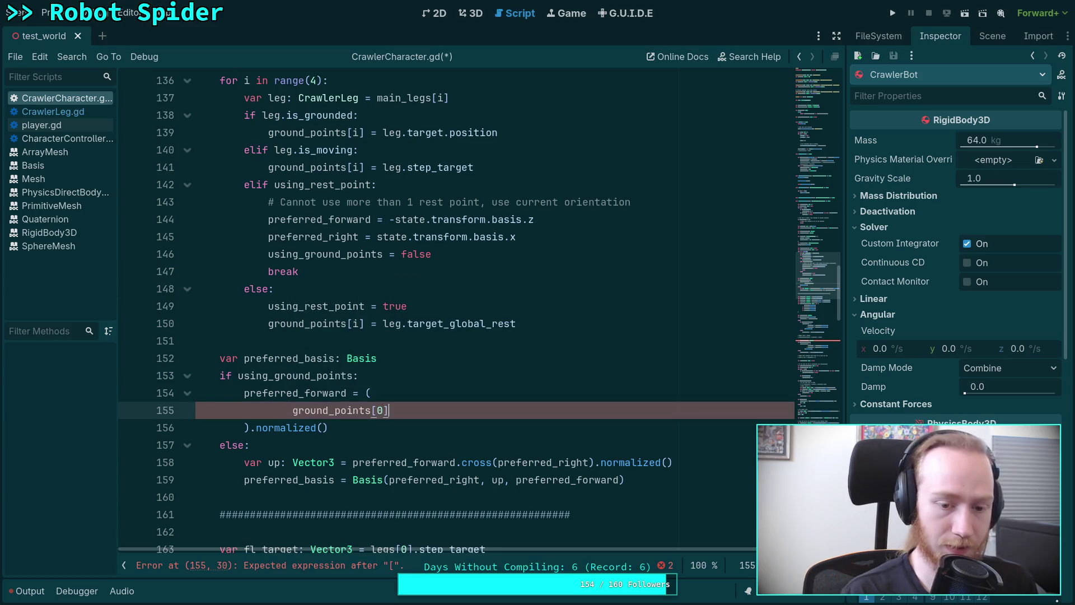
{"action": "type", "text": "ground"}
{"action": "key", "text": "Return"}
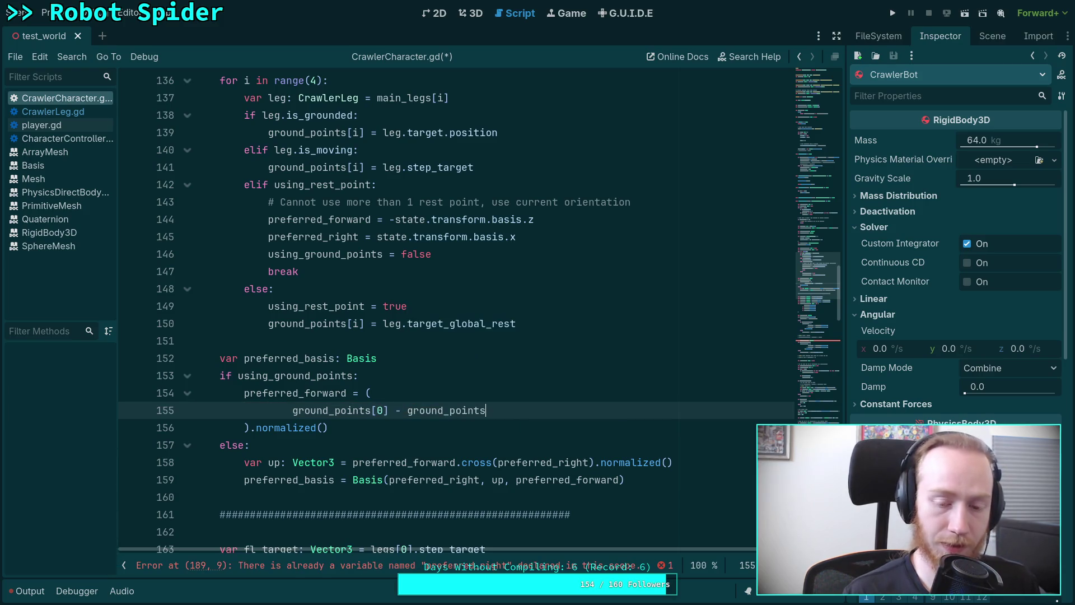
{"action": "type", "text": "[2"}
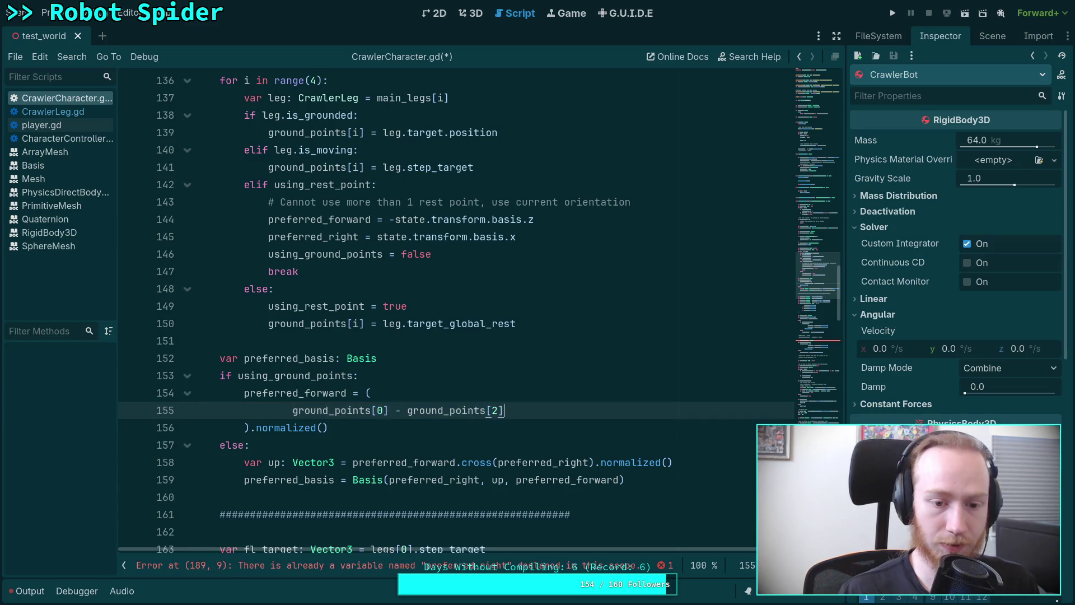
{"action": "key", "text": "shift+End"}
{"action": "type", "text": "("}
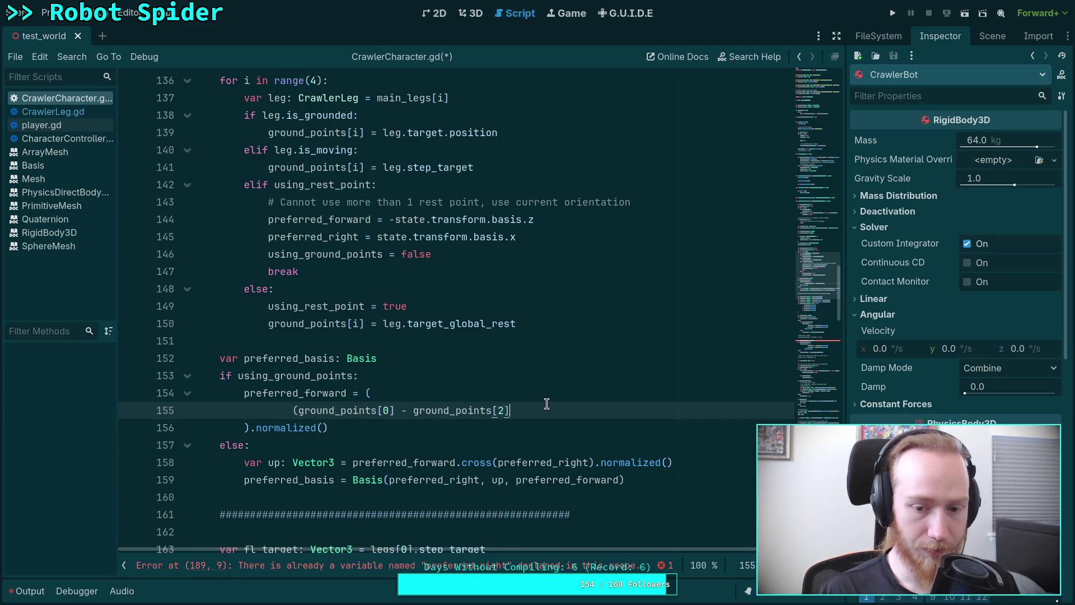
{"action": "key", "text": "End"}
{"action": "type", "text": "p"}
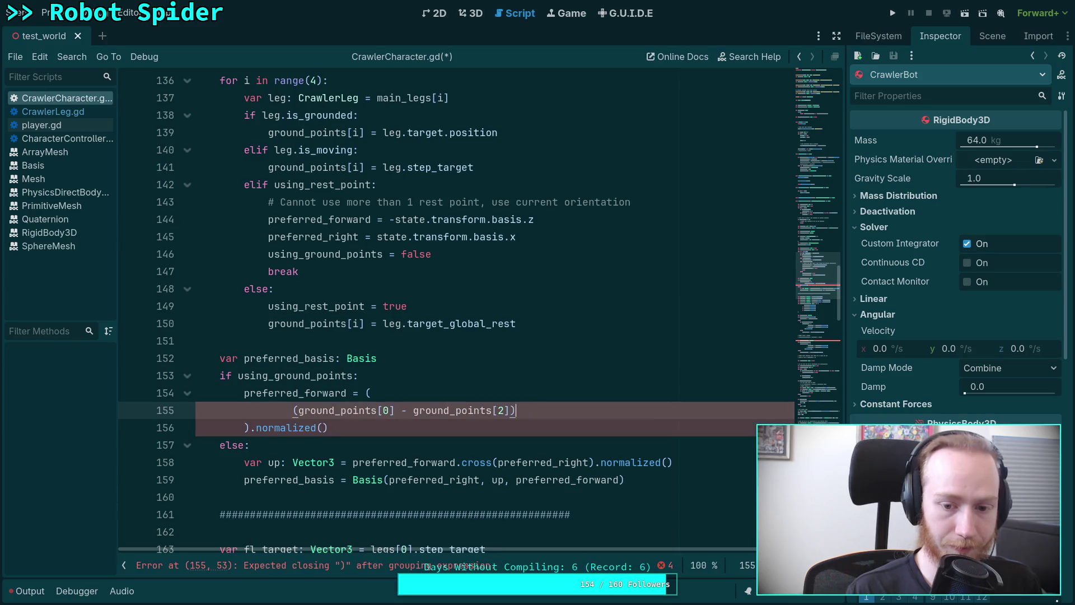
{"action": "key", "text": "BackSpace"}
{"action": "type", "text": "."}
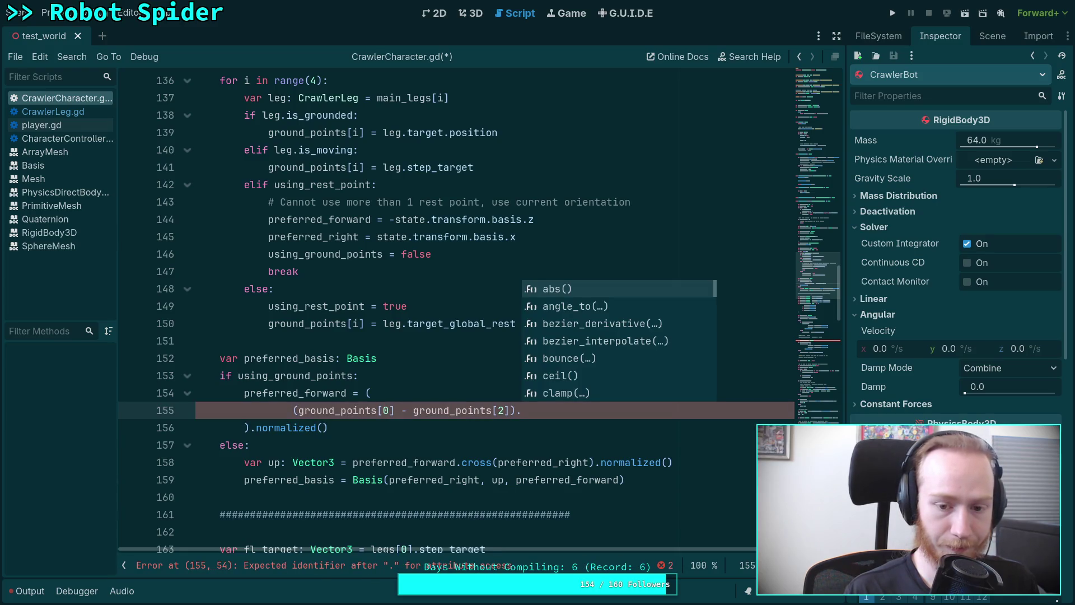
{"action": "type", "text": "no"}
{"action": "key", "text": "Return"}
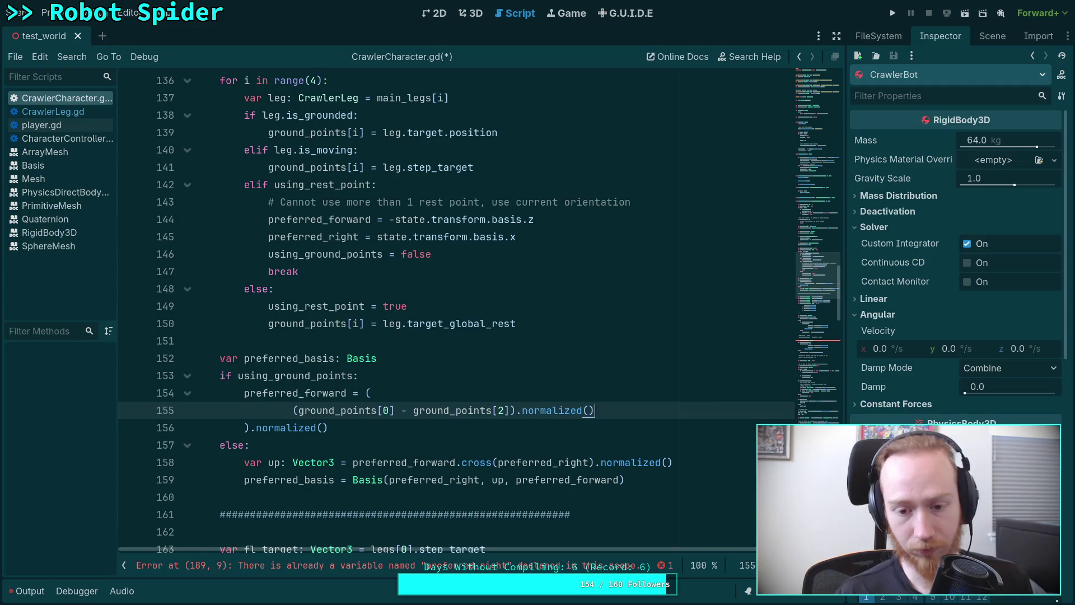
Step: Add + (ground_points[1] - ground_points[3]).normalized() on the next line
{"action": "key", "text": "Return"}
{"action": "type", "text": "+ "}
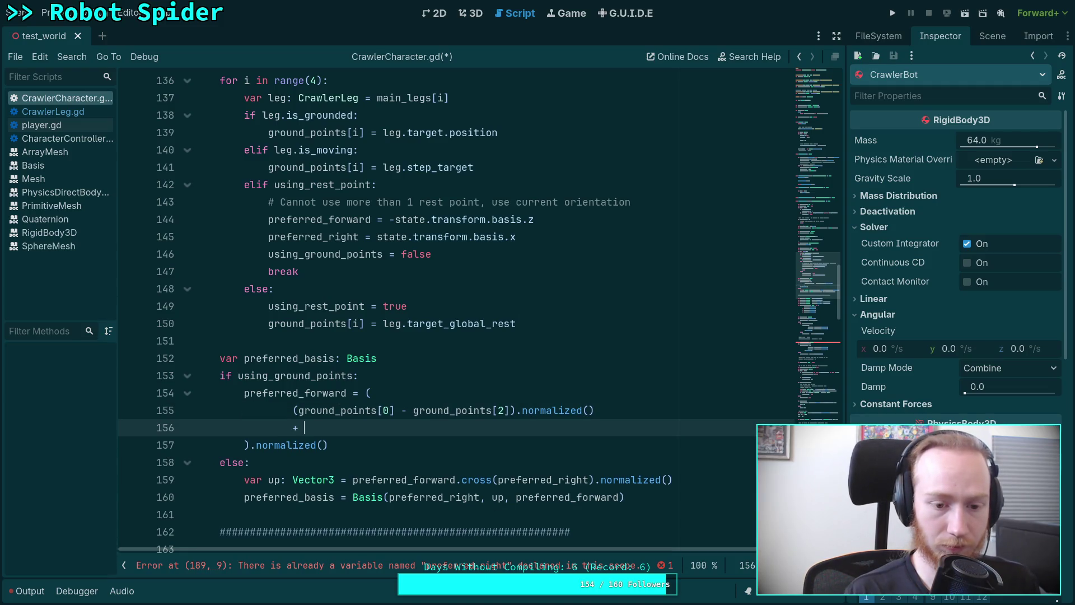
{"action": "type", "text": "(gr"}
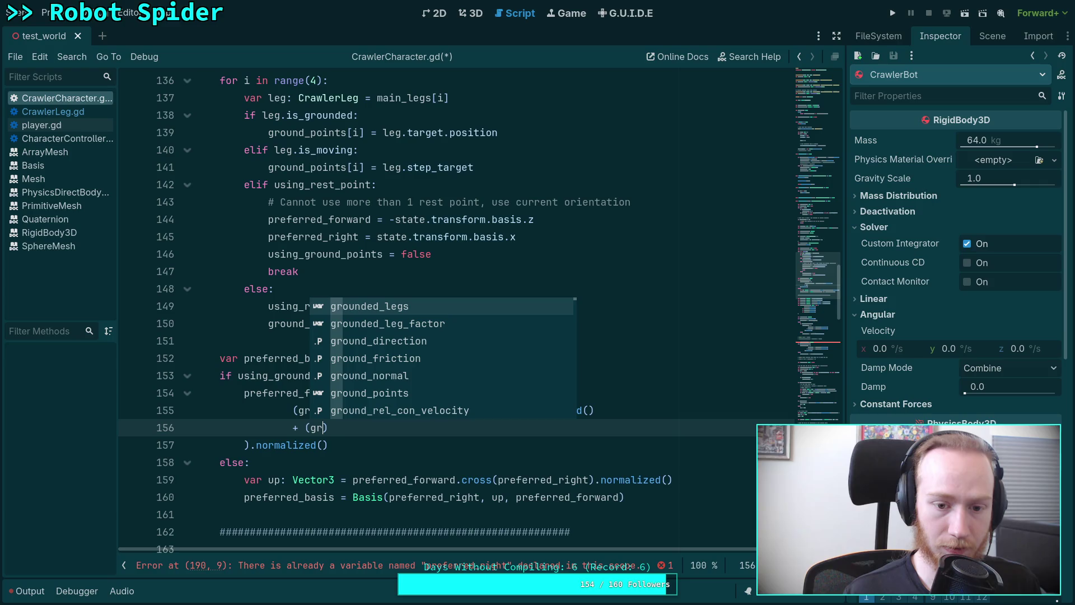
{"action": "key", "text": "Down"}
{"action": "key", "text": "Down"}
{"action": "key", "text": "Down"}
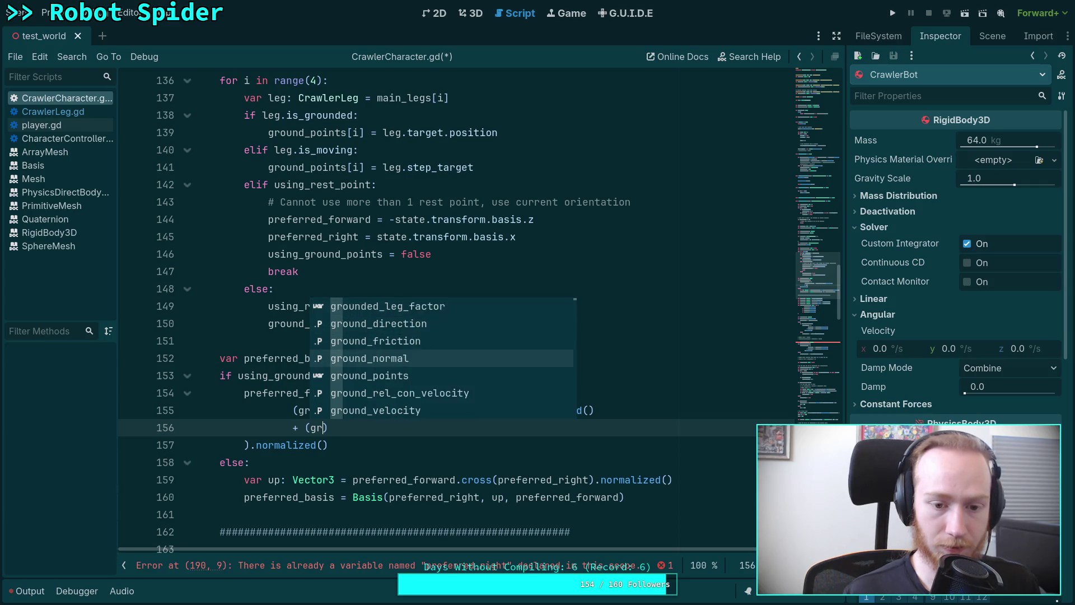
{"action": "key", "text": "Return"}
{"action": "type", "text": "[1] - gro"}
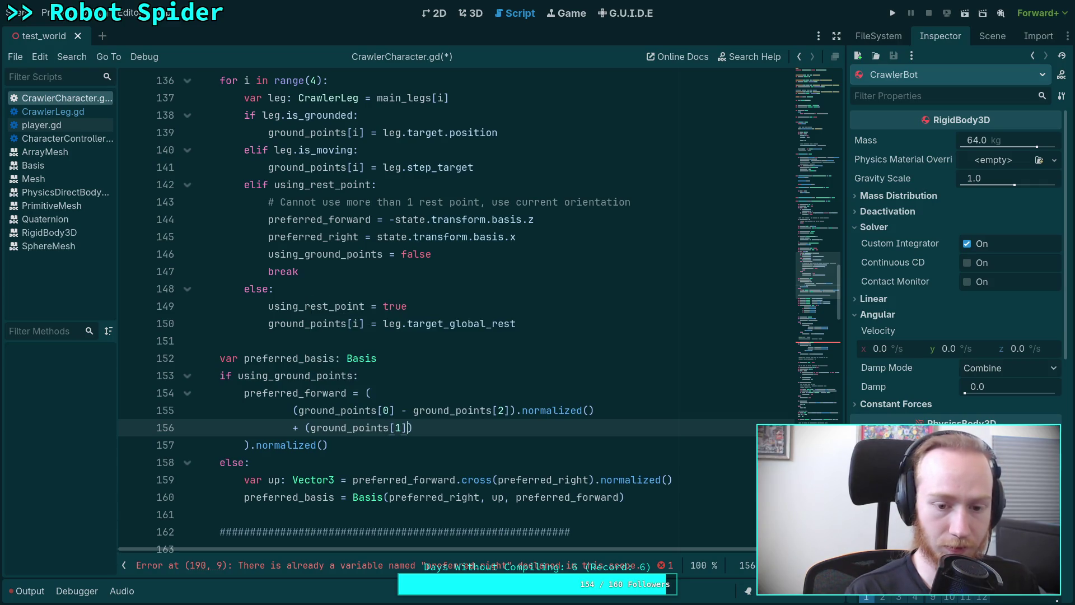
{"action": "type", "text": "und_points"}
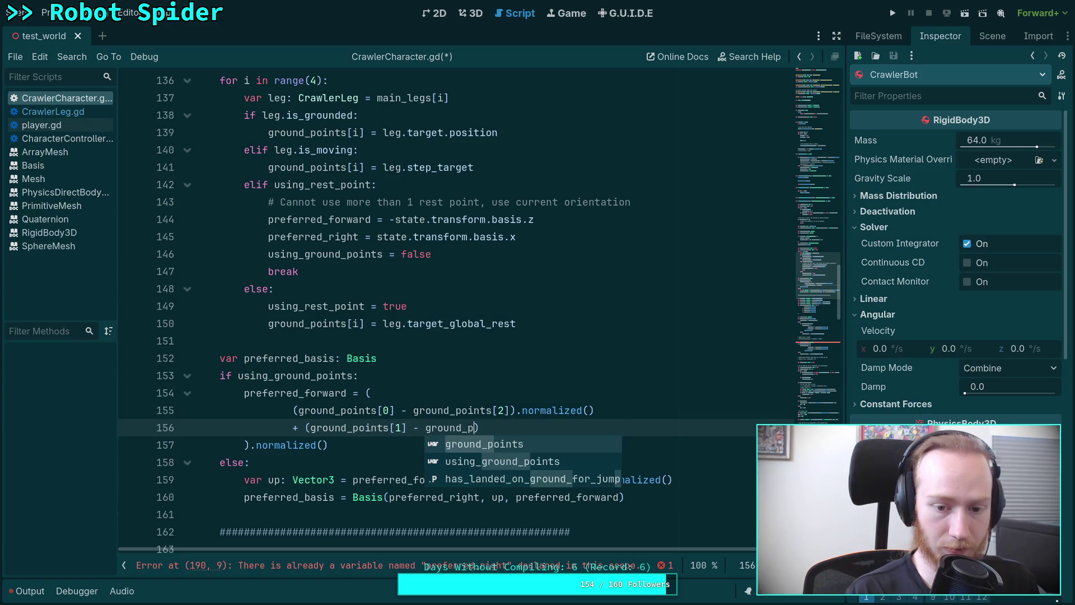
{"action": "type", "text": "[2"}
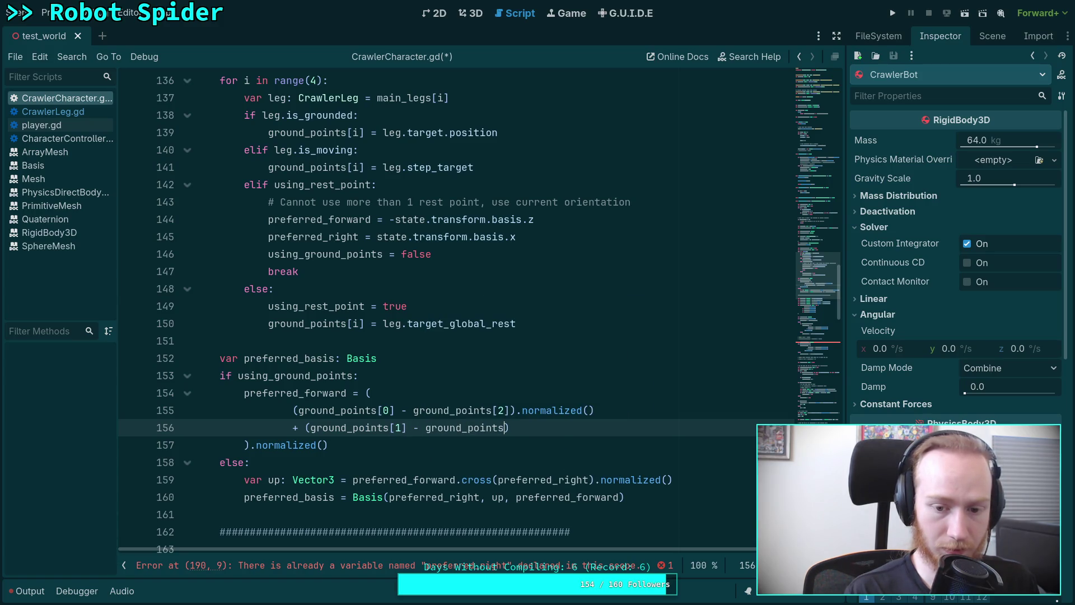
{"action": "key", "text": "BackSpace"}
{"action": "key", "text": "BackSpace"}
{"action": "type", "text": "3]"}
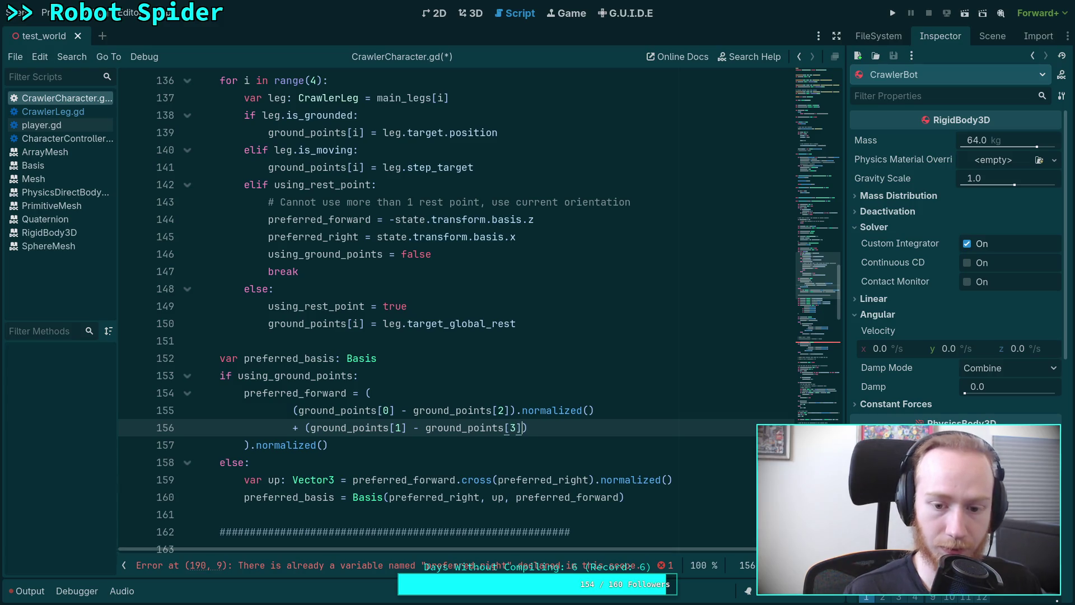
{"action": "key", "text": "End"}
{"action": "type", "text": ".norm"}
{"action": "key", "text": "Return"}
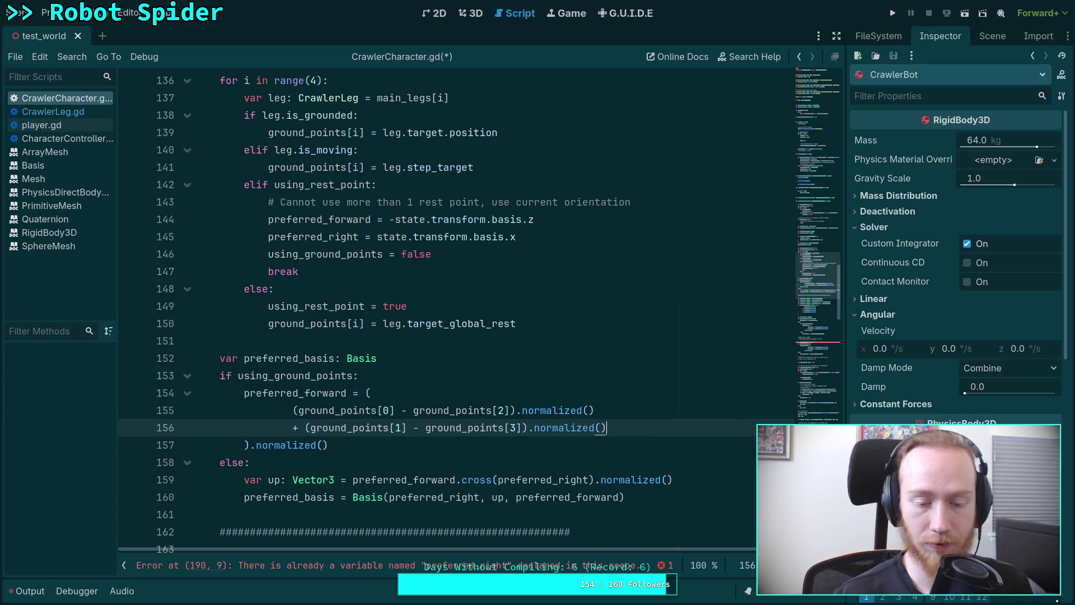
Step: Remove both inner .normalized() calls, realign the two lines, and add a blank line after the expression
{"action": "left_click", "coordinate": [451, 453]}
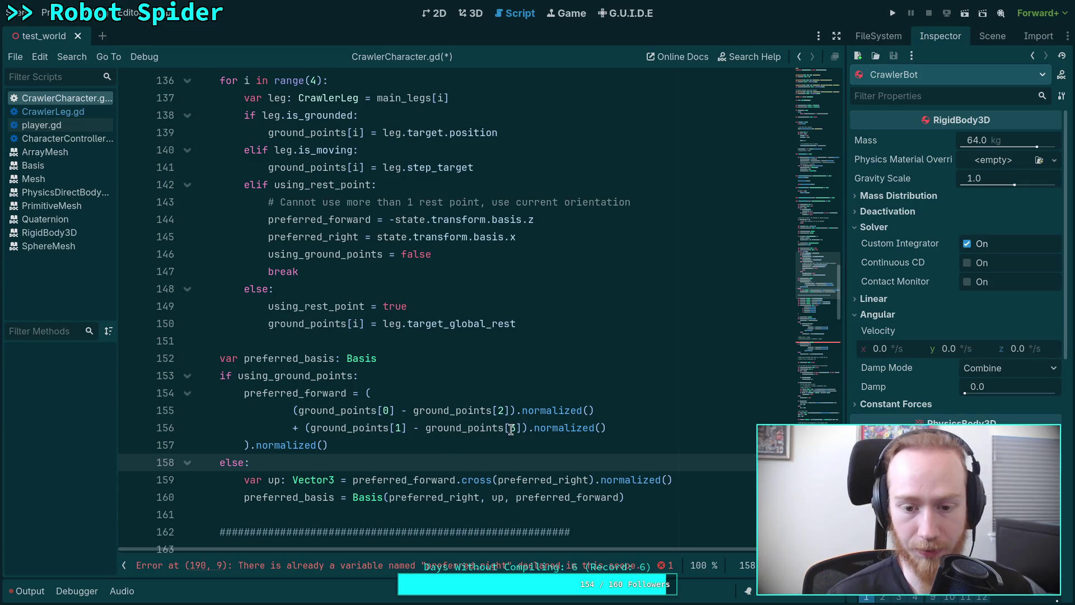
{"action": "left_click_drag", "start_coordinate": [517, 410], "coordinate": [594, 412]}
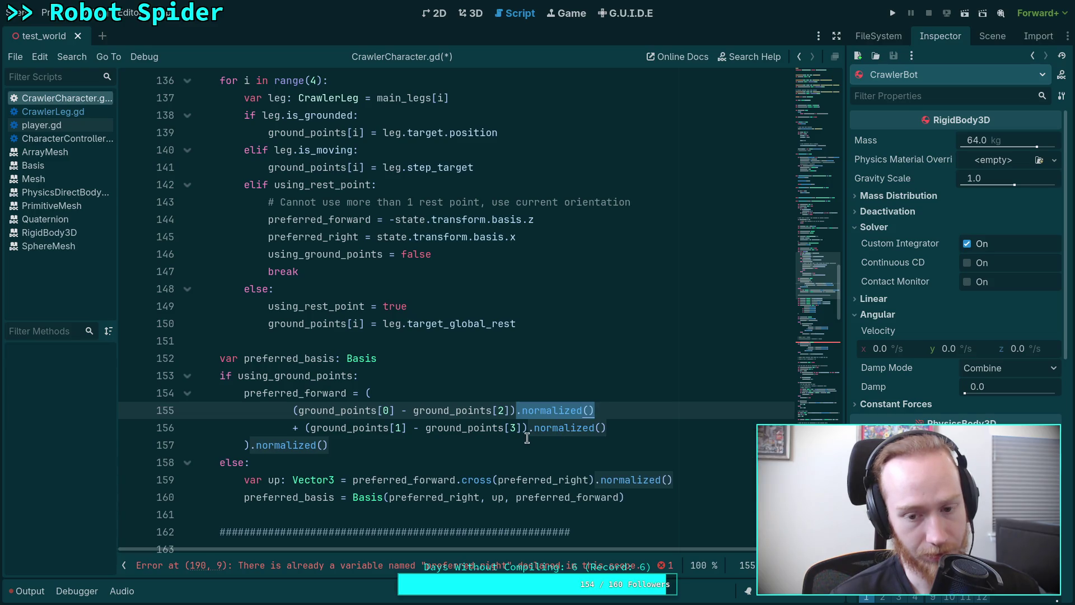
{"action": "key", "text": "Delete"}
{"action": "left_click_drag", "start_coordinate": [529, 428], "coordinate": [606, 428]}
{"action": "key", "text": "Delete"}
{"action": "left_click", "coordinate": [333, 439]}
{"action": "left_click", "coordinate": [292, 413]}
{"action": "left_click", "coordinate": [431, 441]}
{"action": "key", "text": "Return"}
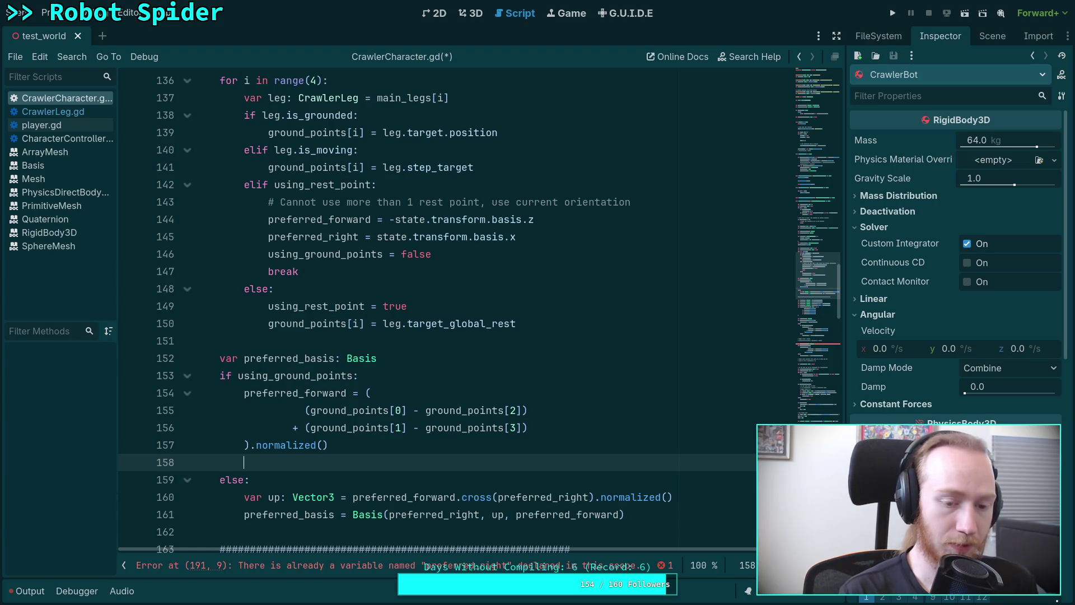
Step: Start preferred_right = ().normalized() with an indented empty line inside the brackets
{"action": "type", "text": "pre"}
{"action": "key", "text": "Down"}
{"action": "key", "text": "Down"}
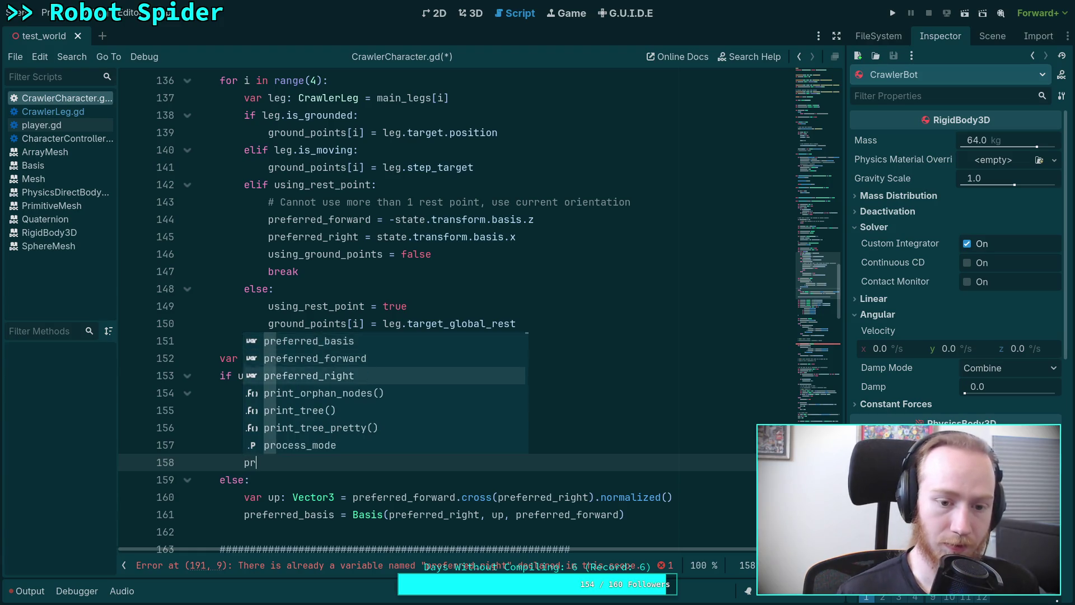
{"action": "key", "text": "Return"}
{"action": "type", "text": "().norm"}
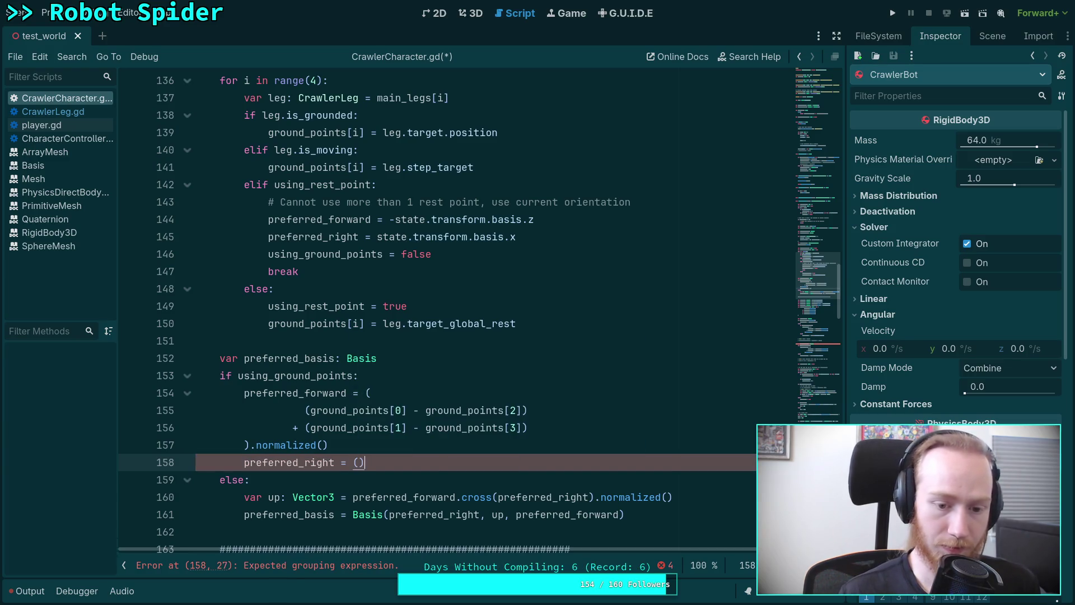
{"action": "type", "text": "alized("}
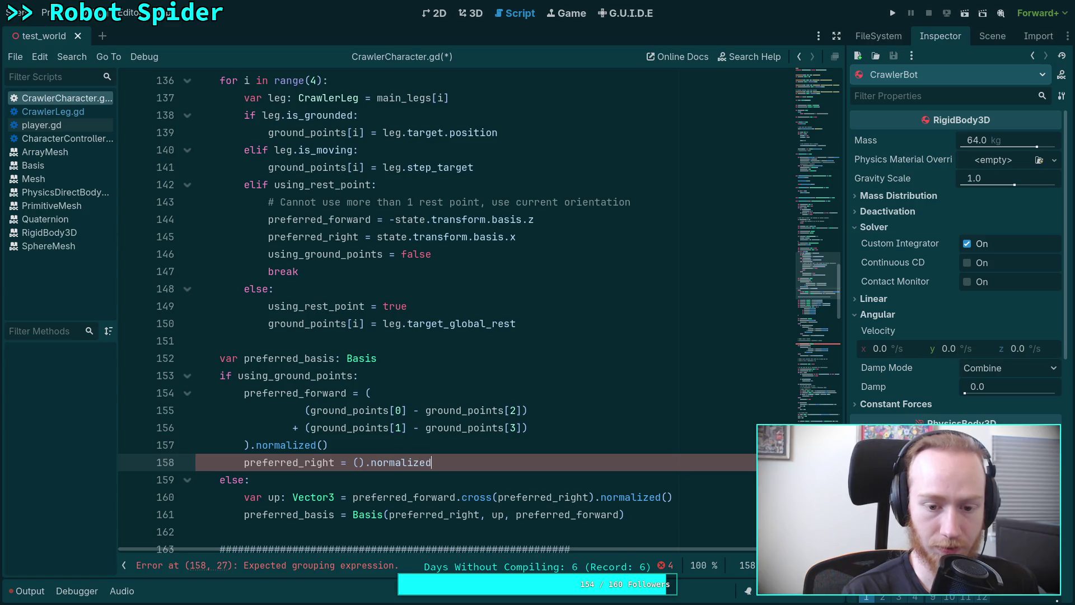
{"action": "key", "text": "Left"}
{"action": "key", "text": "Return"}
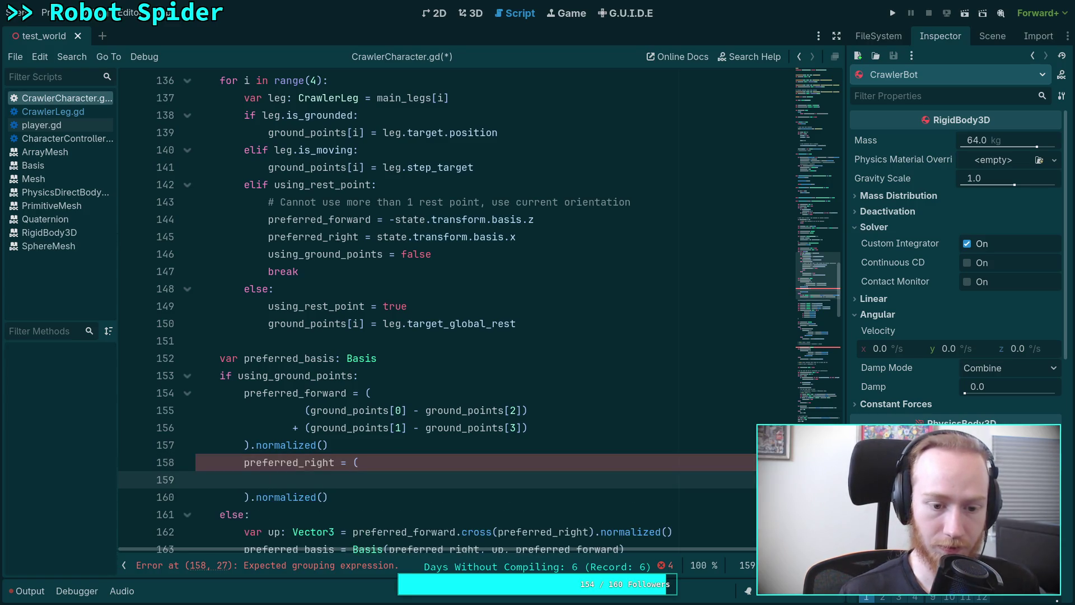
Step: Copy the two forward difference lines into the preferred_right brackets and fix the plus line's indentation
{"action": "left_click_drag", "start_coordinate": [532, 428], "coordinate": [293, 412]}
{"action": "key", "text": "ctrl+c"}
{"action": "right_click", "coordinate": [295, 413]}
{"action": "left_click", "coordinate": [311, 437]}
{"action": "left_click", "coordinate": [349, 480]}
{"action": "key", "text": "ctrl+v"}
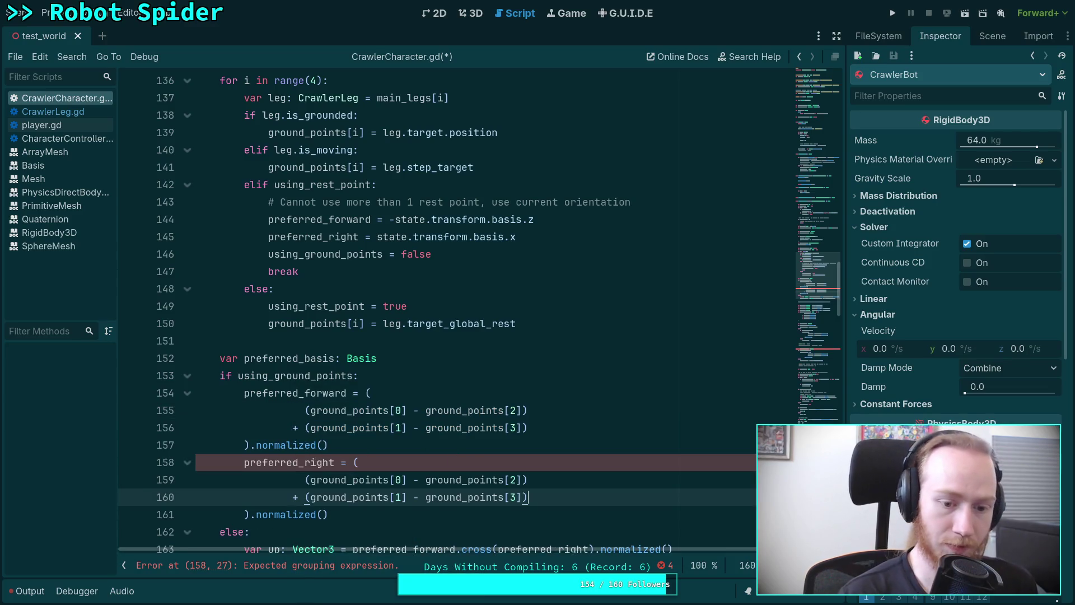
{"action": "scroll", "coordinate": [349, 479], "scroll_direction": "down", "scroll_amount": 1}
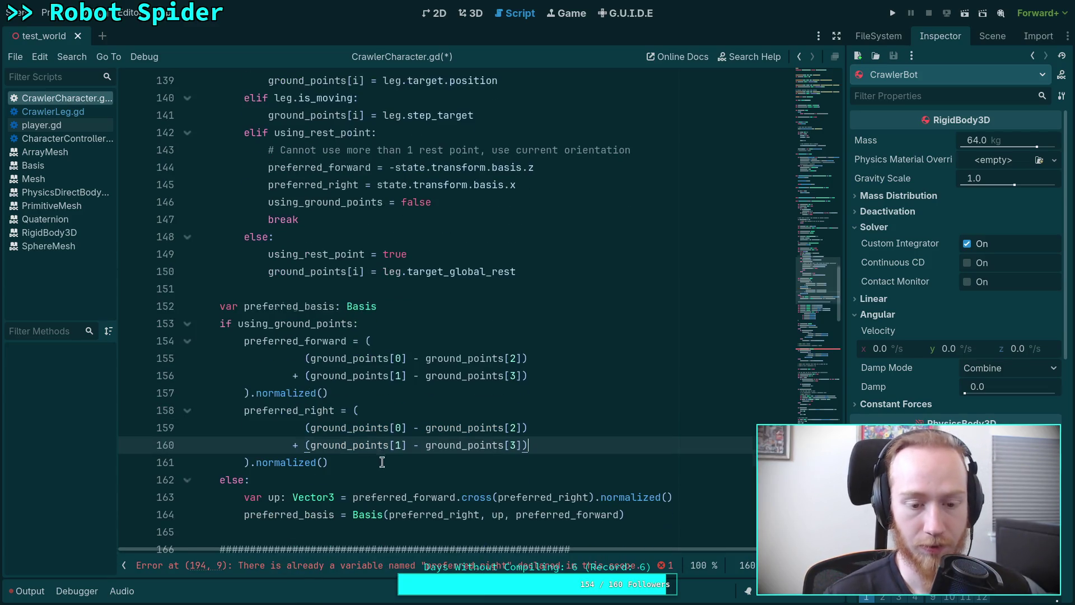
{"action": "left_click", "coordinate": [292, 444]}
{"action": "key", "text": "Delete"}
{"action": "key", "text": "Delete"}
{"action": "type", "text": "+"}
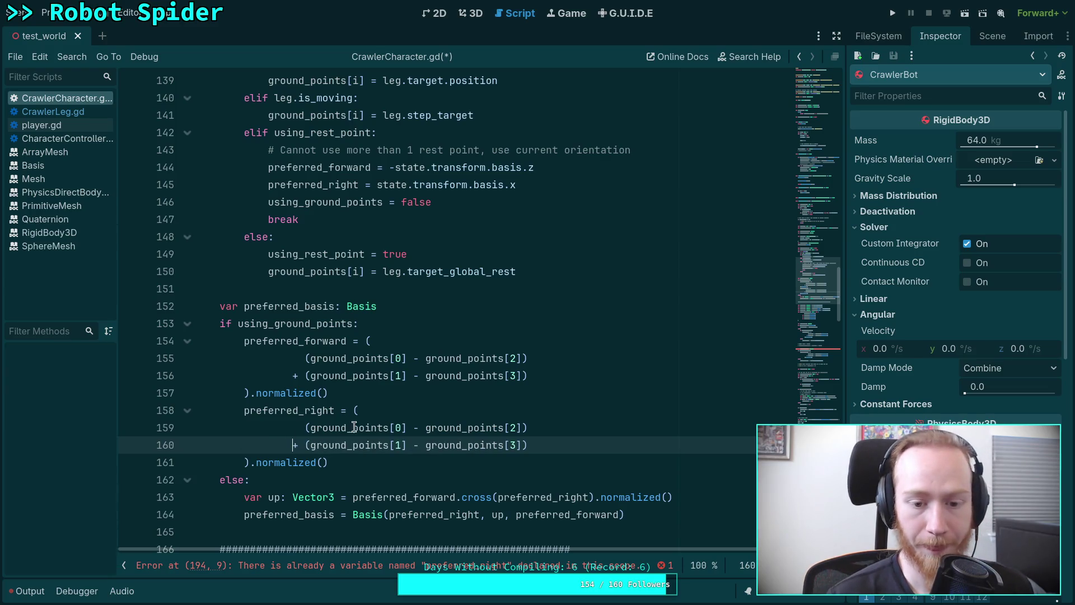
Step: Change the indices to ground_points[1] - ground_points[0] and ground_points[3] - ground_points[2]
{"action": "double_click", "coordinate": [398, 428]}
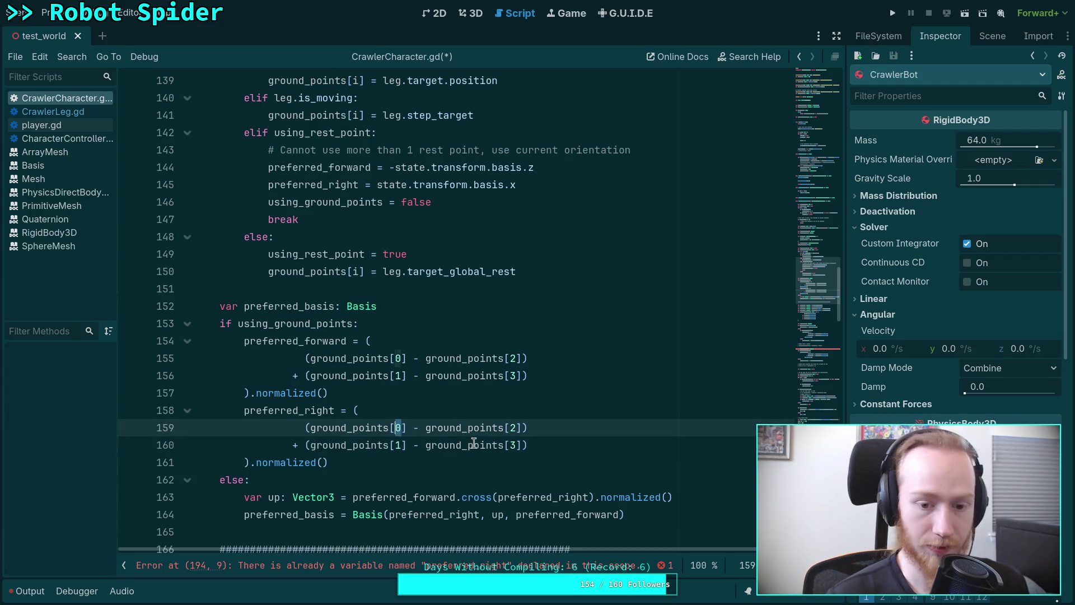
{"action": "type", "text": "1"}
{"action": "double_click", "coordinate": [513, 428]}
{"action": "type", "text": "0"}
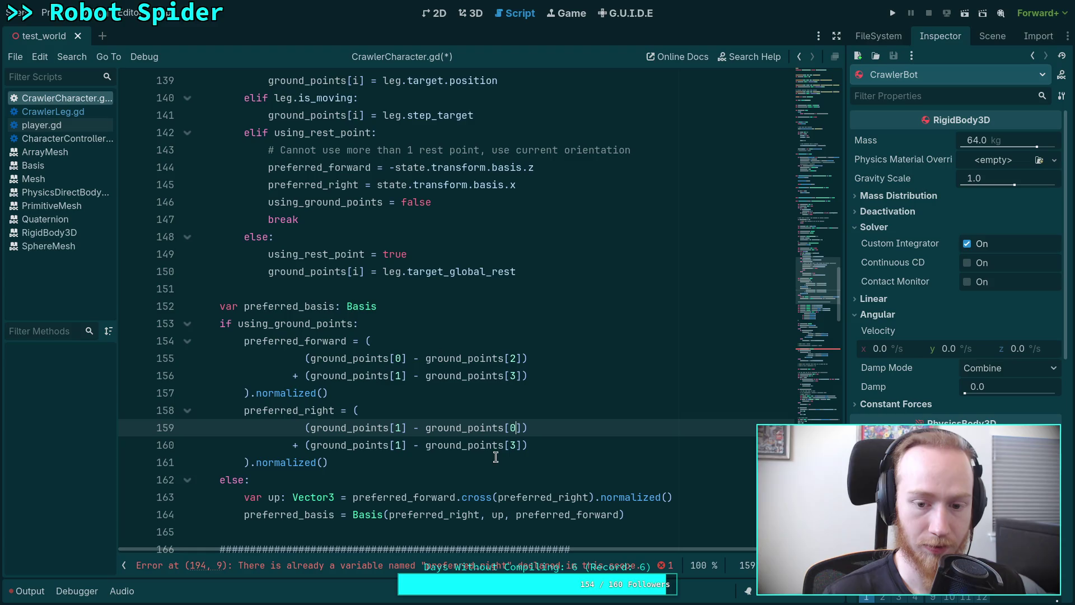
{"action": "double_click", "coordinate": [398, 445]}
{"action": "type", "text": "3"}
{"action": "double_click", "coordinate": [513, 445]}
{"action": "type", "text": "2"}
{"action": "left_click", "coordinate": [502, 469]}
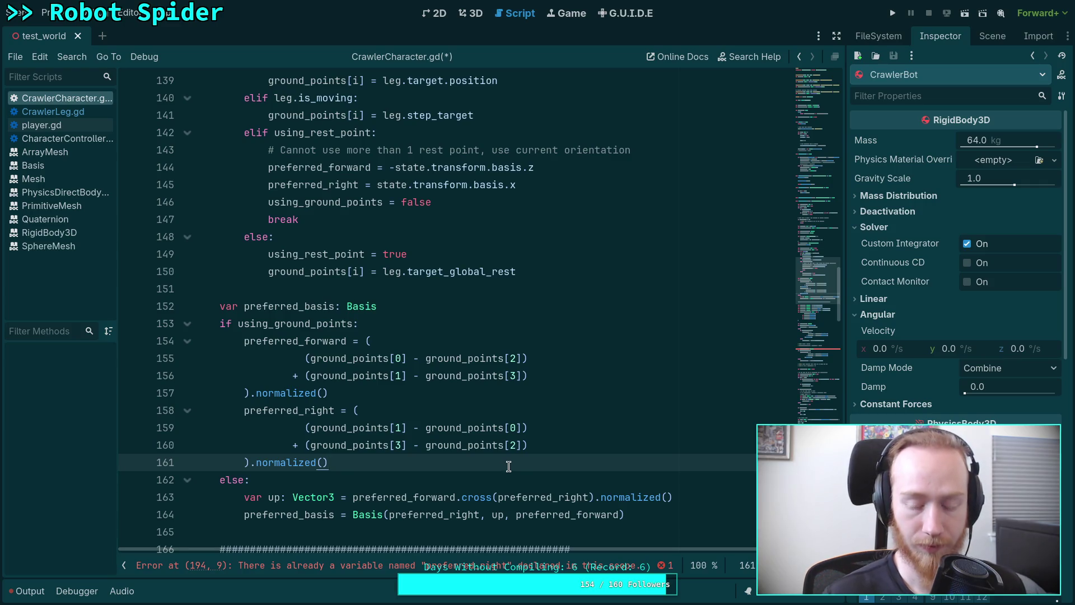
{"action": "scroll", "coordinate": [476, 450], "scroll_direction": "down", "scroll_amount": 1}
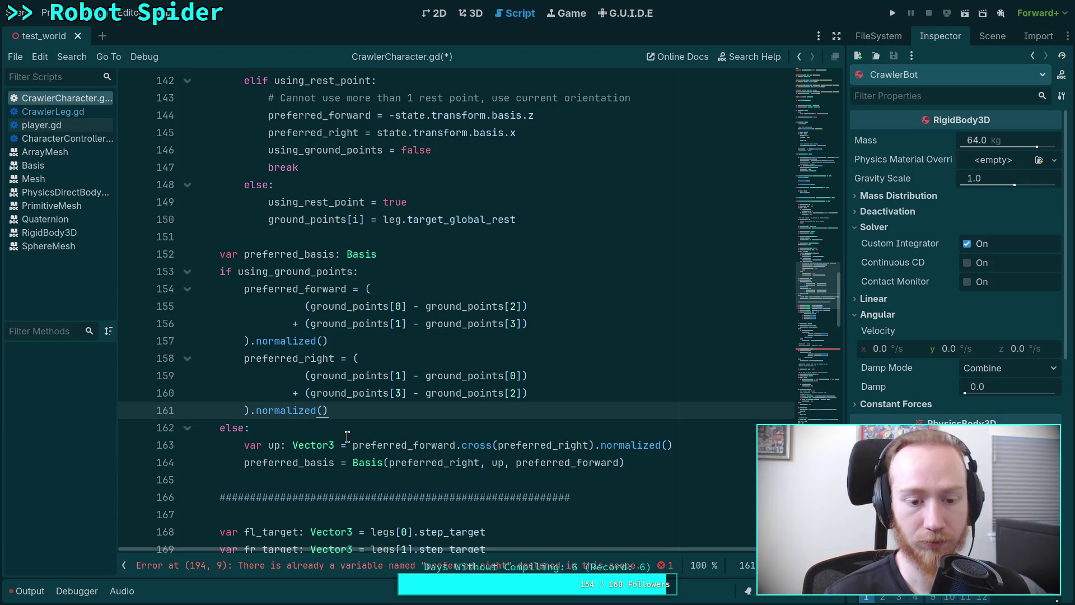
Step: Dedent the up vector line, rename it preferred_up, and delete the else: line
{"action": "left_click", "coordinate": [243, 444]}
{"action": "key", "text": "BackSpace"}
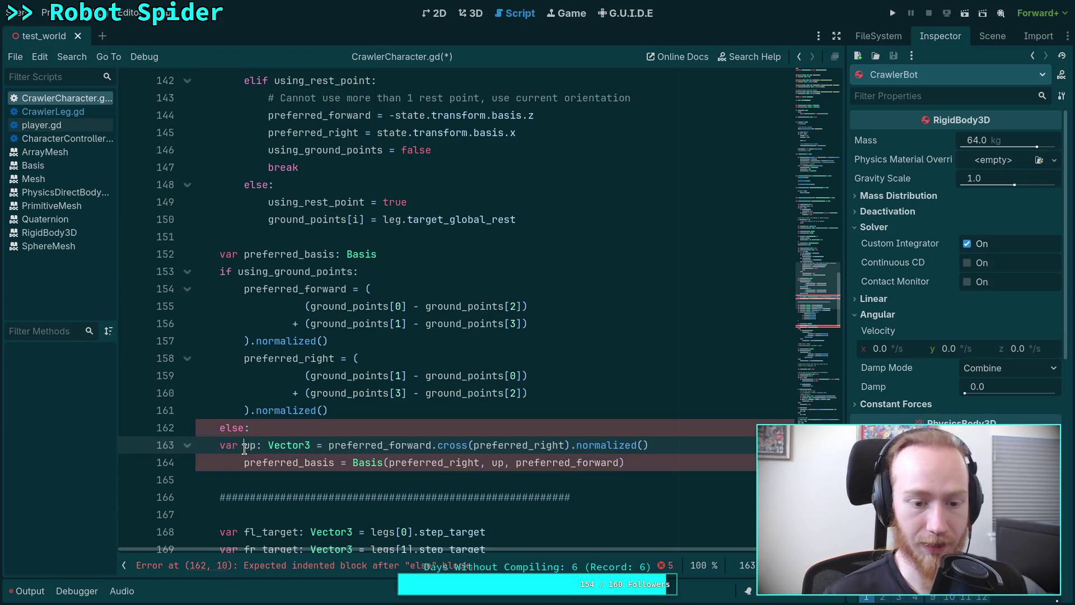
{"action": "type", "text": "preferred_"}
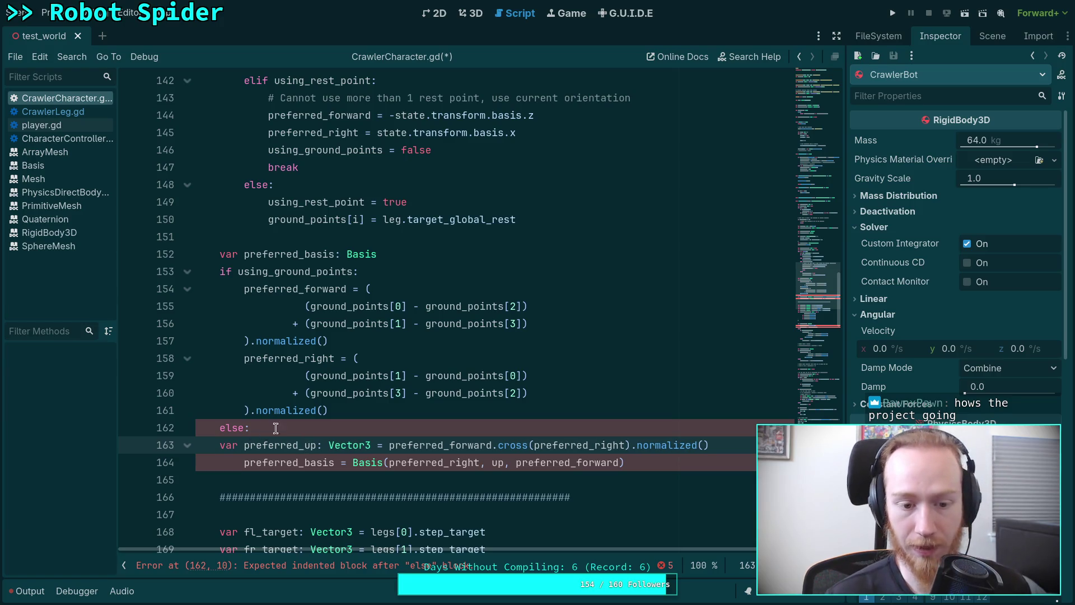
{"action": "left_click", "coordinate": [272, 429]}
{"action": "key", "text": "shift+Home"}
{"action": "key", "text": "shift+Home"}
{"action": "key", "text": "BackSpace"}
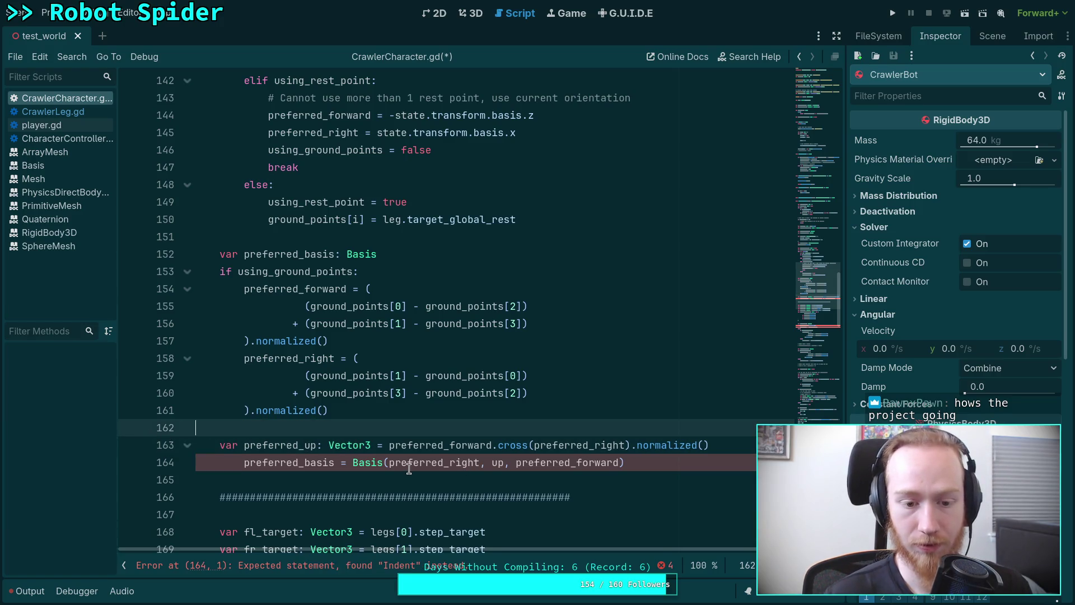
Step: Dedent the preferred_basis assignment and merge it with its var declaration into one line
{"action": "left_click", "coordinate": [242, 462]}
{"action": "key", "text": "BackSpace"}
{"action": "left_click", "coordinate": [287, 255]}
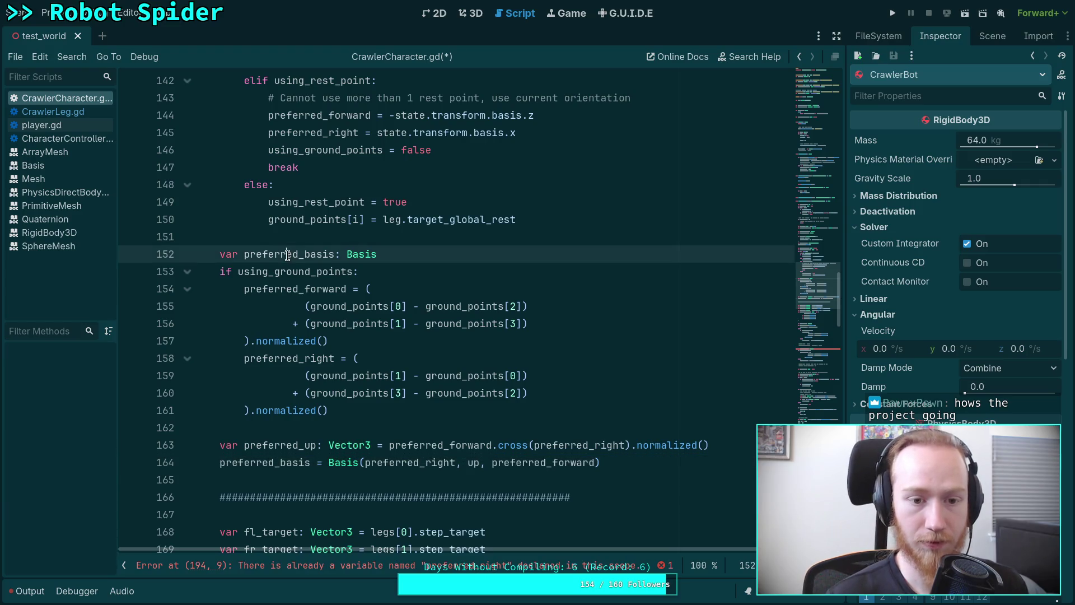
{"action": "key", "text": "alt+Down"}
{"action": "key", "text": "alt+Down"}
{"action": "key", "text": "alt+Down"}
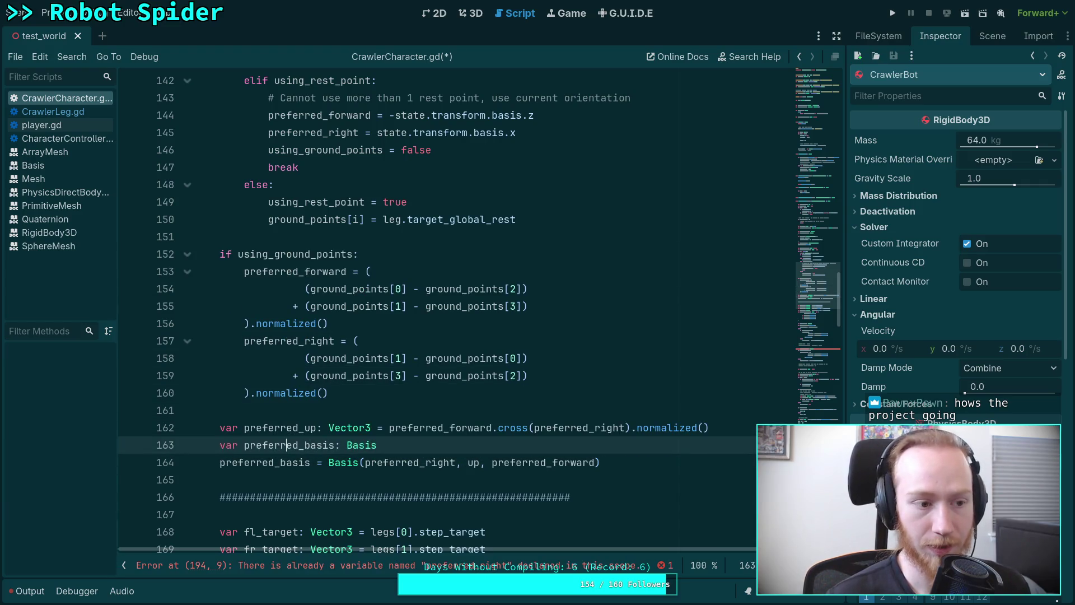
{"action": "double_click", "coordinate": [307, 463]}
{"action": "key", "text": "BackSpace"}
{"action": "key", "text": "BackSpace"}
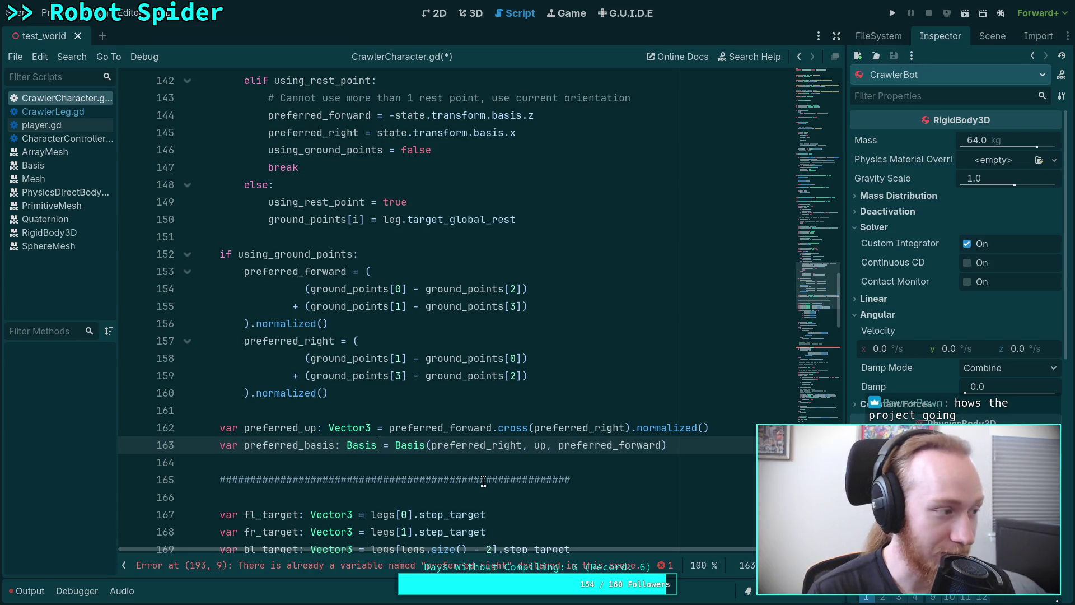
{"action": "key", "text": "super+4"}
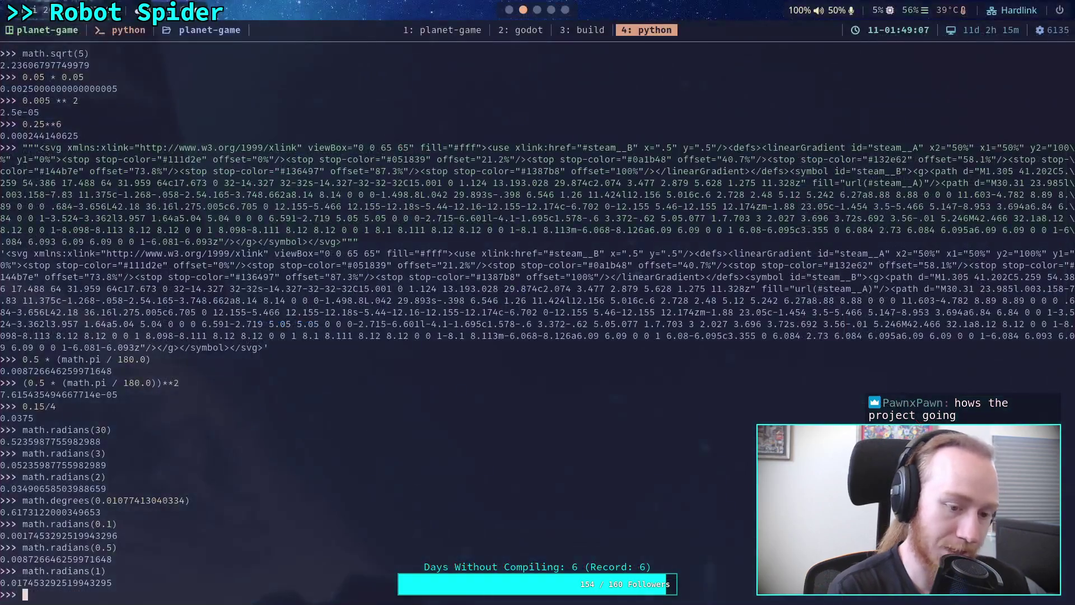
Step: Read through steps 1–11 of the Crawler Bot plan in Obsidian, then return to CrawlerCharacter.gd
{"action": "key", "text": "super+5"}
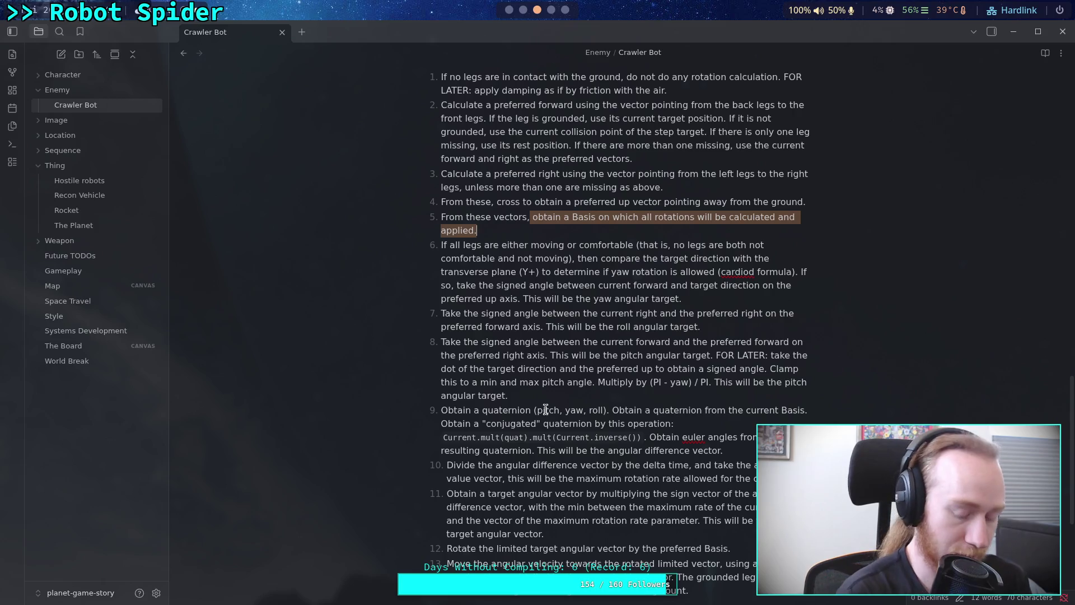
{"action": "mouse_move", "coordinate": [448, 78]}
{"action": "left_mouse_down"}
{"action": "mouse_move", "coordinate": [739, 507]}
{"action": "mouse_move", "coordinate": [741, 543]}
{"action": "left_mouse_up"}
{"action": "left_click", "coordinate": [740, 543]}
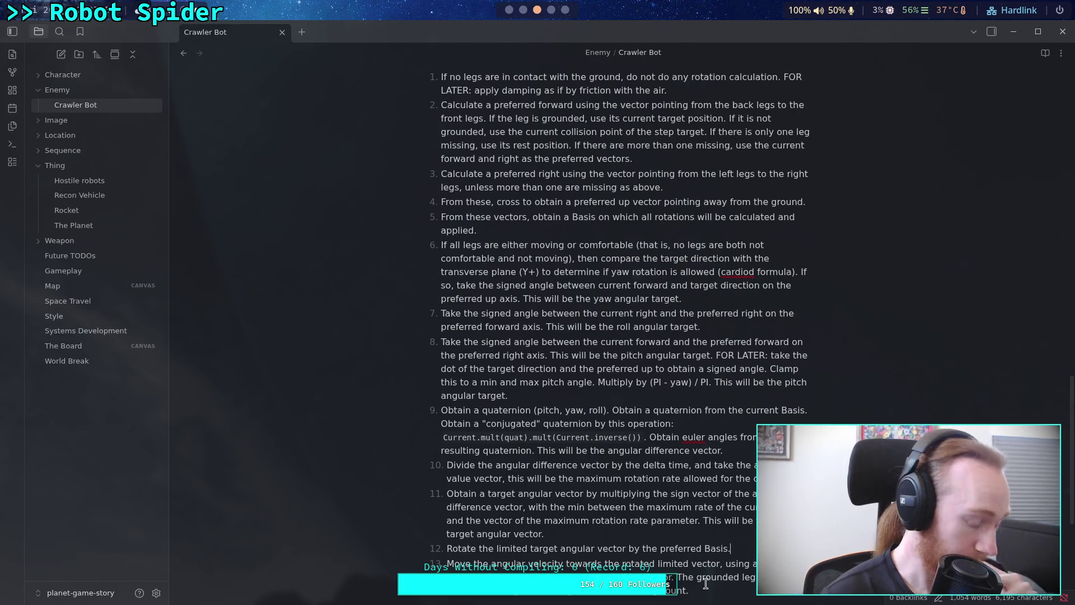
{"action": "key", "text": "alt+Tab"}
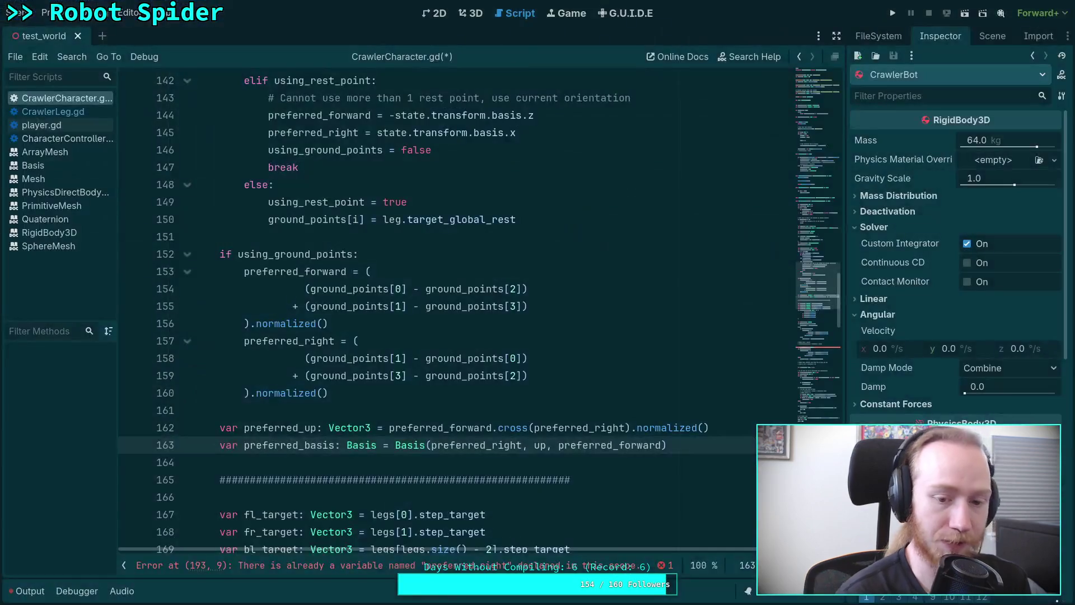
Step: Insert an empty line after the preferred_basis declaration on line 163, then switch to the Obsidian notes
{"action": "left_click", "coordinate": [689, 444]}
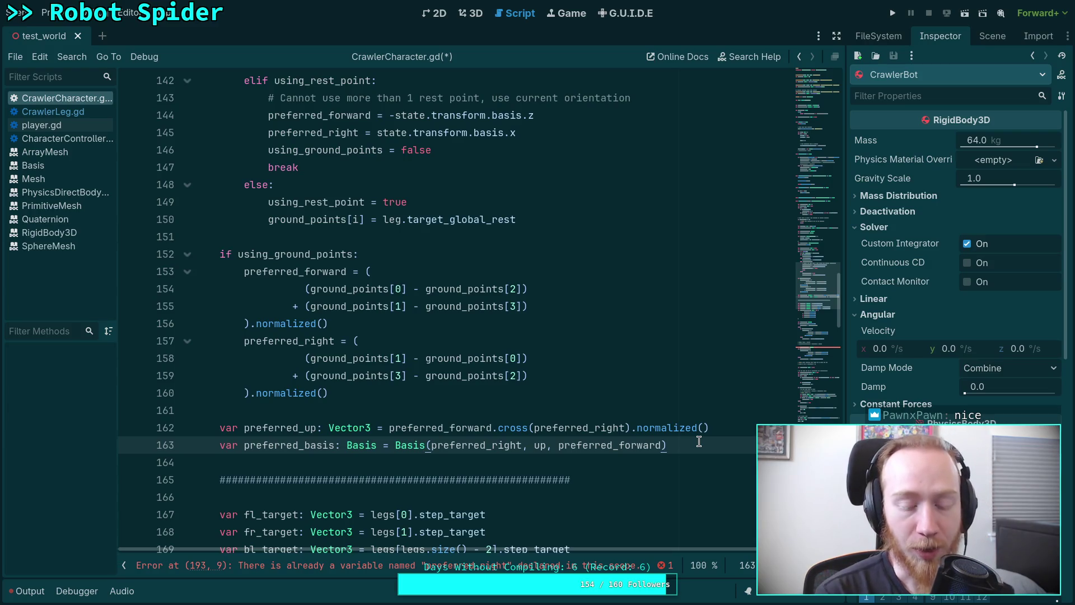
{"action": "scroll", "coordinate": [644, 415], "scroll_direction": "up", "scroll_amount": 12}
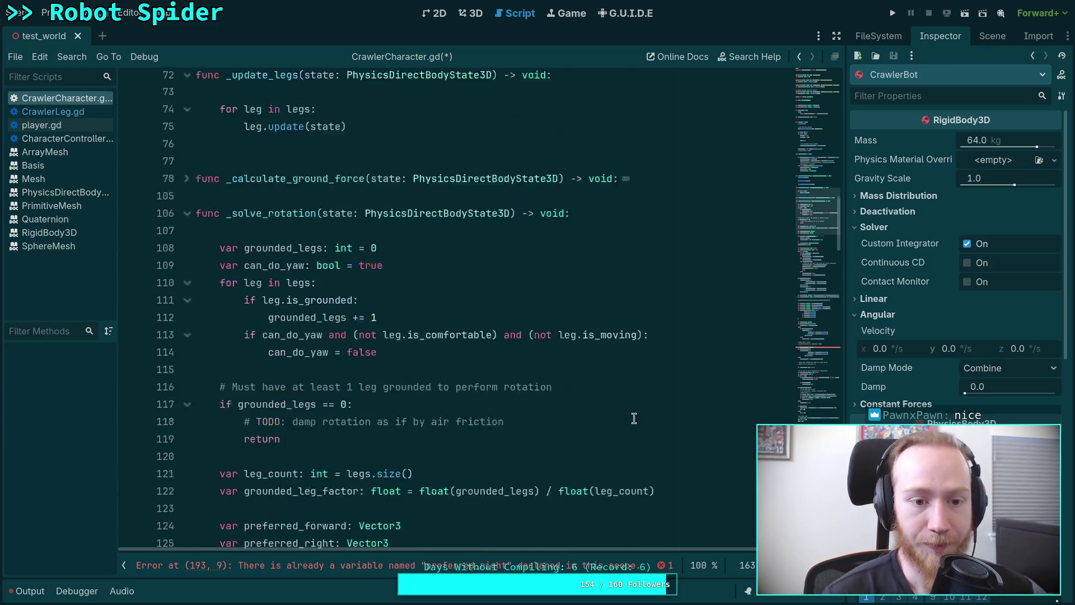
{"action": "scroll", "coordinate": [639, 408], "scroll_direction": "down", "scroll_amount": 15}
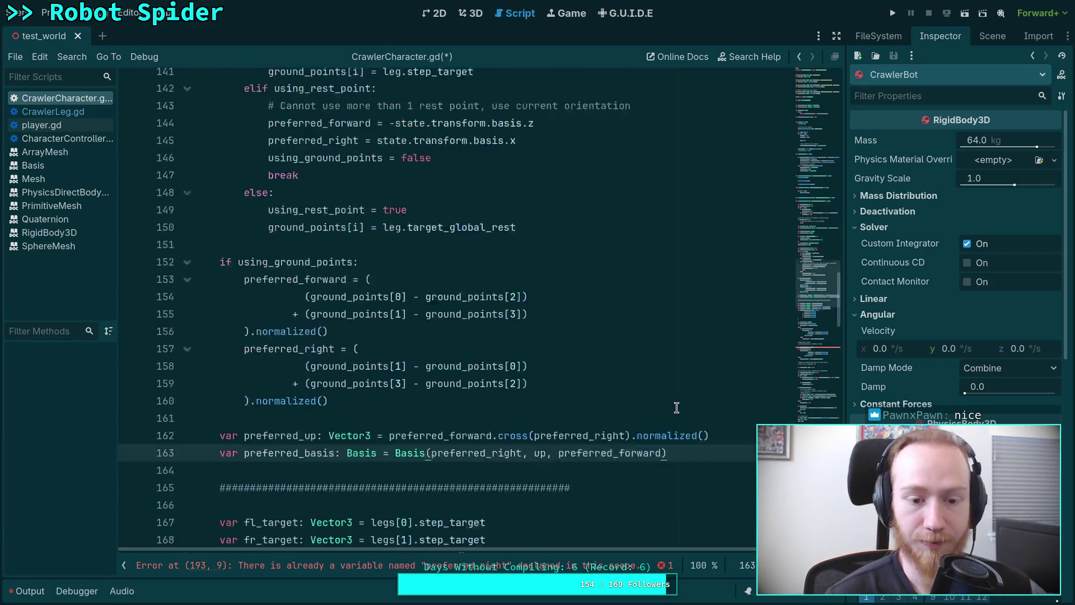
{"action": "key", "text": "Return"}
{"action": "key", "text": "super+Right"}
{"action": "key", "text": "super+Right"}
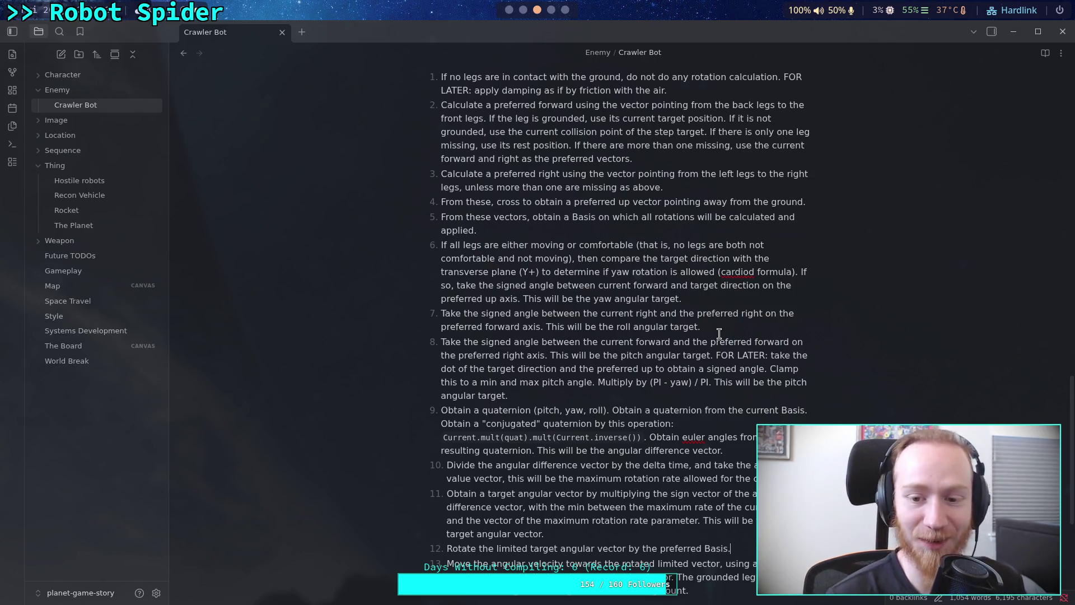
Step: Highlight and reread step 6's yaw condition in the Crawler Bot note, then go back to the Godot script
{"action": "left_click", "coordinate": [697, 391]}
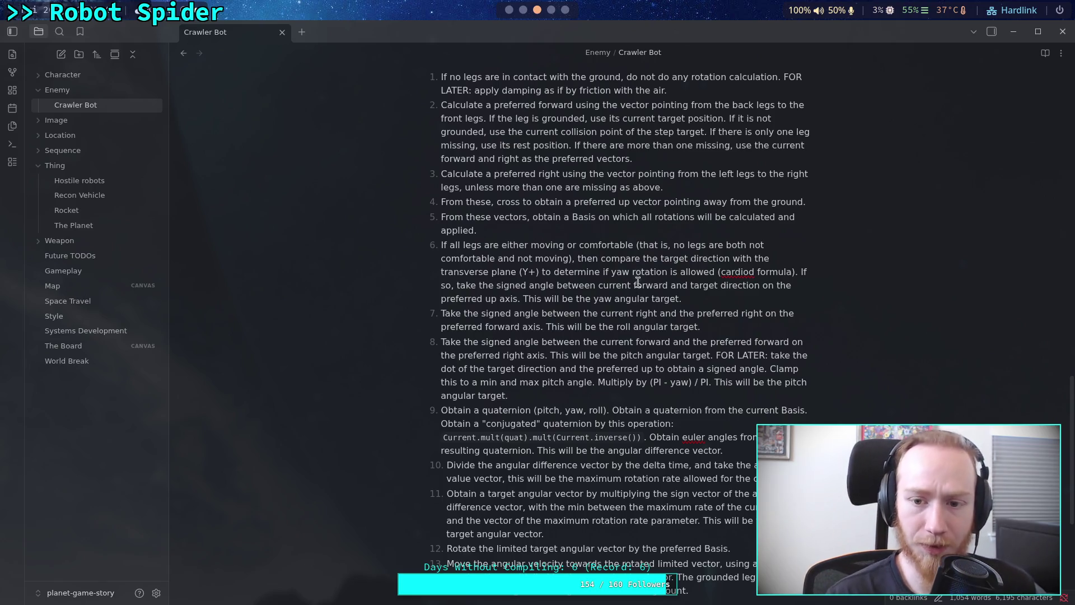
{"action": "left_click_drag", "start_coordinate": [442, 246], "coordinate": [586, 259]}
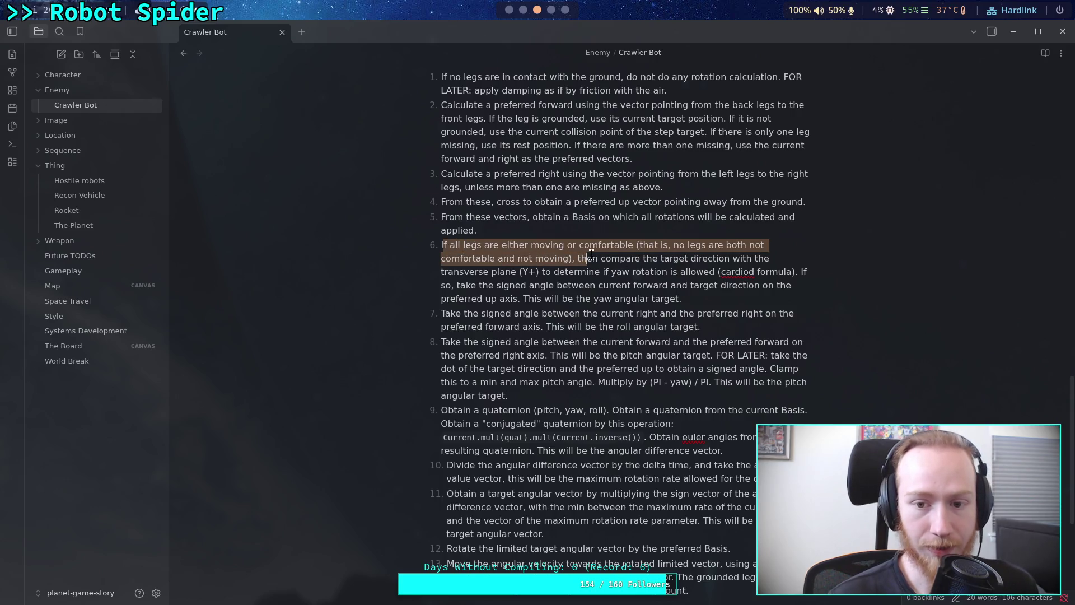
{"action": "left_click", "coordinate": [639, 264]}
{"action": "left_click", "coordinate": [508, 11]}
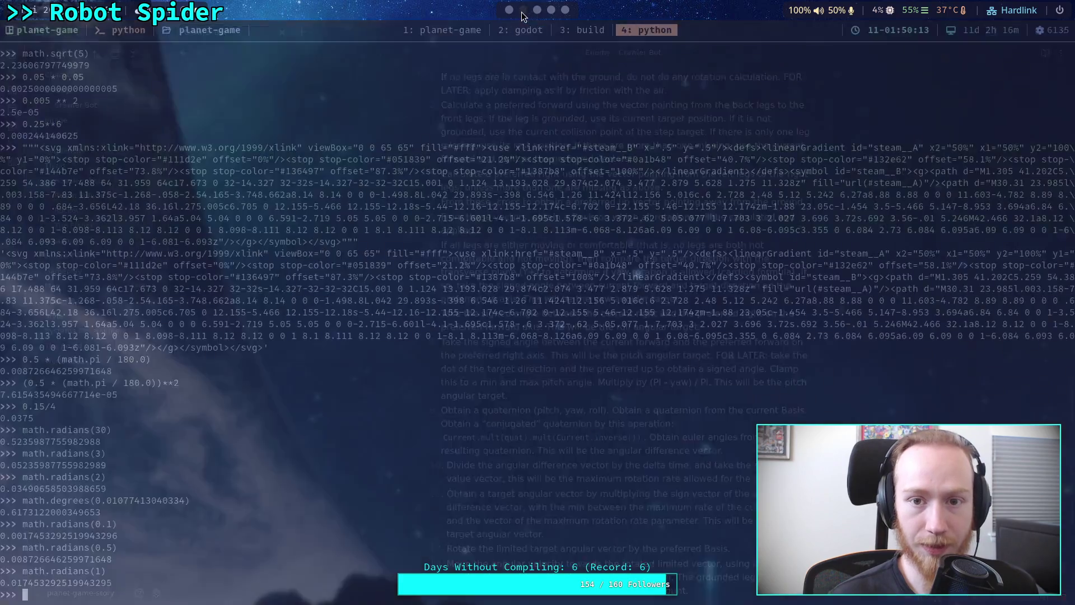
{"action": "scroll", "coordinate": [462, 350], "scroll_direction": "up", "scroll_amount": 10}
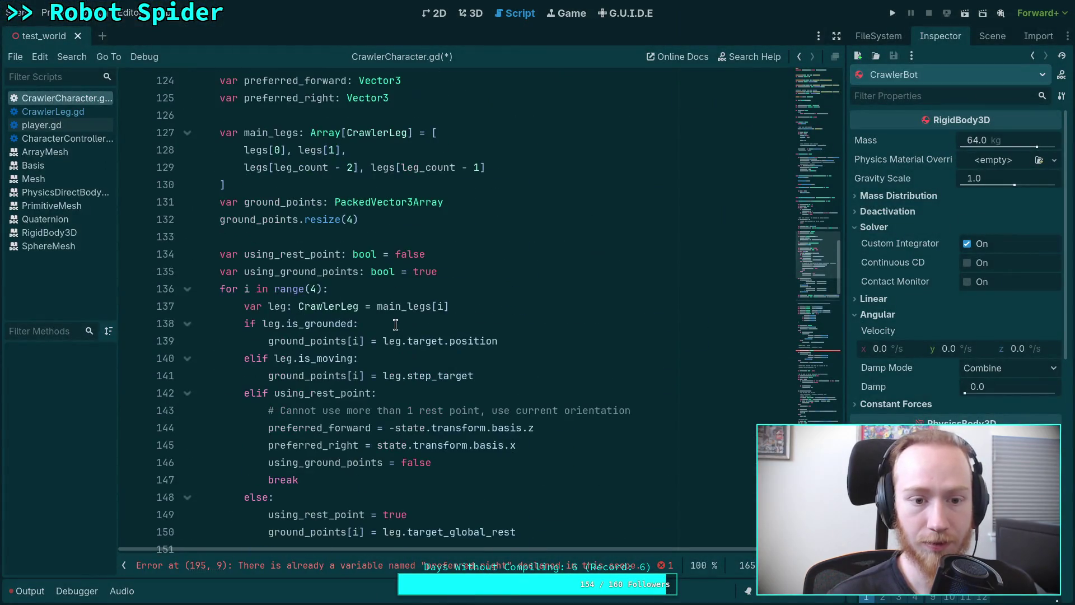
Step: Check where can_do_yaw is used, consulting the Obsidian notes before returning to the script
{"action": "scroll", "coordinate": [271, 270], "scroll_direction": "up", "scroll_amount": 3}
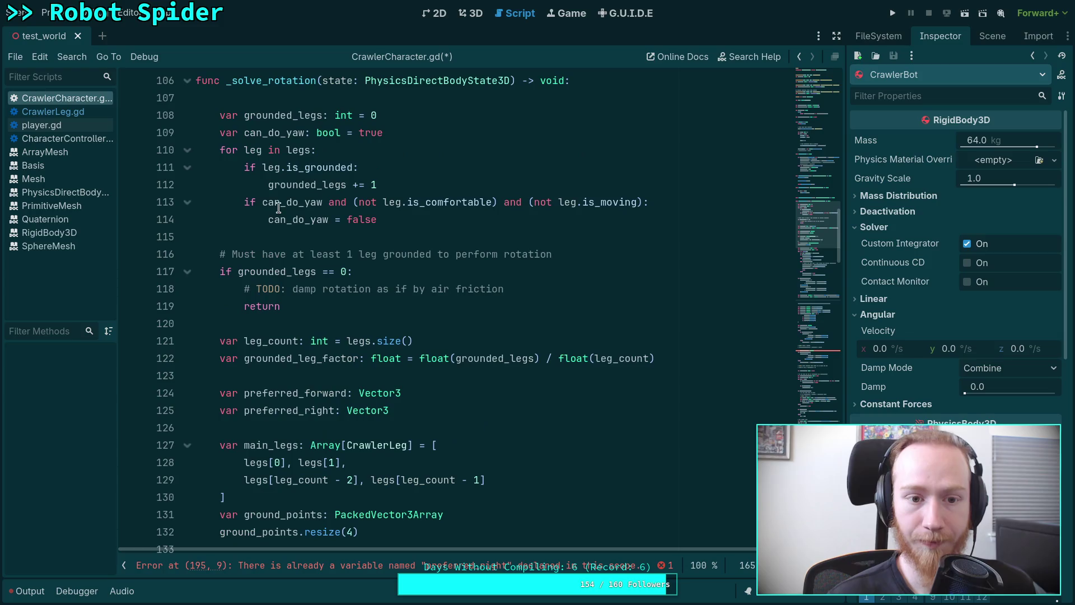
{"action": "double_click", "coordinate": [292, 202]}
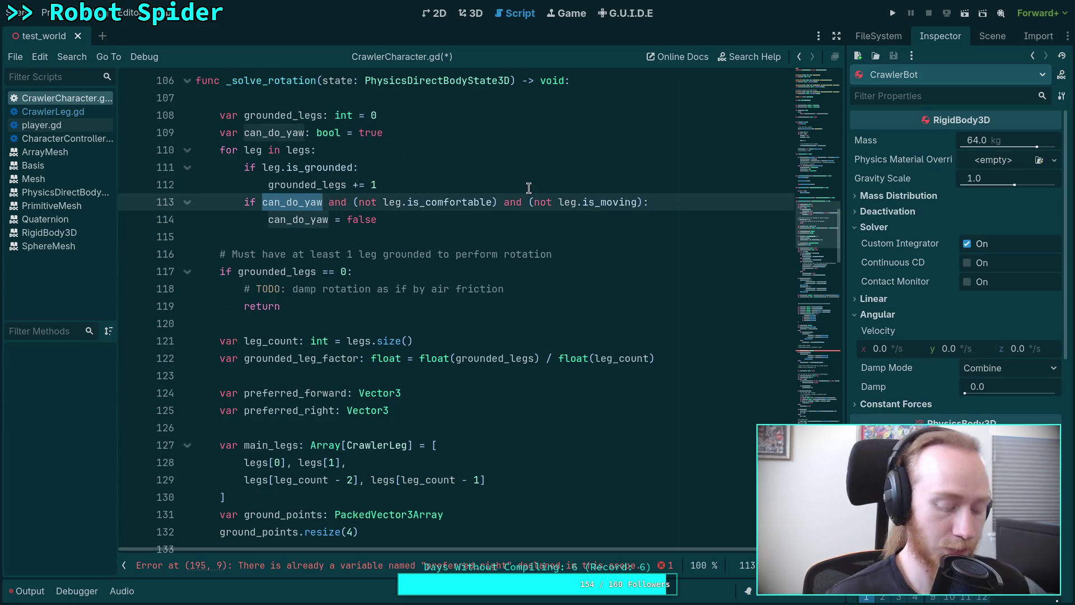
{"action": "key", "text": "alt+Tab"}
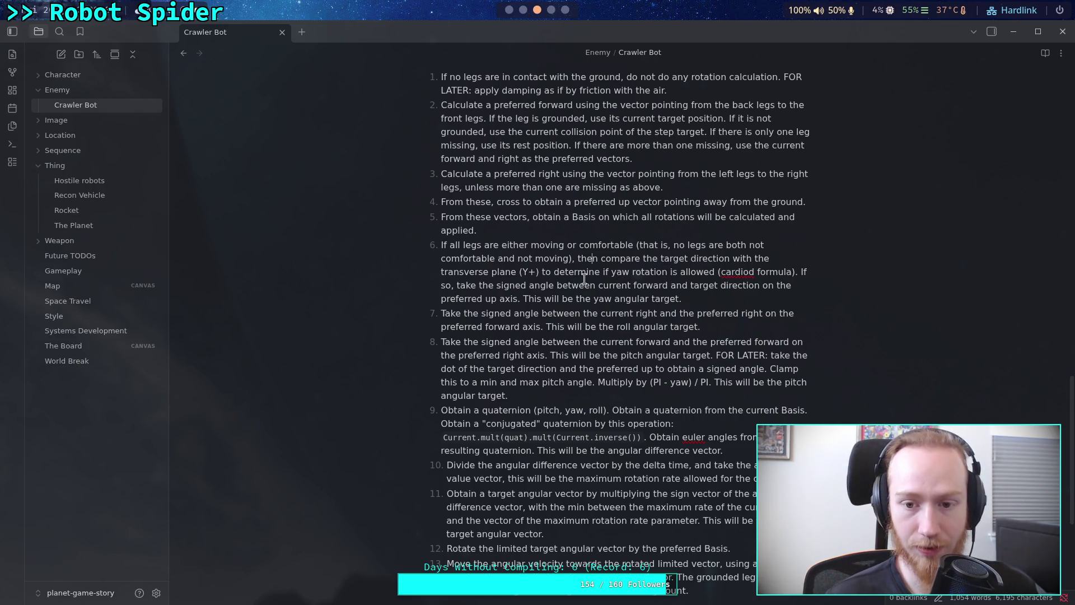
{"action": "left_click", "coordinate": [512, 13]}
{"action": "scroll", "coordinate": [504, 414], "scroll_direction": "down", "scroll_amount": 10}
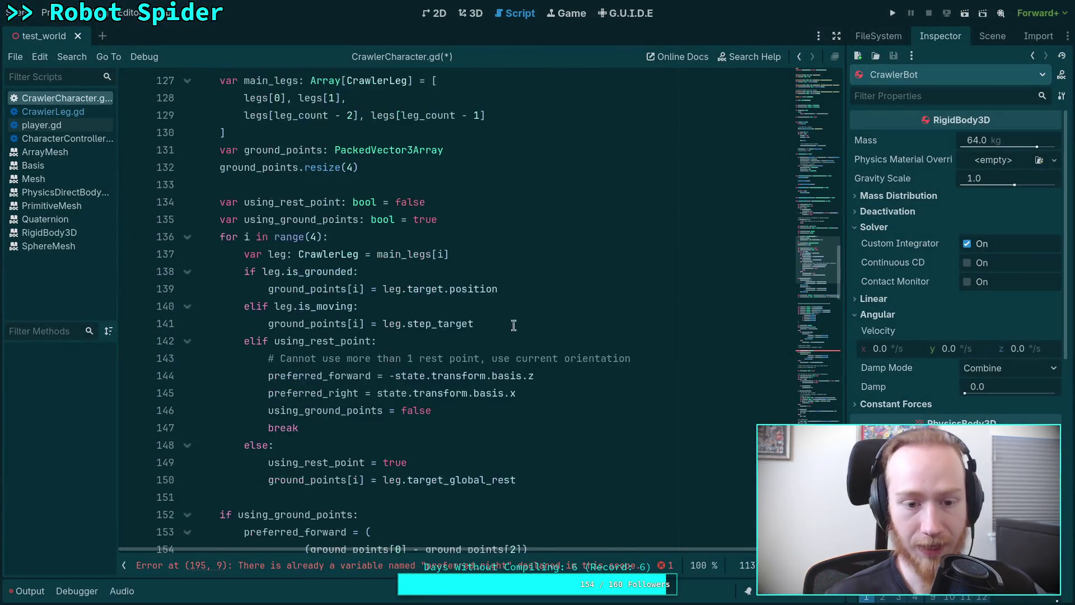
Step: Add var yaw: float and an if can_do_yaw: block below the preferred_basis line
{"action": "left_click", "coordinate": [504, 414]}
{"action": "key", "text": "Down"}
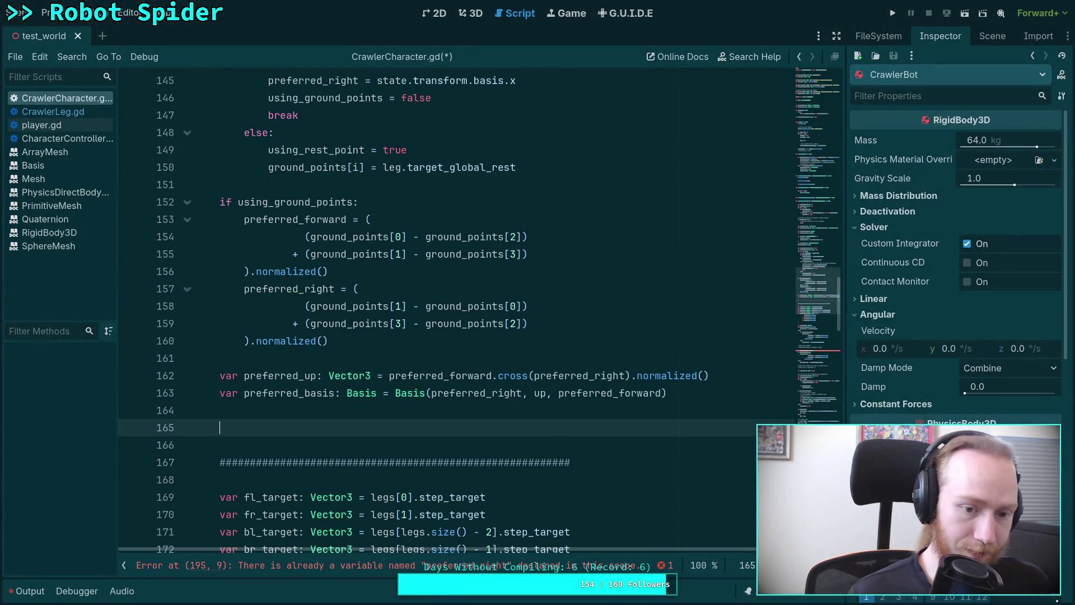
{"action": "type", "text": "var yaw"}
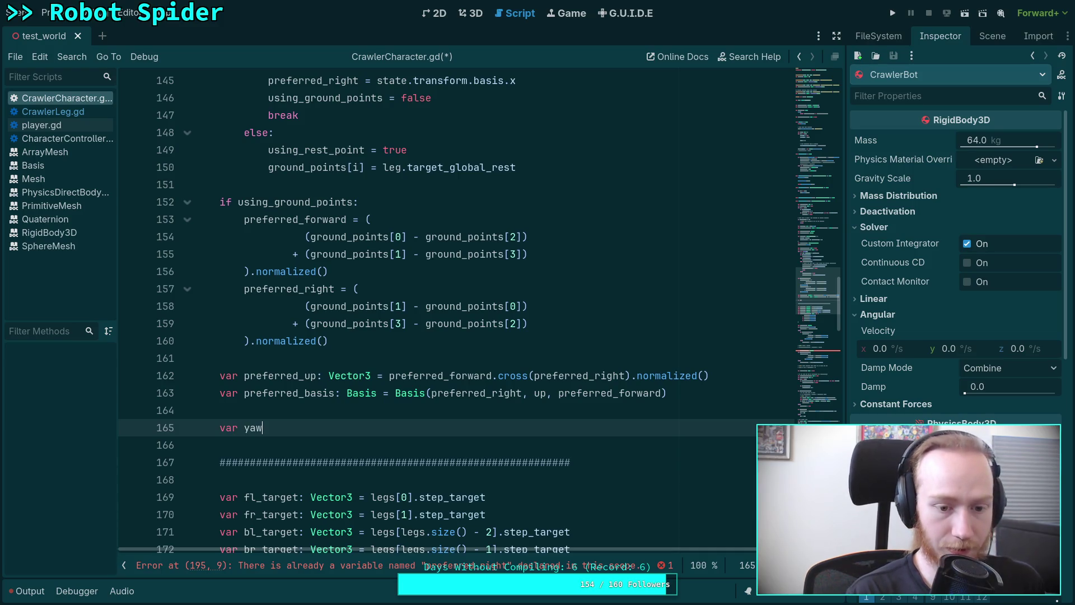
{"action": "type", "text": ": float"}
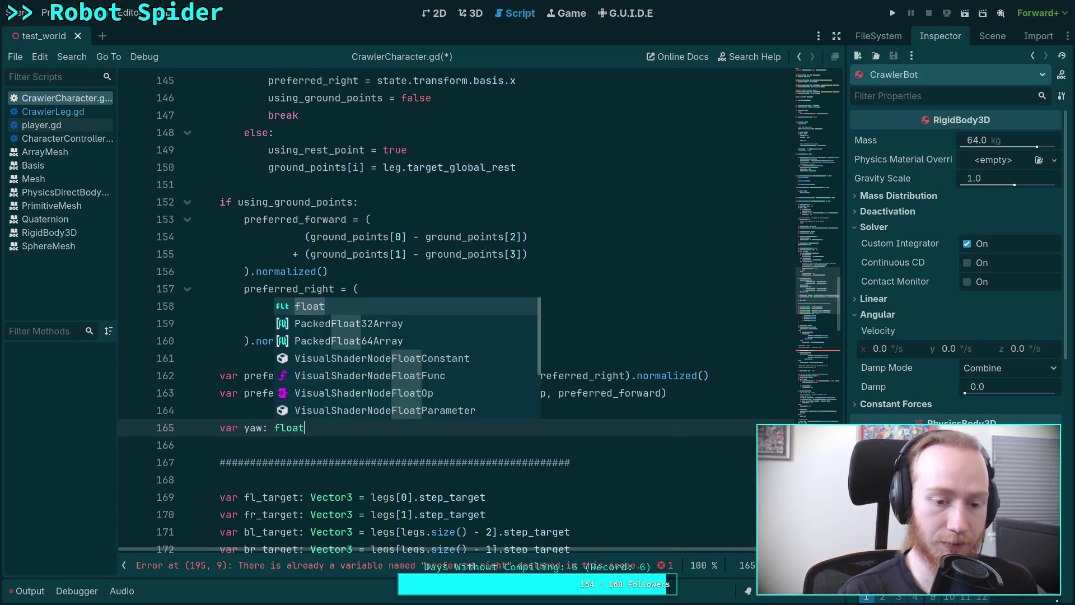
{"action": "key", "text": "Return"}
{"action": "key", "text": "Return"}
{"action": "type", "text": "if c"}
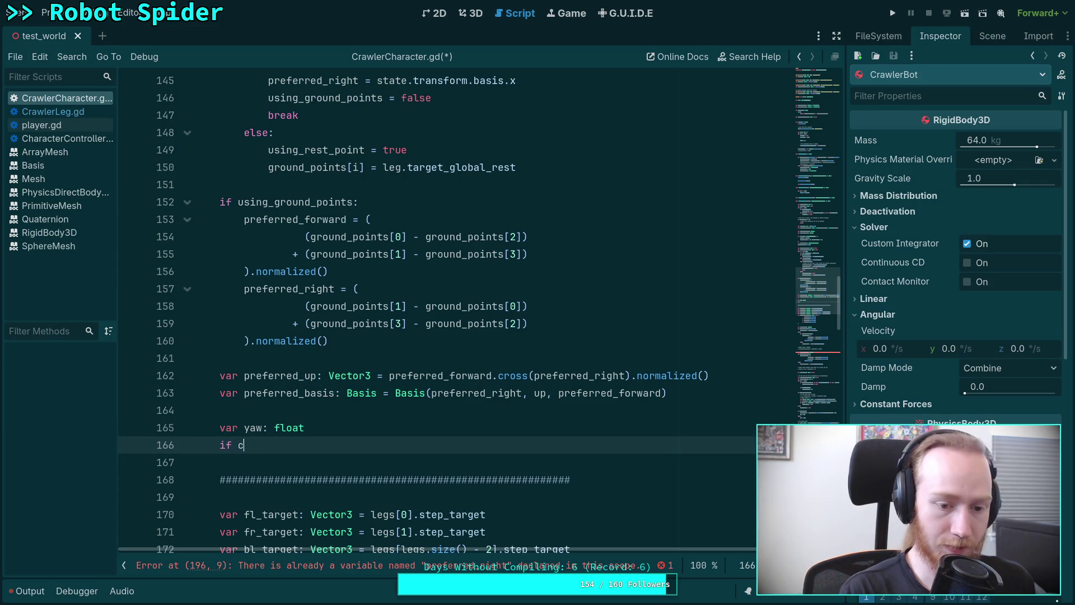
{"action": "type", "text": "an_"}
{"action": "key", "text": "Return"}
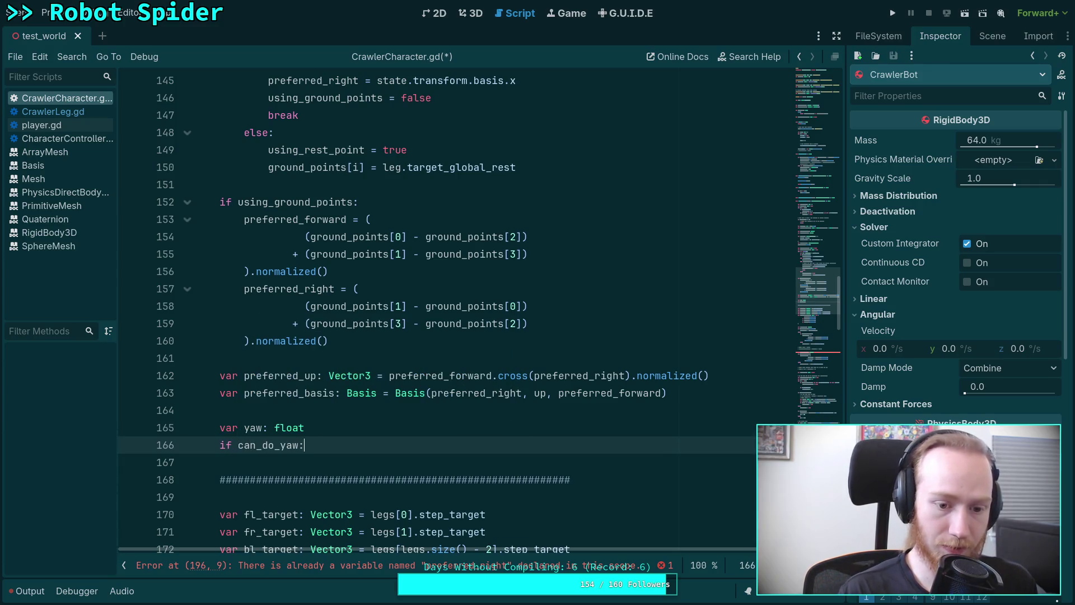
{"action": "key", "text": "Return"}
{"action": "key", "text": "alt+Tab"}
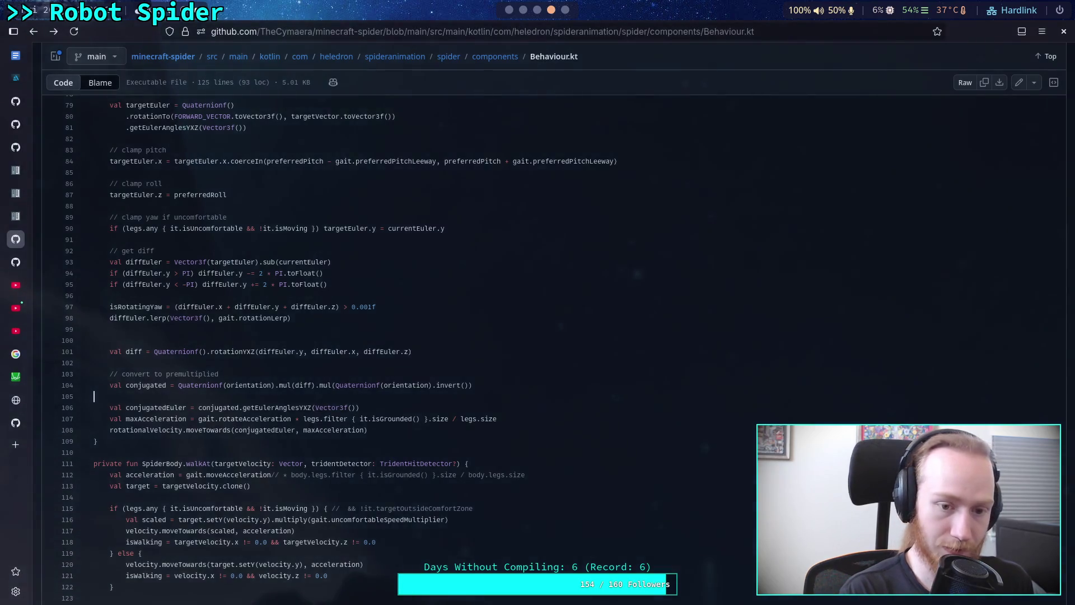
Step: Leave the Behaviour.kt page via the Crawler Bot notes and return to the Godot script
{"action": "key", "text": "super+3"}
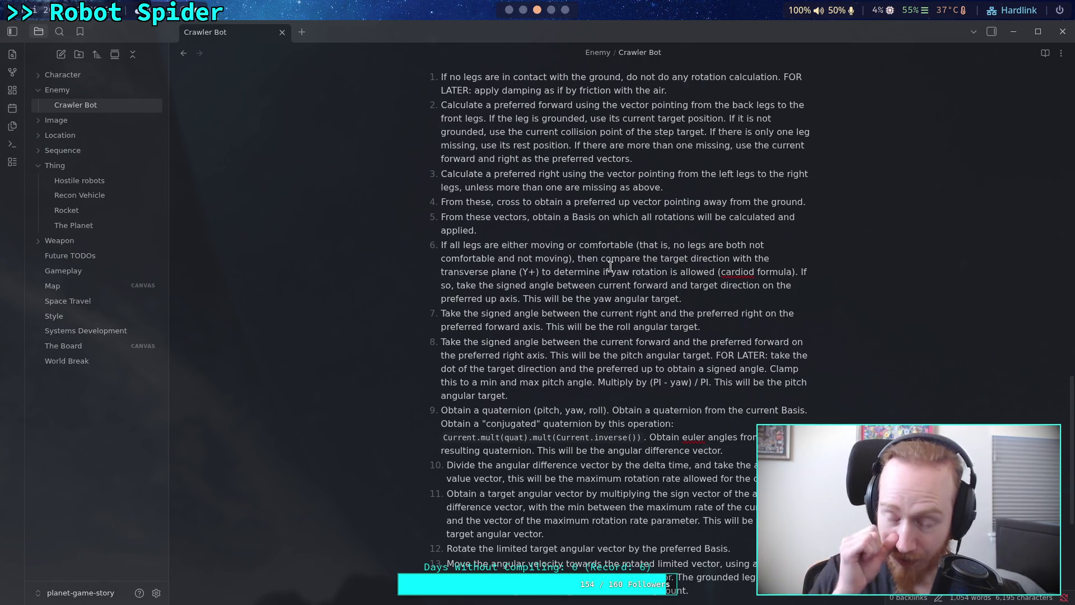
{"action": "left_click", "coordinate": [509, 9]}
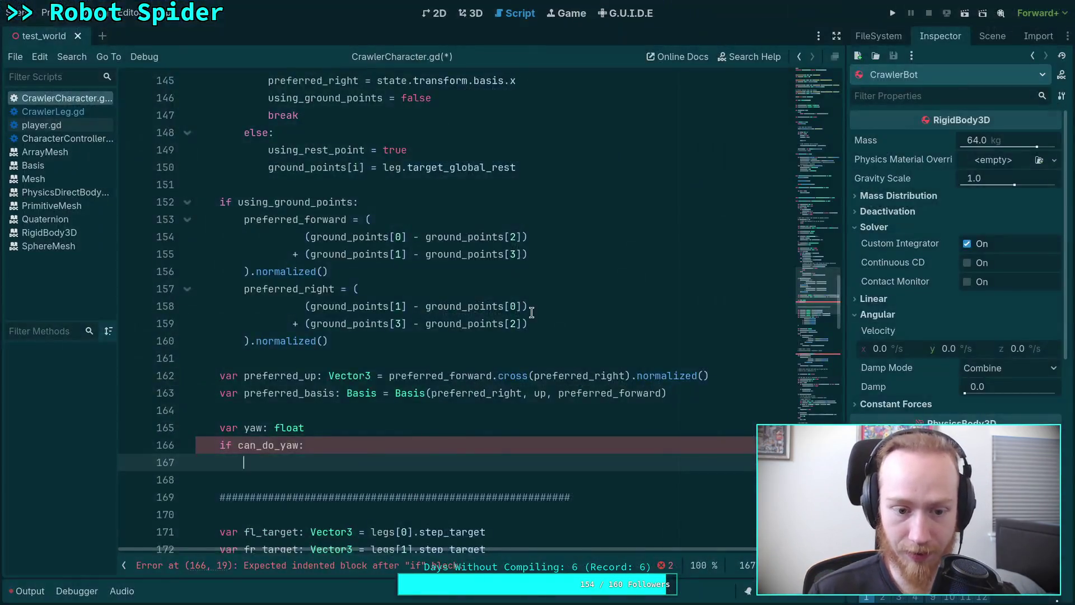
Step: Copy the xz_dot yaw-restriction check lines and paste them inside the can_do_yaw block
{"action": "scroll", "coordinate": [490, 329], "scroll_direction": "down", "scroll_amount": 5}
{"action": "scroll", "coordinate": [490, 329], "scroll_direction": "down", "scroll_amount": 10}
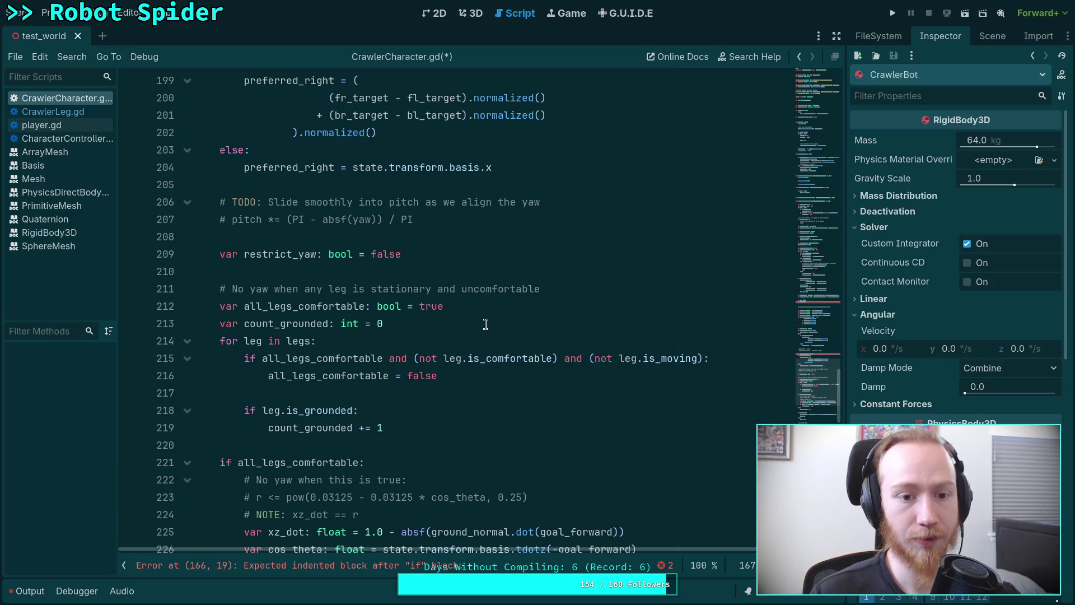
{"action": "scroll", "coordinate": [404, 303], "scroll_direction": "down", "scroll_amount": 4}
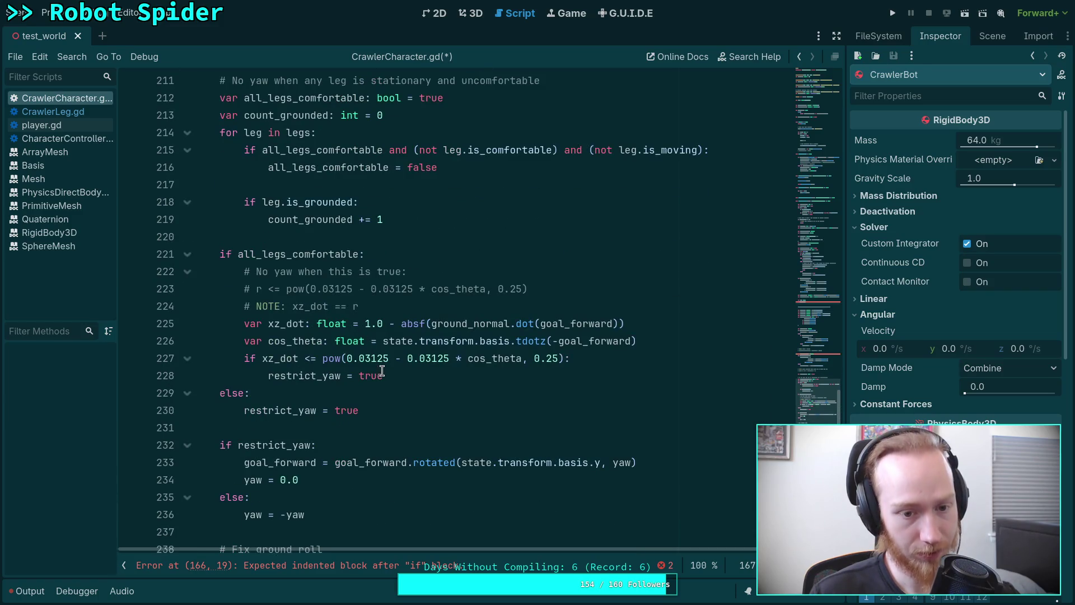
{"action": "mouse_move", "coordinate": [390, 381]}
{"action": "left_mouse_down"}
{"action": "mouse_move", "coordinate": [246, 341]}
{"action": "mouse_move", "coordinate": [245, 324]}
{"action": "left_mouse_up"}
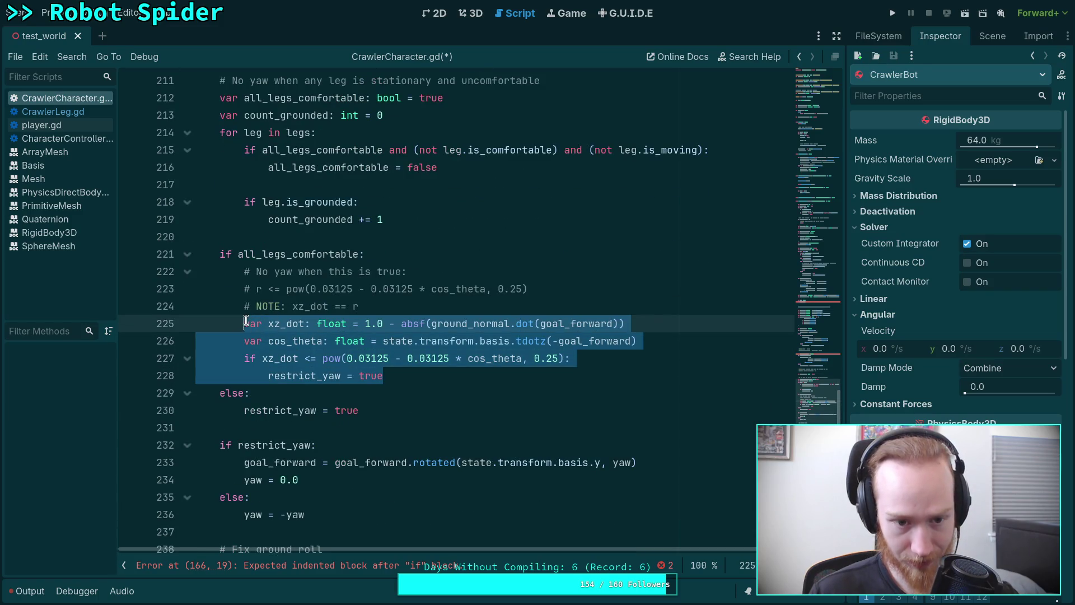
{"action": "right_click", "coordinate": [310, 341]}
{"action": "left_click", "coordinate": [351, 398]}
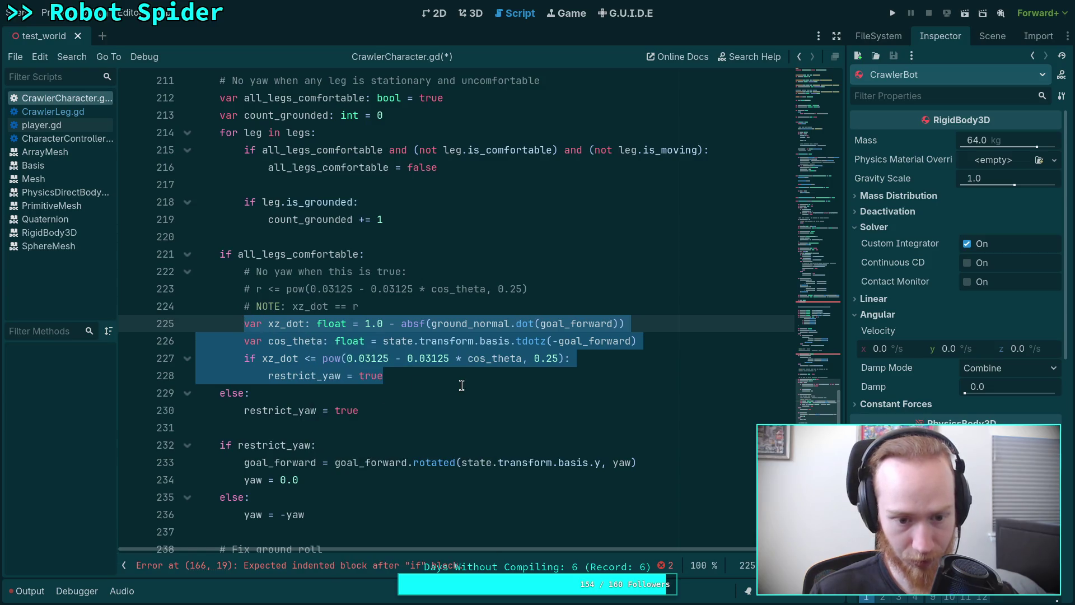
{"action": "scroll", "coordinate": [461, 385], "scroll_direction": "up", "scroll_amount": 18}
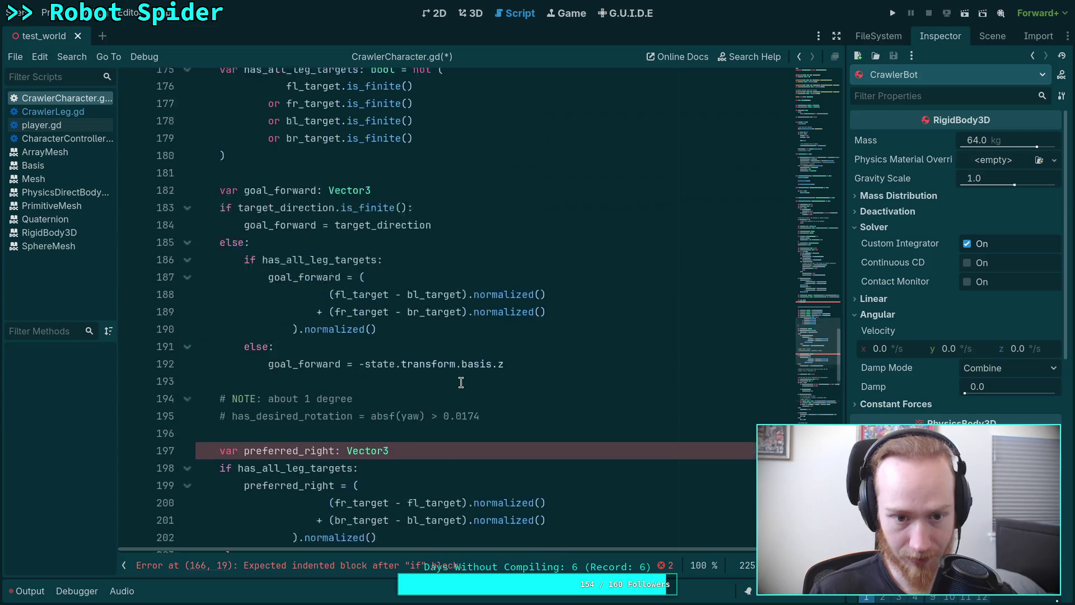
{"action": "scroll", "coordinate": [393, 334], "scroll_direction": "up", "scroll_amount": 2}
{"action": "left_click", "coordinate": [348, 354]}
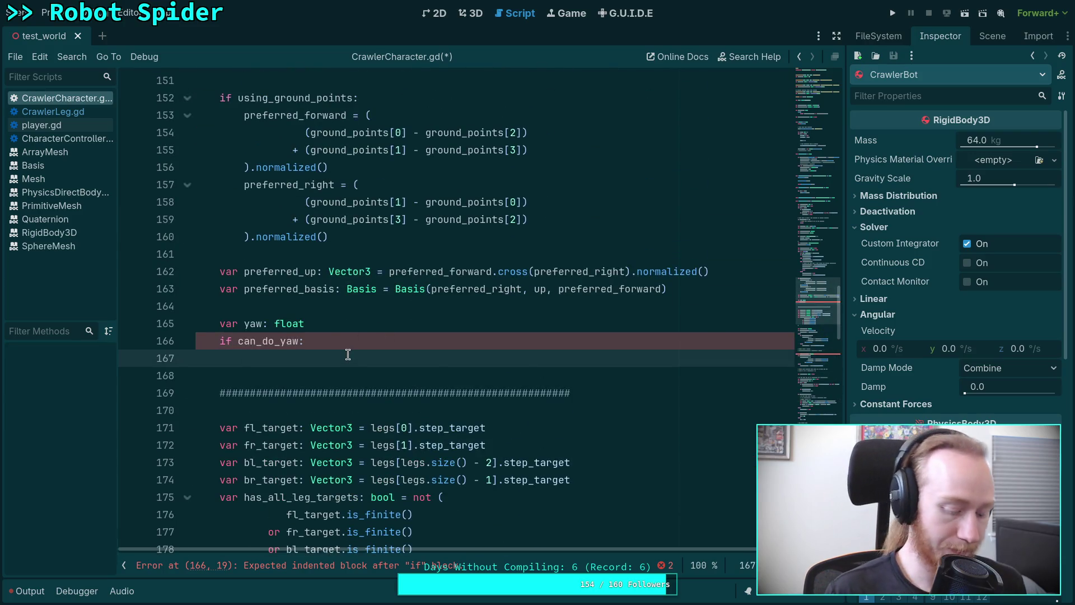
{"action": "key", "text": "ctrl+v"}
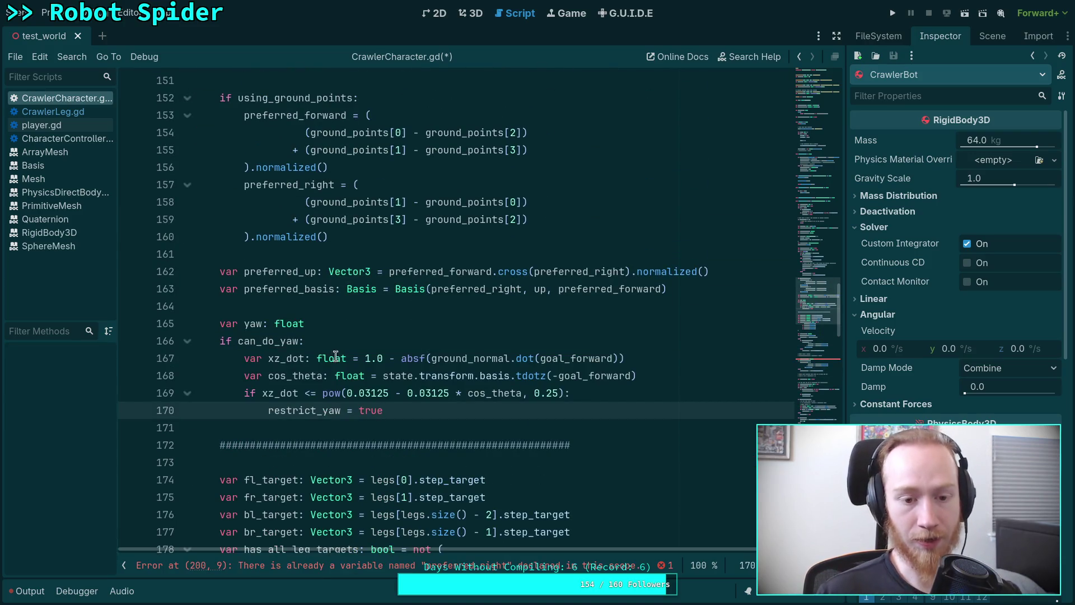
Step: Make the pasted check set can_do_yaw to false instead of restrict_yaw = true
{"action": "double_click", "coordinate": [321, 409]}
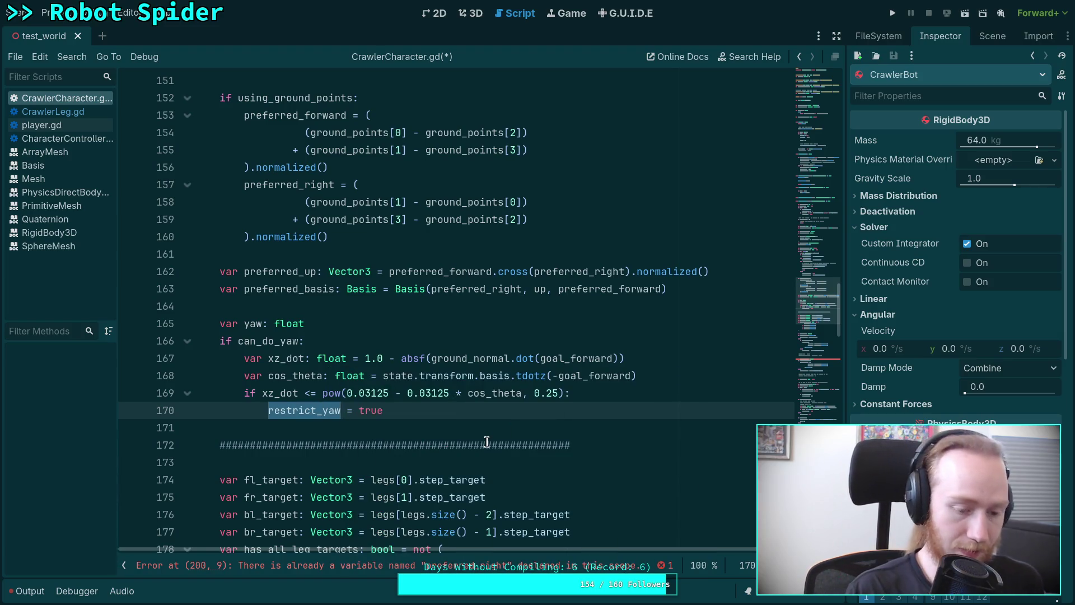
{"action": "type", "text": "can"}
{"action": "key", "text": "Return"}
{"action": "key", "text": "Right"}
{"action": "key", "text": "shift+Right"}
{"action": "key", "text": "shift+Right"}
{"action": "key", "text": "shift+Right"}
{"action": "type", "text": "fals"}
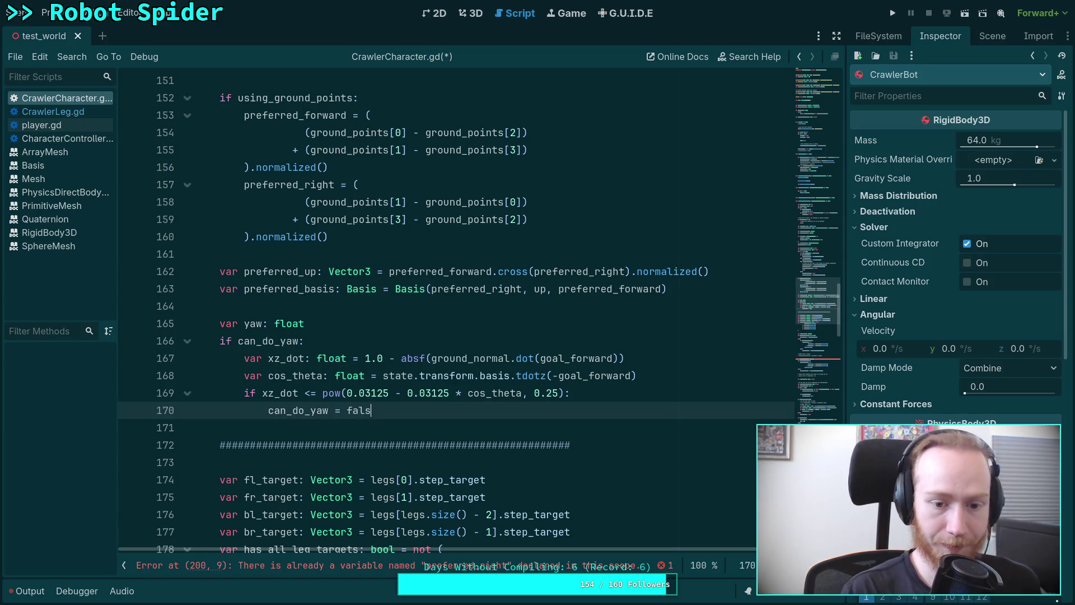
{"action": "type", "text": "e"}
{"action": "key", "text": "Escape"}
{"action": "left_click", "coordinate": [389, 331]}
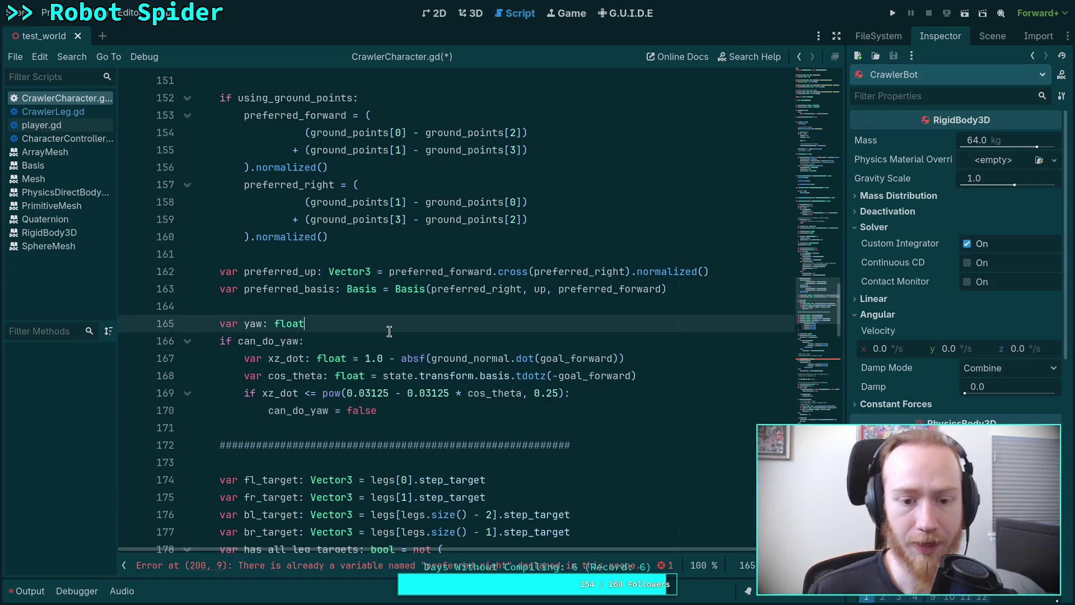
{"action": "scroll", "coordinate": [390, 328], "scroll_direction": "down", "scroll_amount": 1}
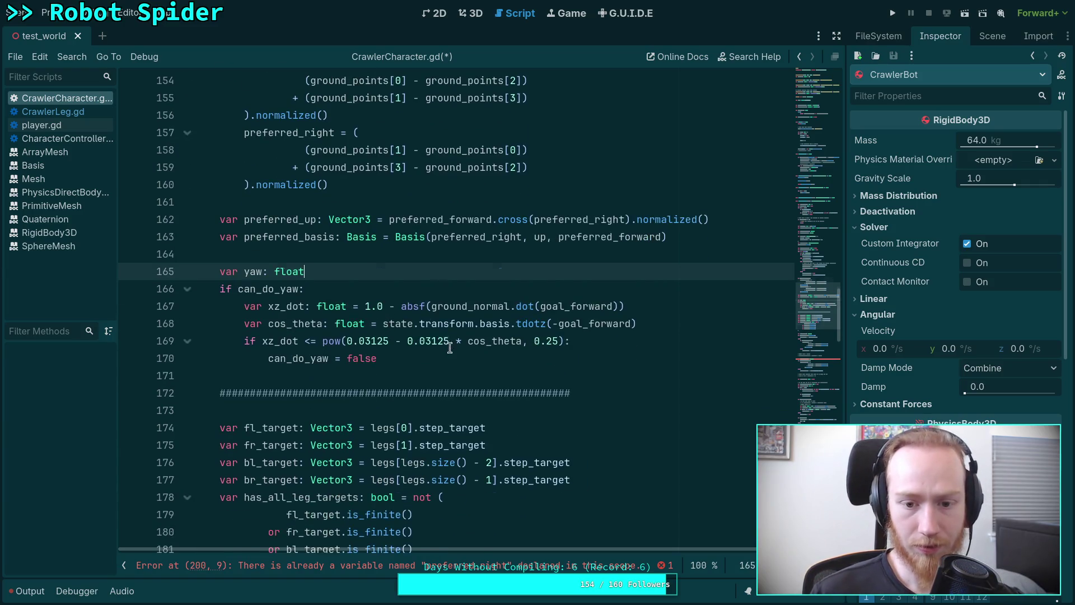
{"action": "scroll", "coordinate": [446, 345], "scroll_direction": "up", "scroll_amount": 2}
{"action": "mouse_move", "coordinate": [533, 424]}
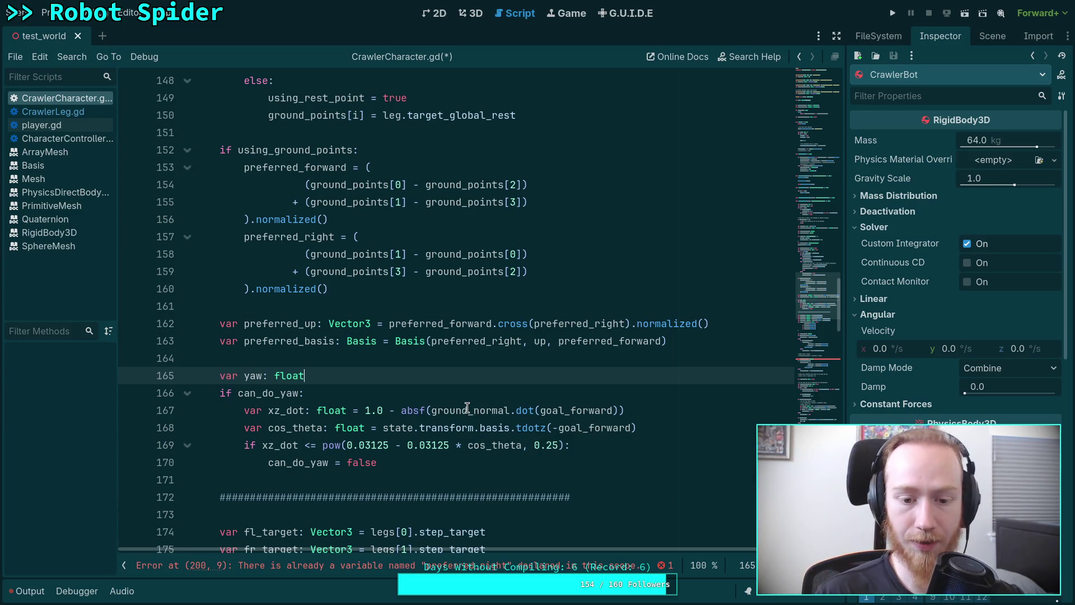
{"action": "double_click", "coordinate": [290, 411]}
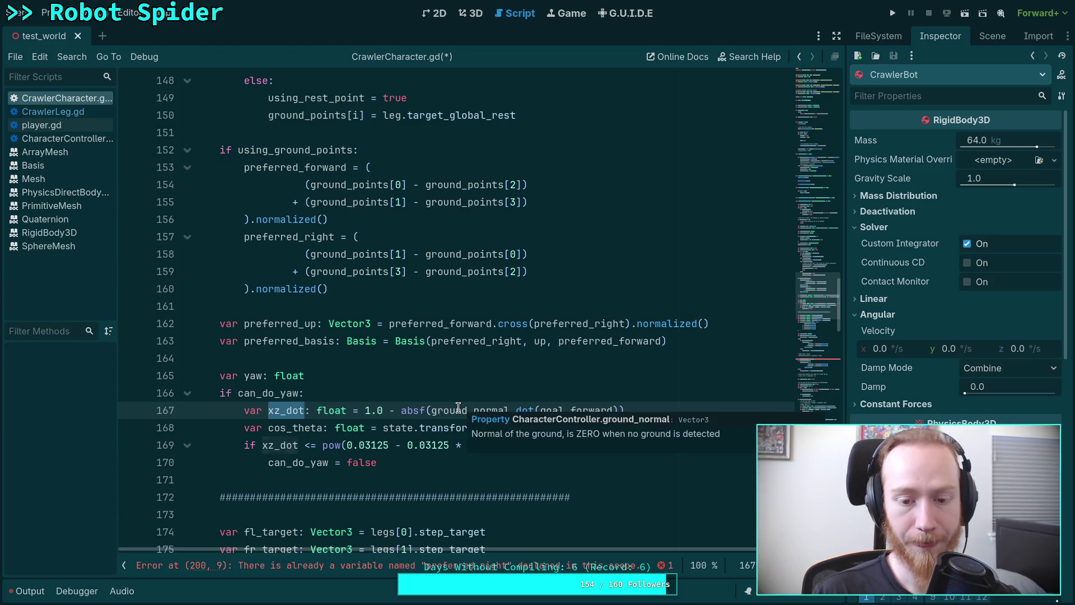
{"action": "double_click", "coordinate": [460, 410]}
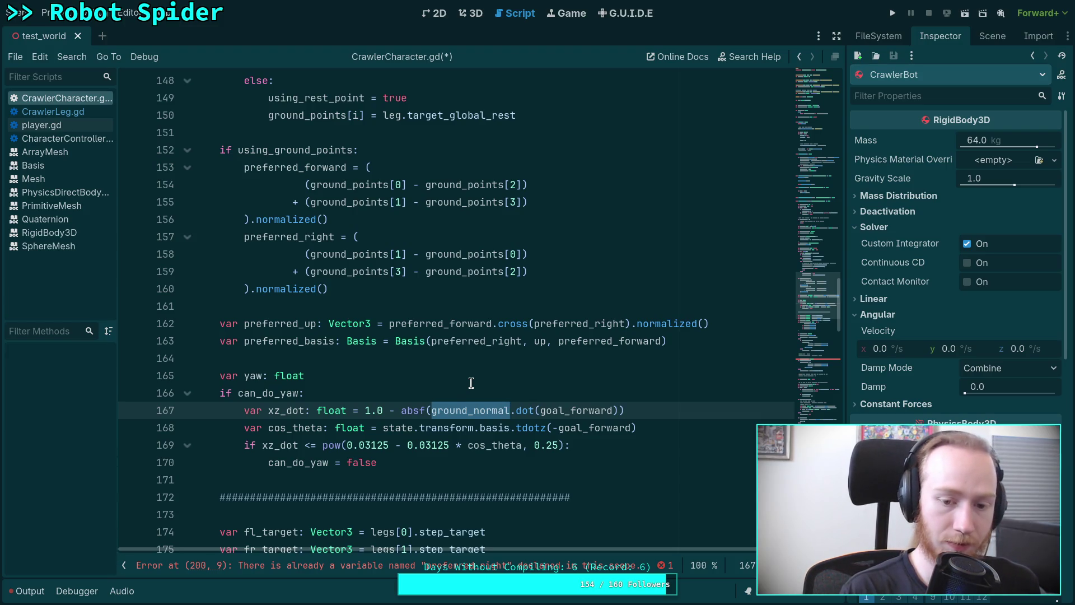
{"action": "type", "text": "pref"}
{"action": "key", "text": "Down"}
{"action": "key", "text": "Down"}
{"action": "key", "text": "Down"}
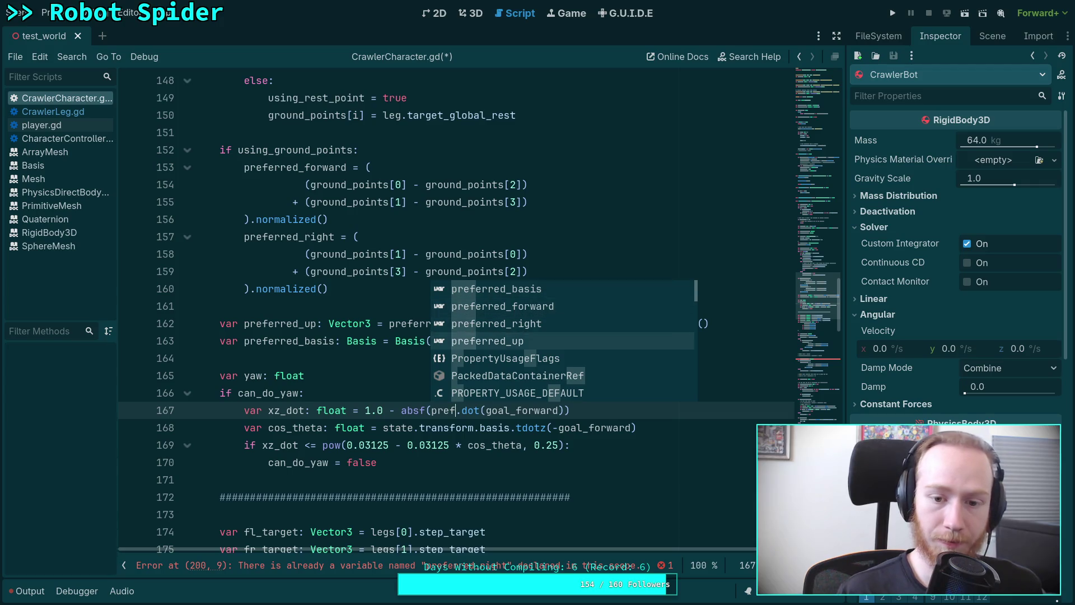
{"action": "key", "text": "Return"}
{"action": "double_click", "coordinate": [566, 410]}
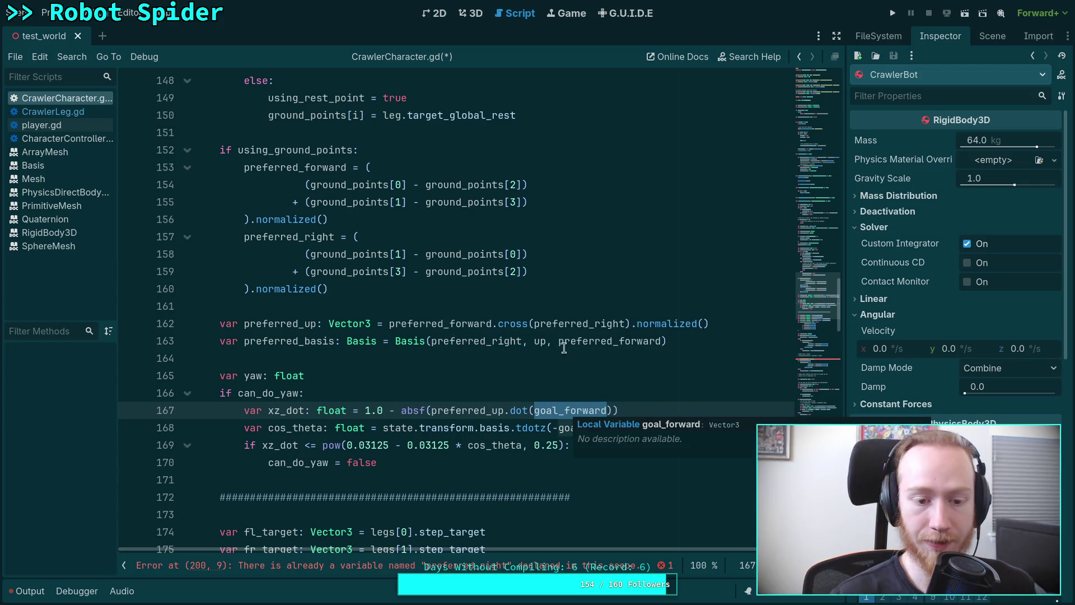
{"action": "scroll", "coordinate": [566, 348], "scroll_direction": "up", "scroll_amount": 15}
{"action": "scroll", "coordinate": [562, 373], "scroll_direction": "down", "scroll_amount": 2}
{"action": "scroll", "coordinate": [562, 372], "scroll_direction": "down", "scroll_amount": 8}
{"action": "scroll", "coordinate": [562, 373], "scroll_direction": "up", "scroll_amount": 9}
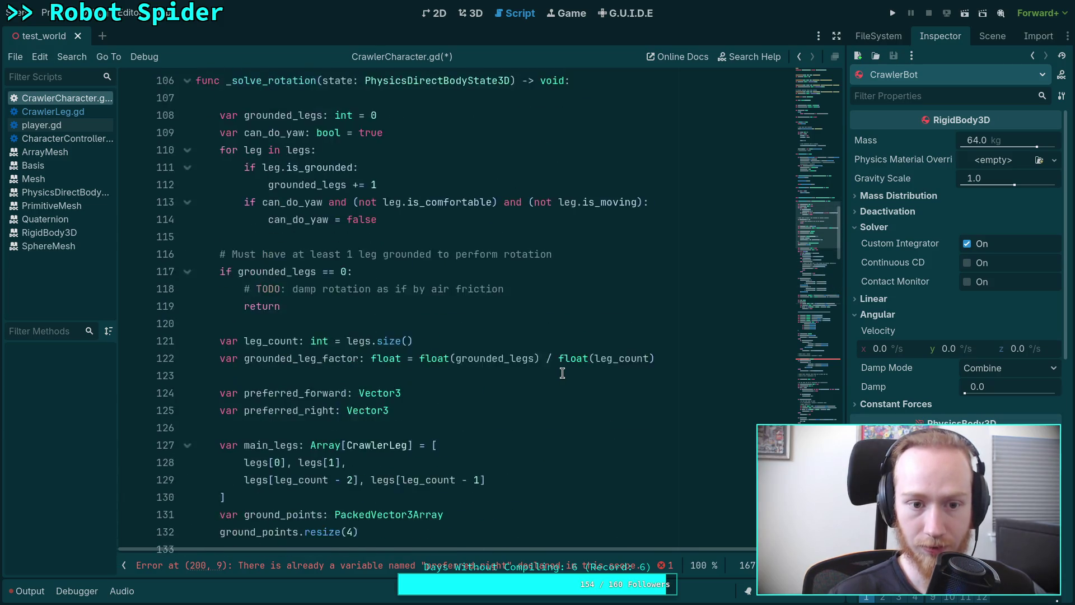
{"action": "scroll", "coordinate": [562, 373], "scroll_direction": "down", "scroll_amount": 1}
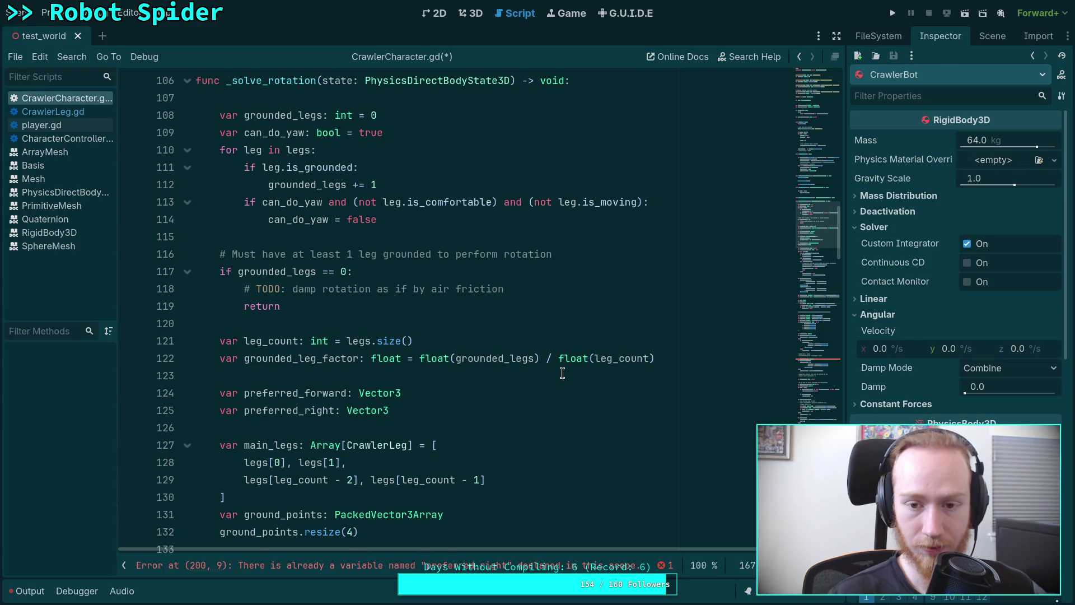
{"action": "scroll", "coordinate": [562, 373], "scroll_direction": "down", "scroll_amount": 15}
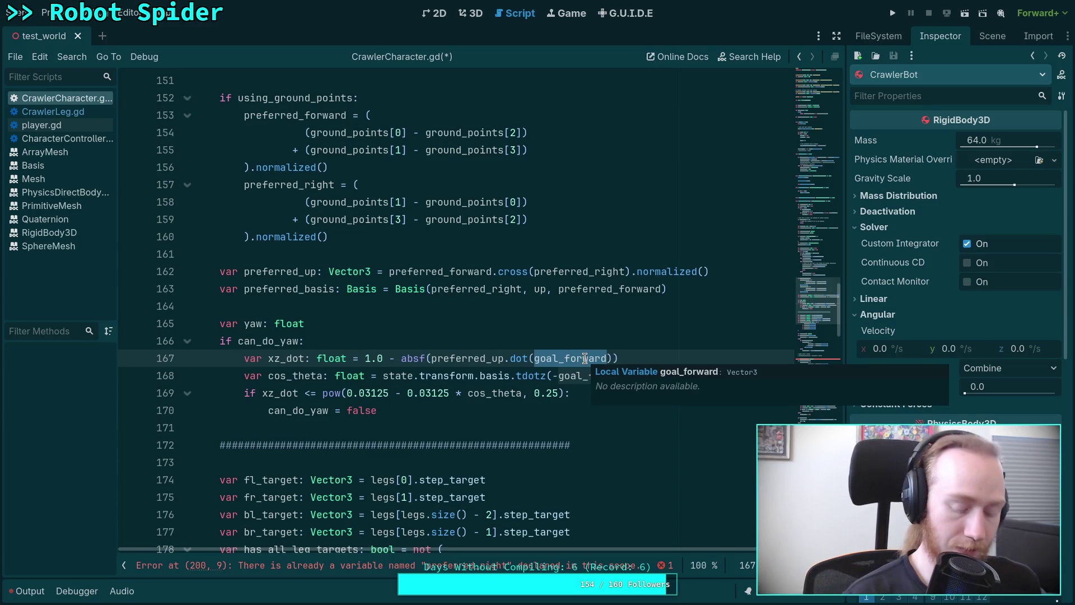
{"action": "type", "text": "target"}
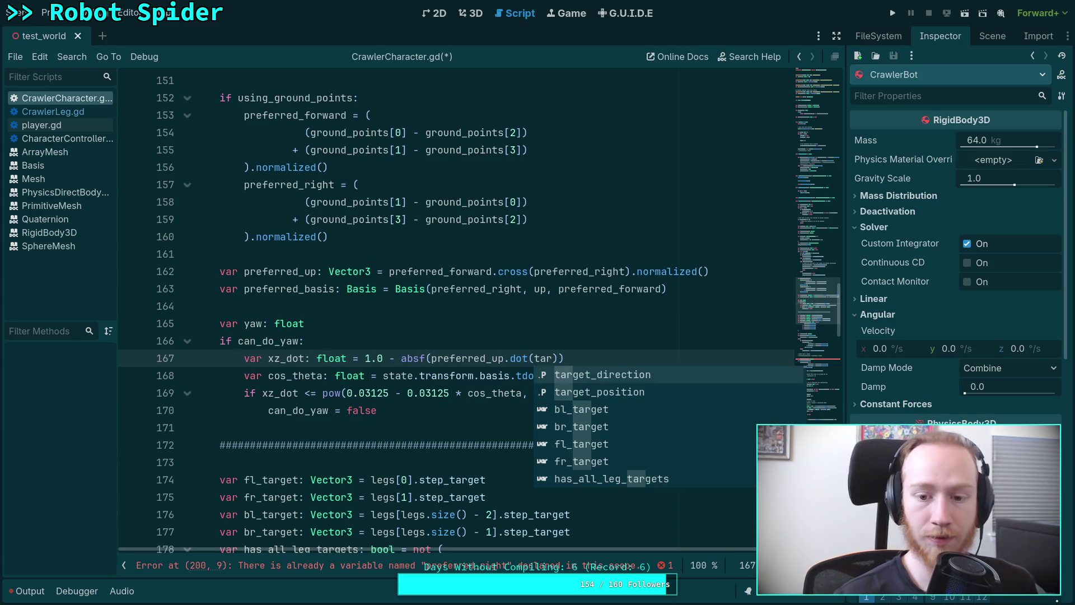
{"action": "key", "text": "Return"}
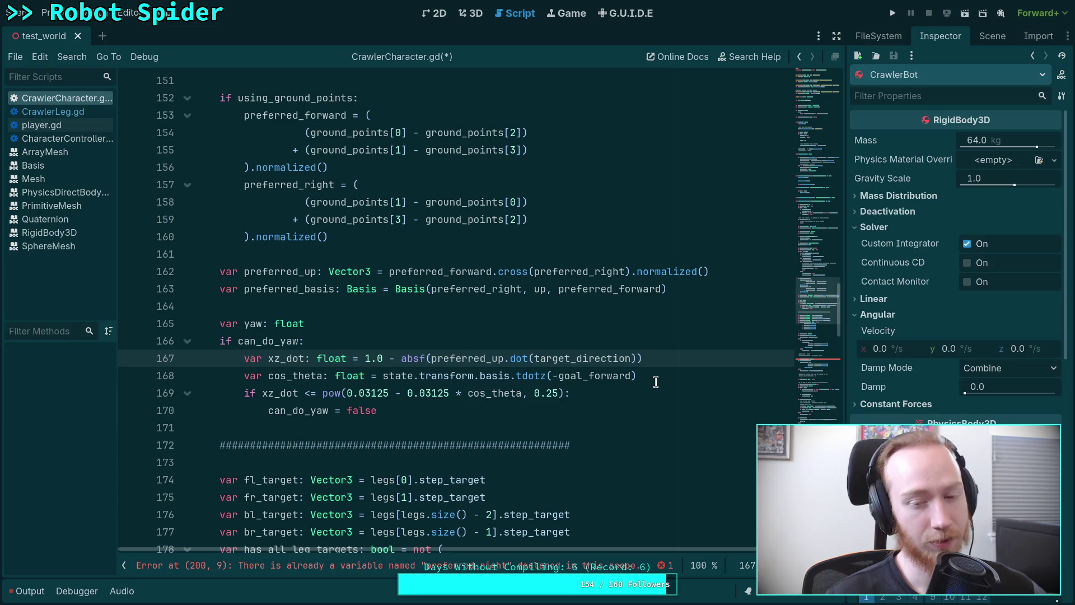
{"action": "mouse_move", "coordinate": [609, 377]}
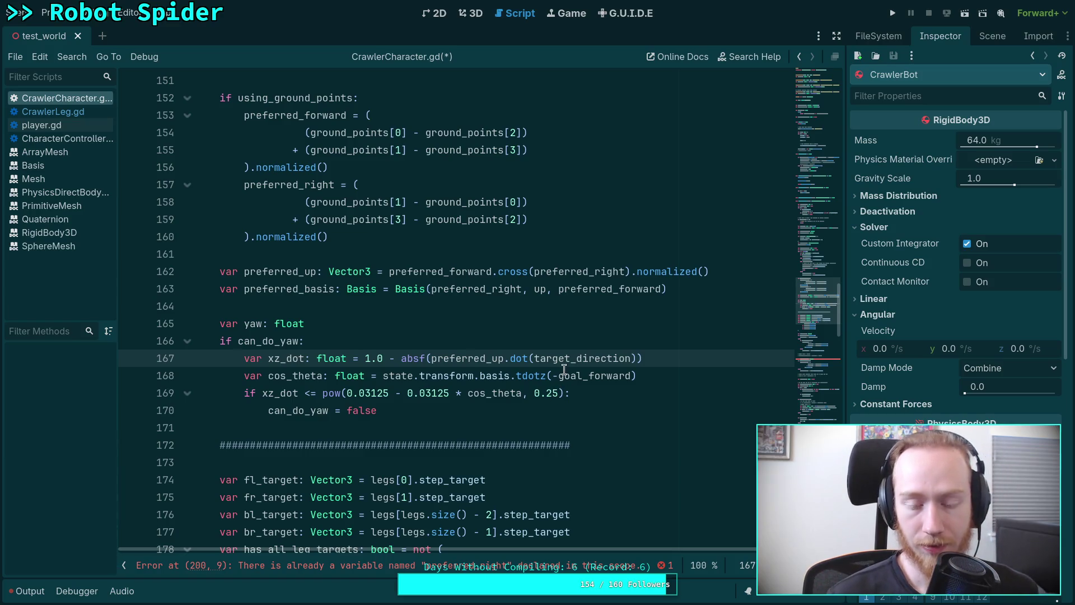
{"action": "mouse_move", "coordinate": [564, 371]}
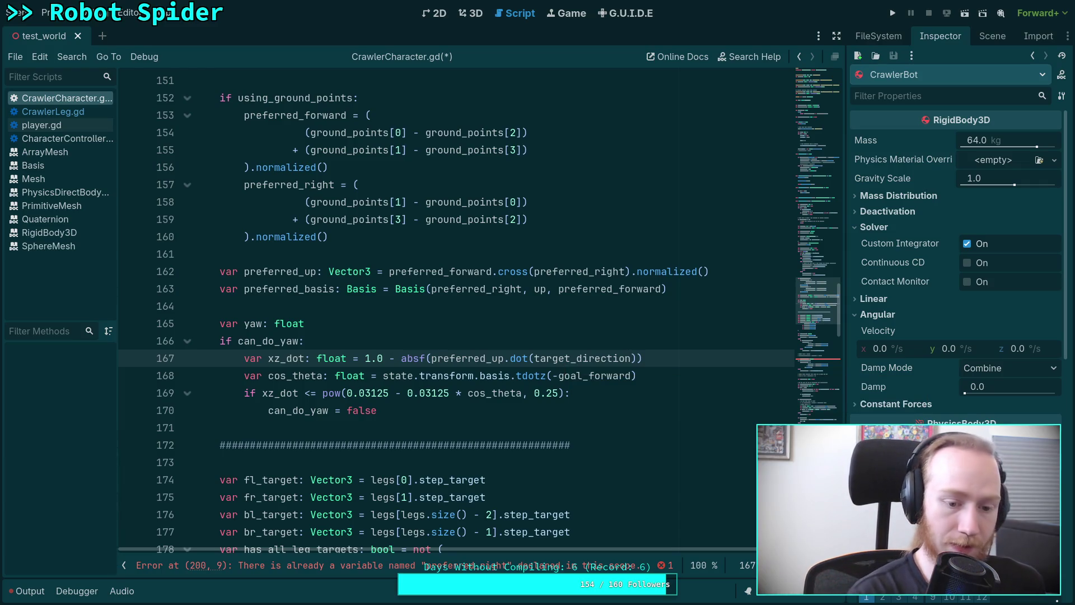
{"action": "scroll", "coordinate": [569, 372], "scroll_direction": "down", "scroll_amount": 12}
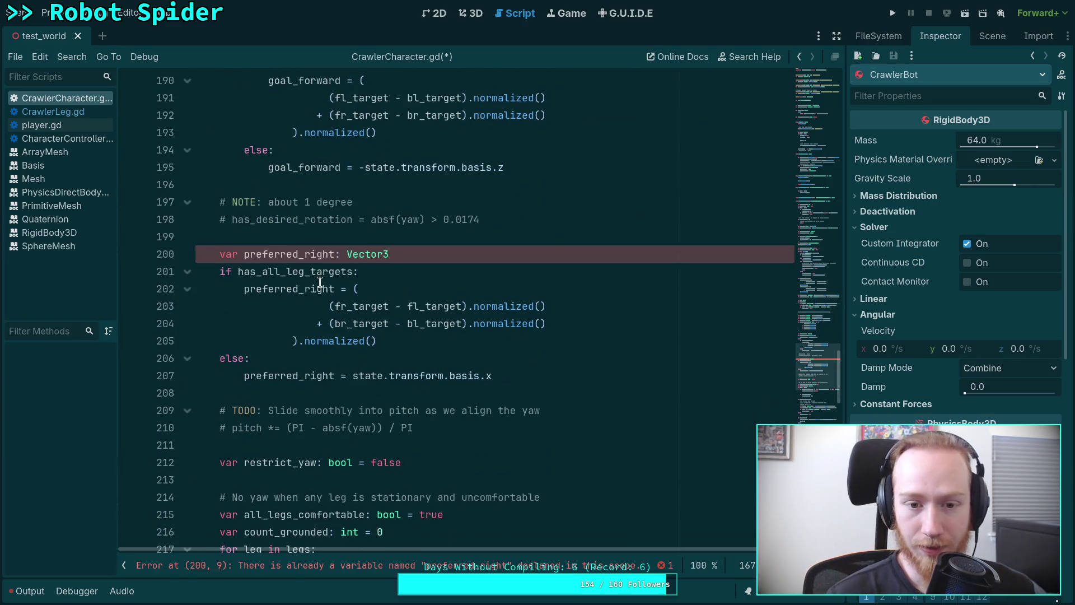
Step: Copy the three 'No yaw when this is true' comment lines, including the NOTE comment
{"action": "scroll", "coordinate": [257, 291], "scroll_direction": "down", "scroll_amount": 7}
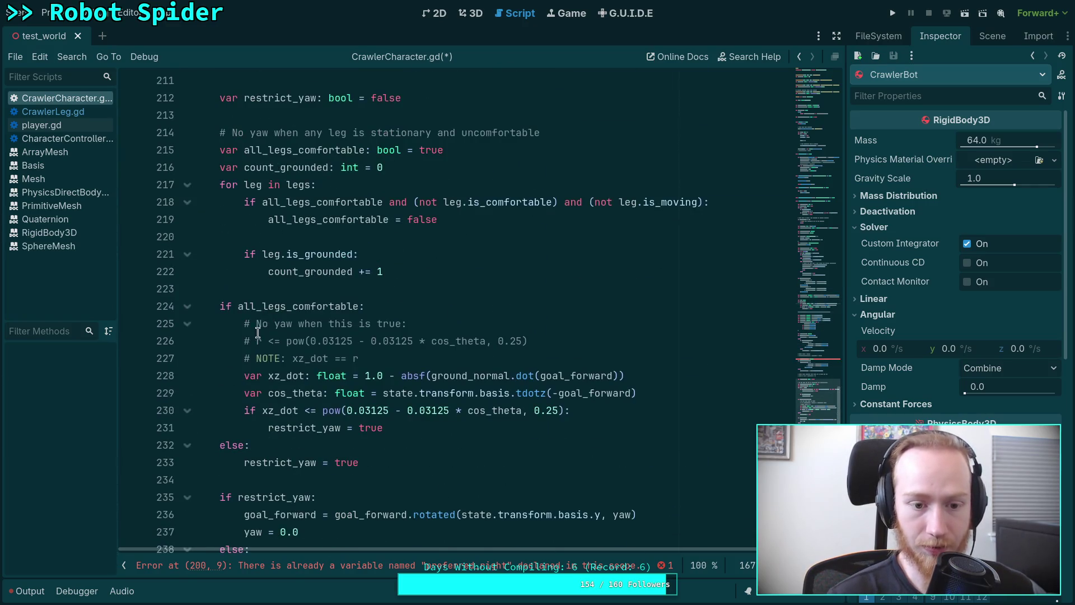
{"action": "left_click_drag", "start_coordinate": [244, 323], "coordinate": [563, 346]}
{"action": "left_click_drag", "start_coordinate": [400, 361], "coordinate": [248, 323]}
{"action": "key", "text": "ctrl+c"}
{"action": "right_click", "coordinate": [262, 326]}
{"action": "left_click", "coordinate": [287, 384]}
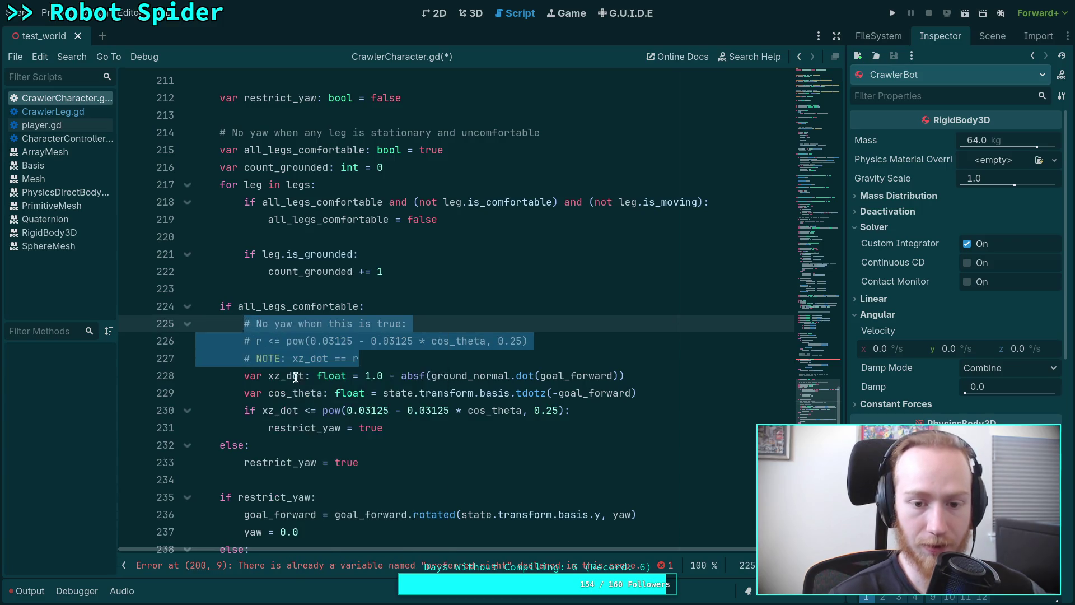
Step: Paste the comment lines under if can_do_yaw:, above the xz_dot check
{"action": "scroll", "coordinate": [459, 352], "scroll_direction": "up", "scroll_amount": 16}
{"action": "scroll", "coordinate": [459, 352], "scroll_direction": "up", "scroll_amount": 4}
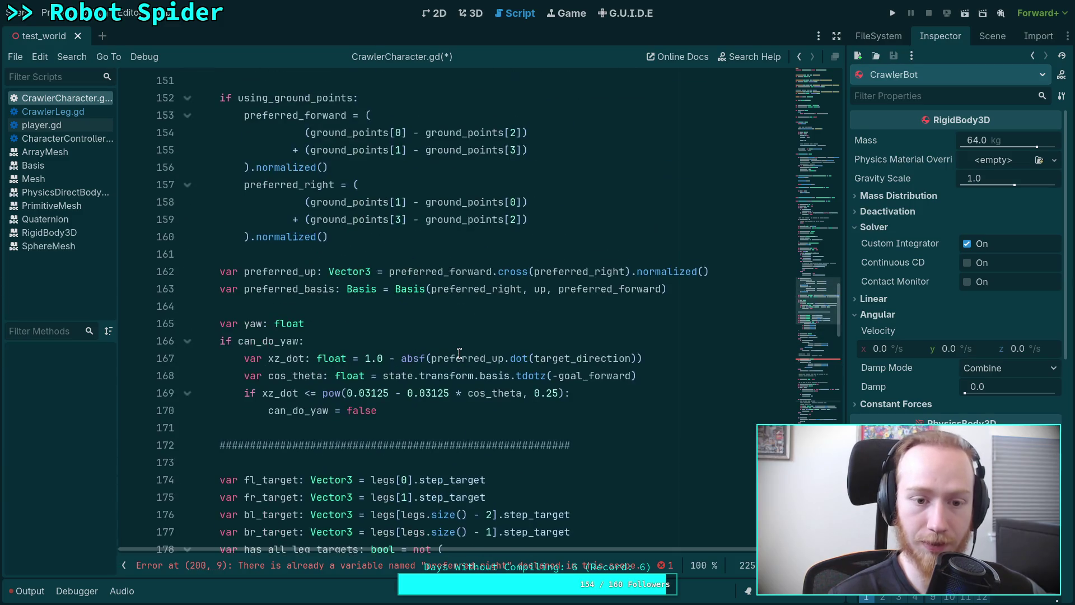
{"action": "left_click", "coordinate": [409, 345]}
{"action": "key", "text": "Return"}
{"action": "scroll", "coordinate": [408, 345], "scroll_direction": "down", "scroll_amount": 1}
{"action": "key", "text": "ctrl+v"}
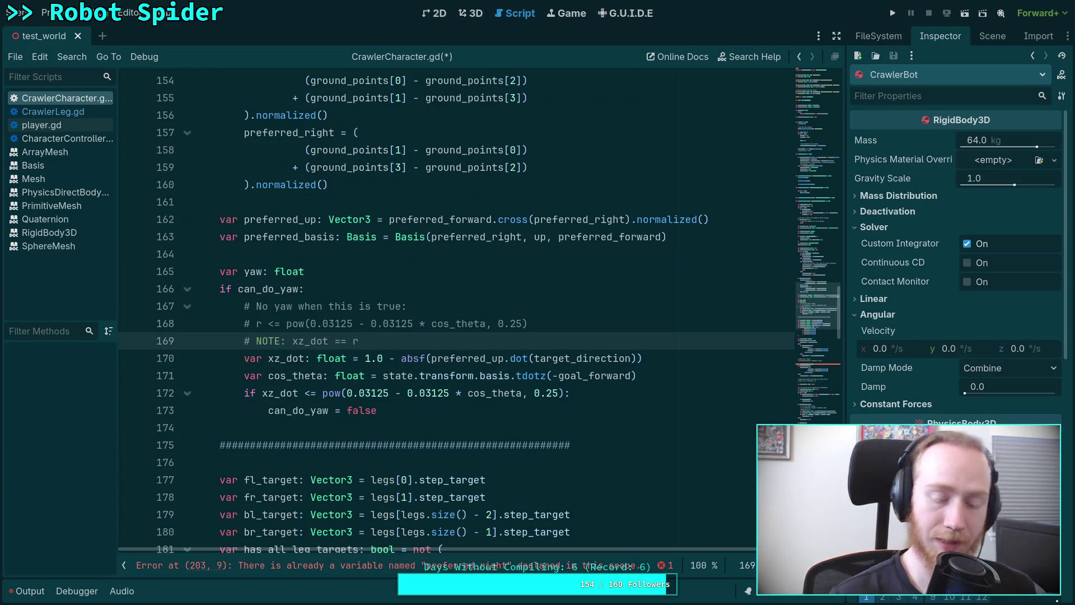
{"action": "mouse_move", "coordinate": [492, 379]}
{"action": "key", "text": "alt+Tab"}
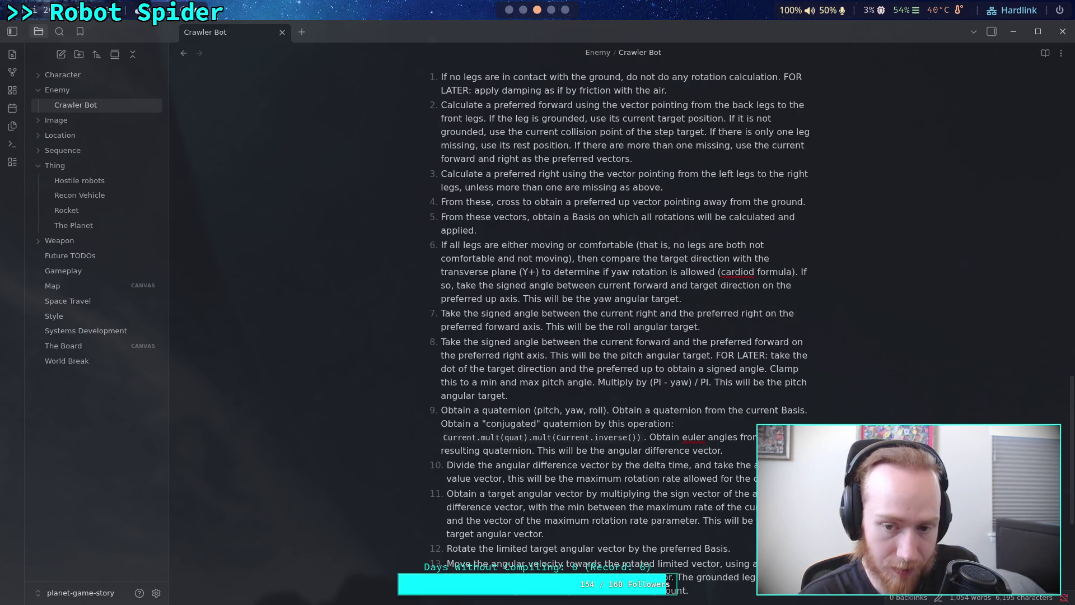
Step: Switch from the Crawler Bot note back to CrawlerCharacter.gd in Godot
{"action": "key", "text": "alt+Tab"}
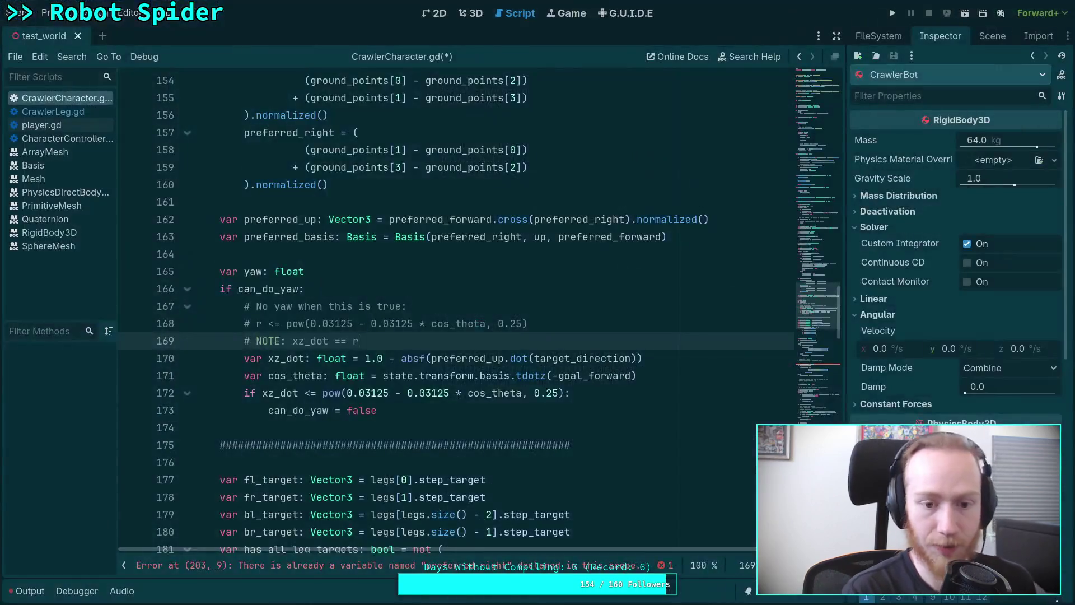
Step: Flip the yaw condition on line 172 to xz_dot > pow(...)
{"action": "double_click", "coordinate": [278, 324]}
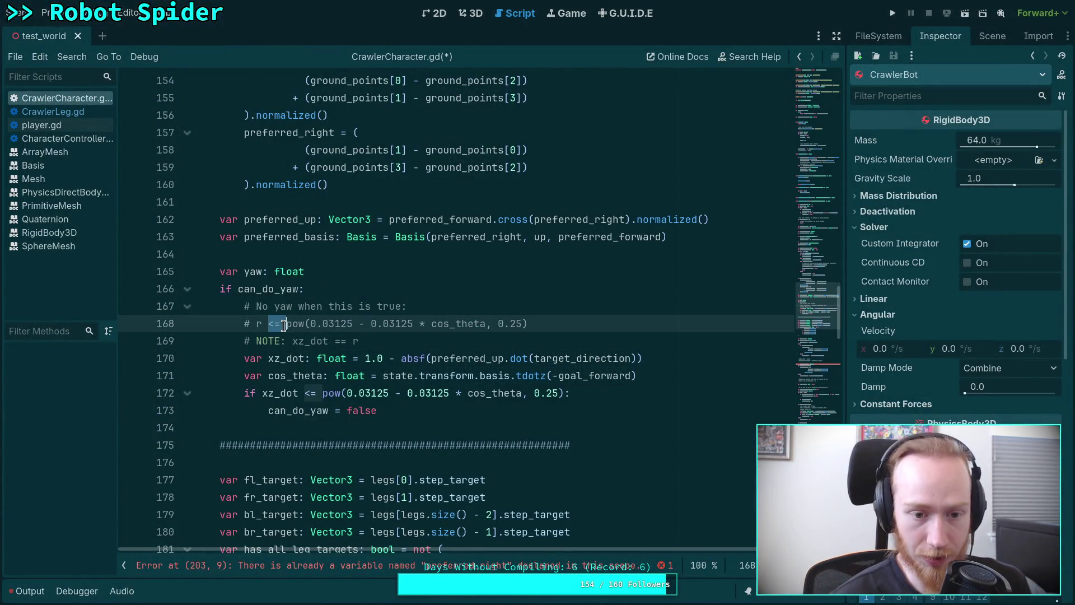
{"action": "double_click", "coordinate": [306, 393]}
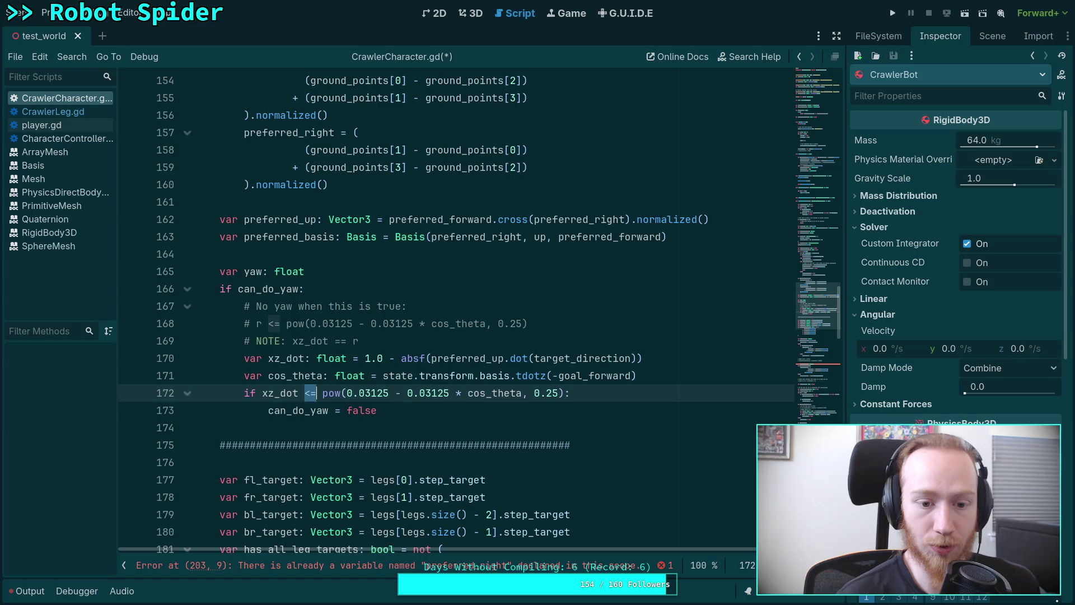
{"action": "type", "text": ">"}
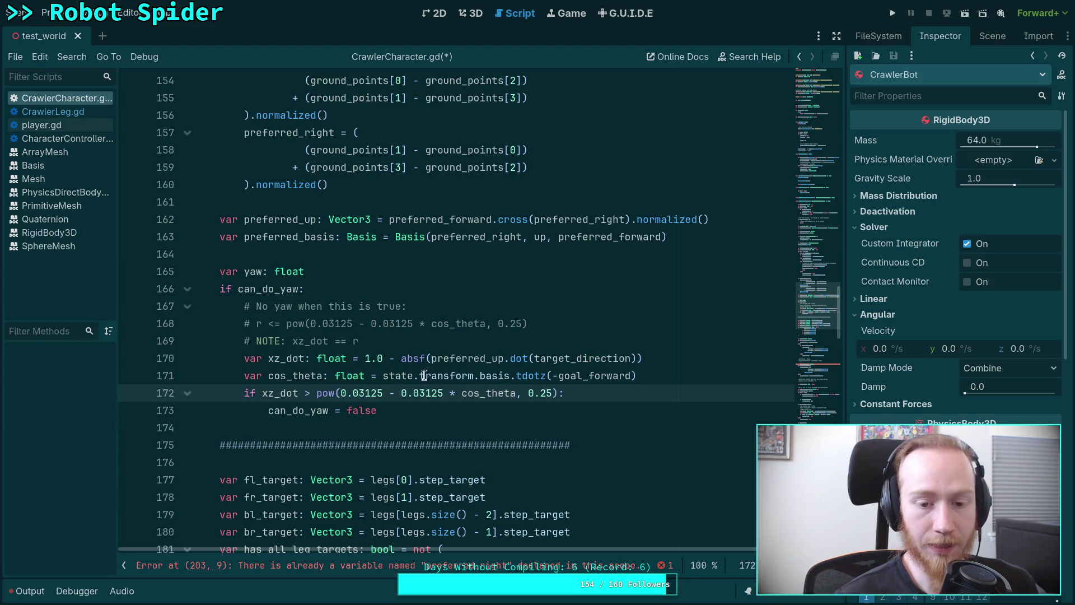
Step: Make line 171 compute cos_theta as preferred_forward.dot(target_direction)
{"action": "mouse_move", "coordinate": [384, 378]}
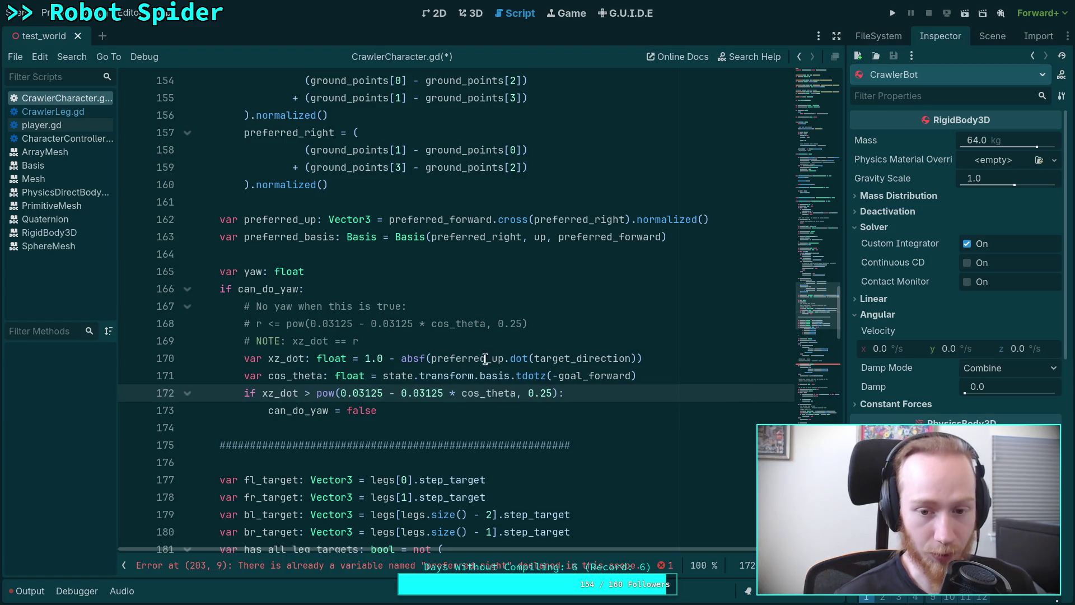
{"action": "left_click_drag", "start_coordinate": [382, 377], "coordinate": [552, 378]}
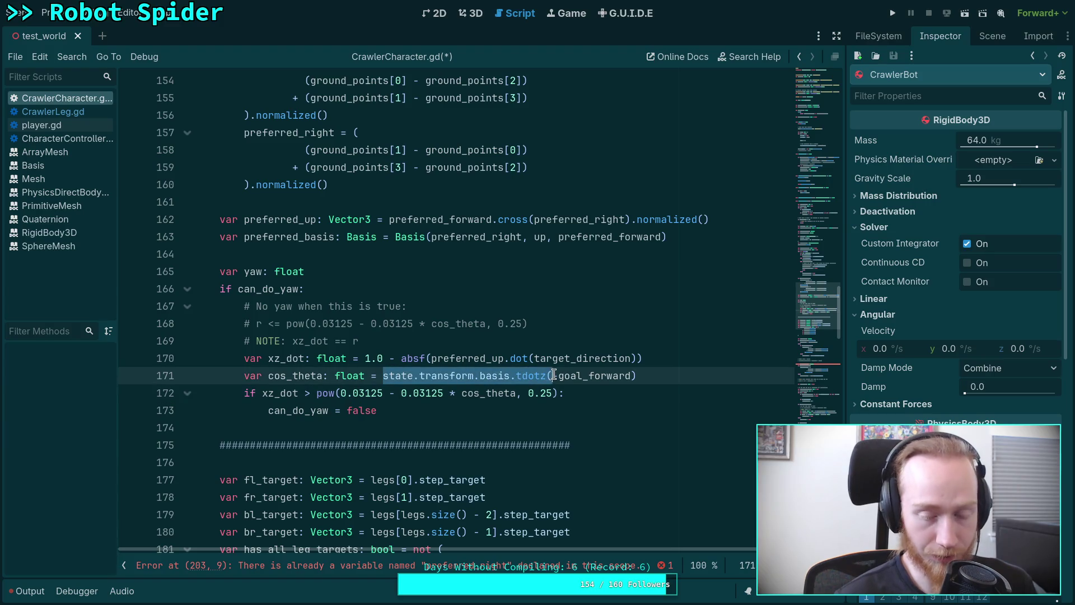
{"action": "mouse_move", "coordinate": [631, 379]}
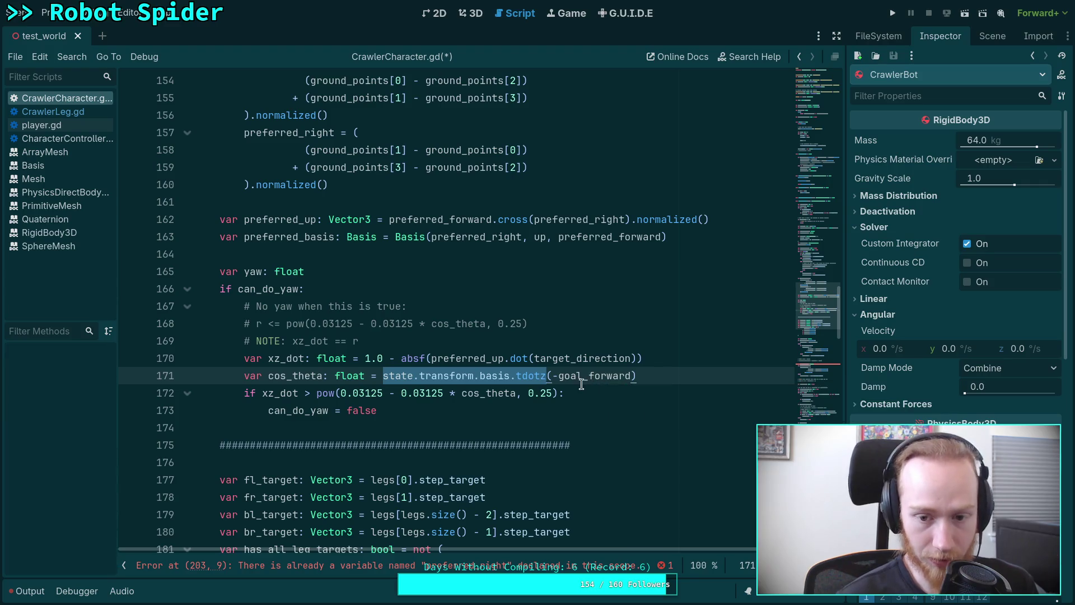
{"action": "left_click", "coordinate": [421, 379]}
{"action": "left_click_drag", "start_coordinate": [383, 379], "coordinate": [548, 380]}
{"action": "type", "text": "pref"}
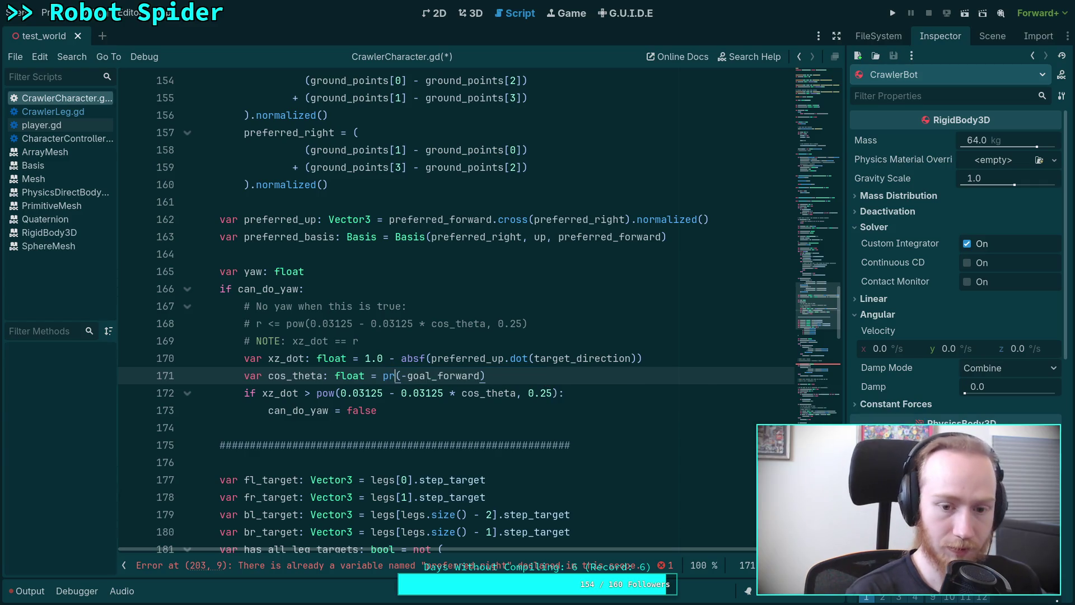
{"action": "key", "text": "Down"}
{"action": "key", "text": "Return"}
{"action": "type", "text": ".dot"}
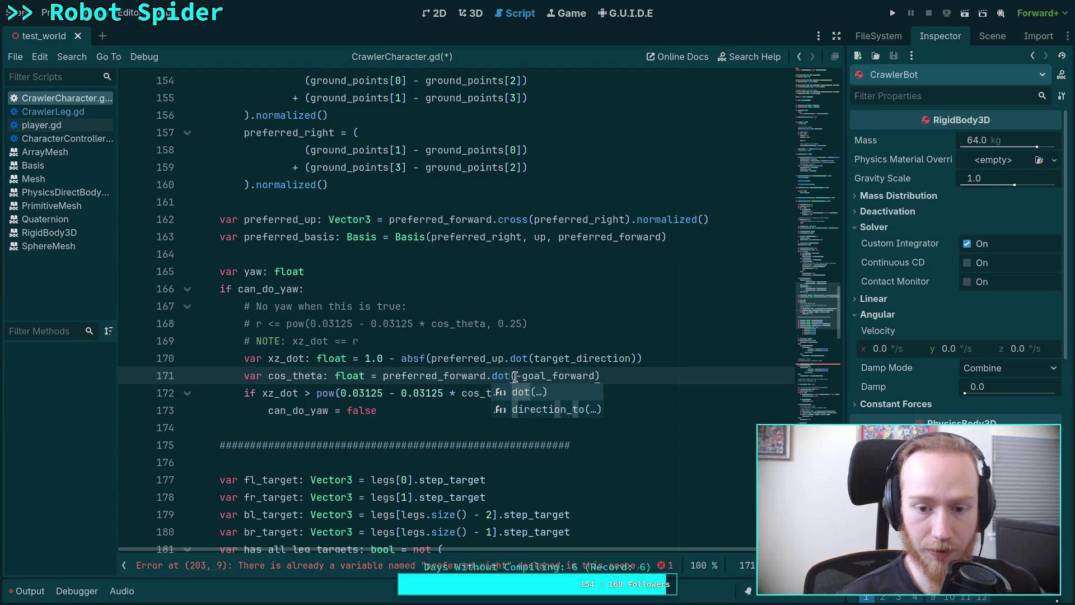
{"action": "left_click_drag", "start_coordinate": [516, 375], "coordinate": [595, 376]}
{"action": "type", "text": "target_d"}
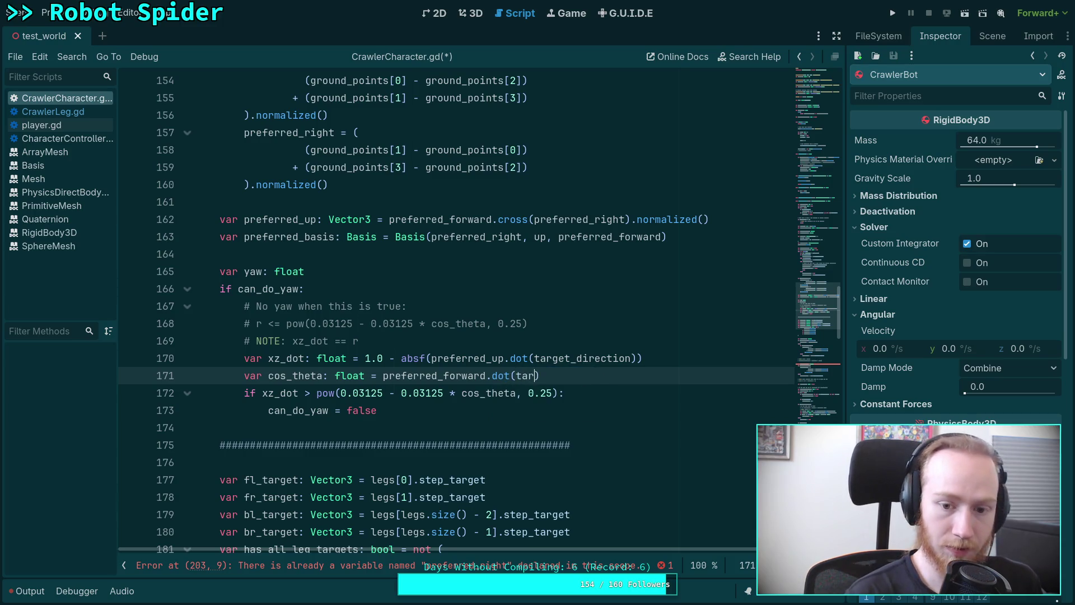
{"action": "key", "text": "Return"}
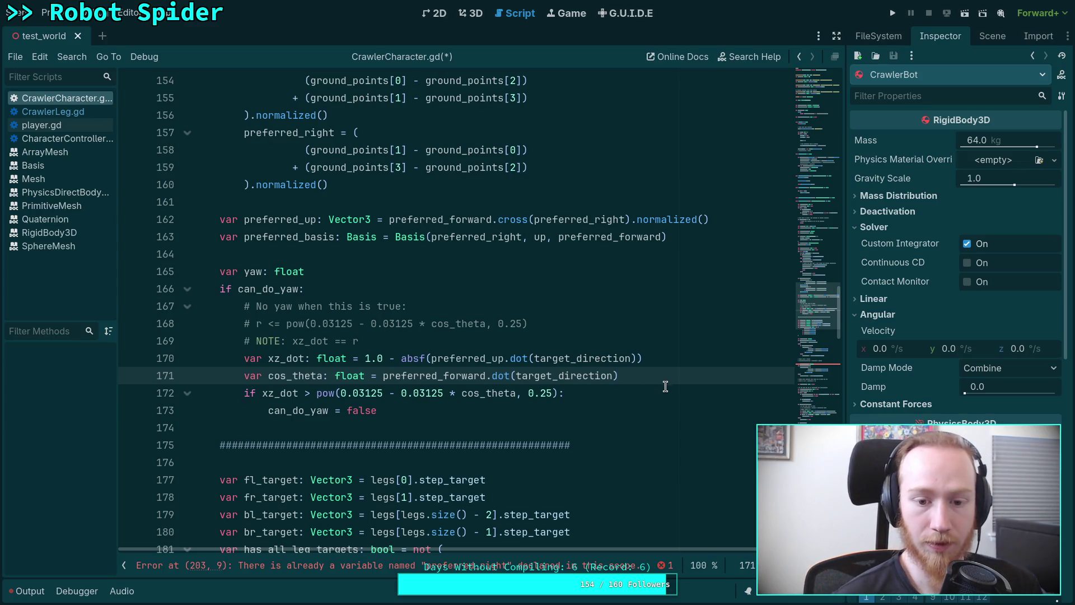
Step: Select the can_do_yaw = false statement below the condition
{"action": "double_click", "coordinate": [434, 376]}
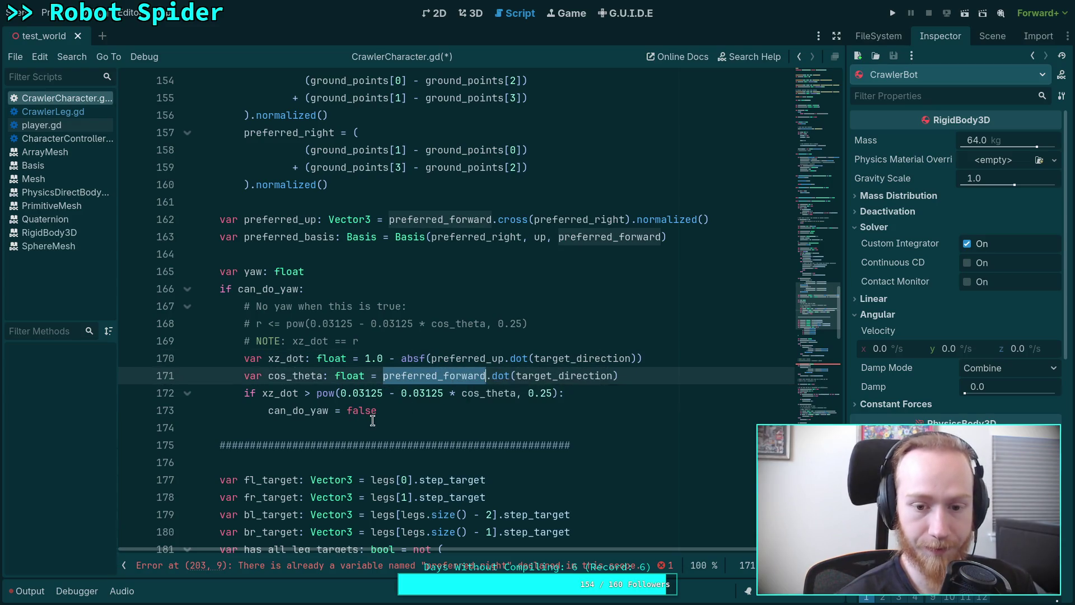
{"action": "left_click", "coordinate": [392, 412]}
{"action": "key", "text": "shift+Home"}
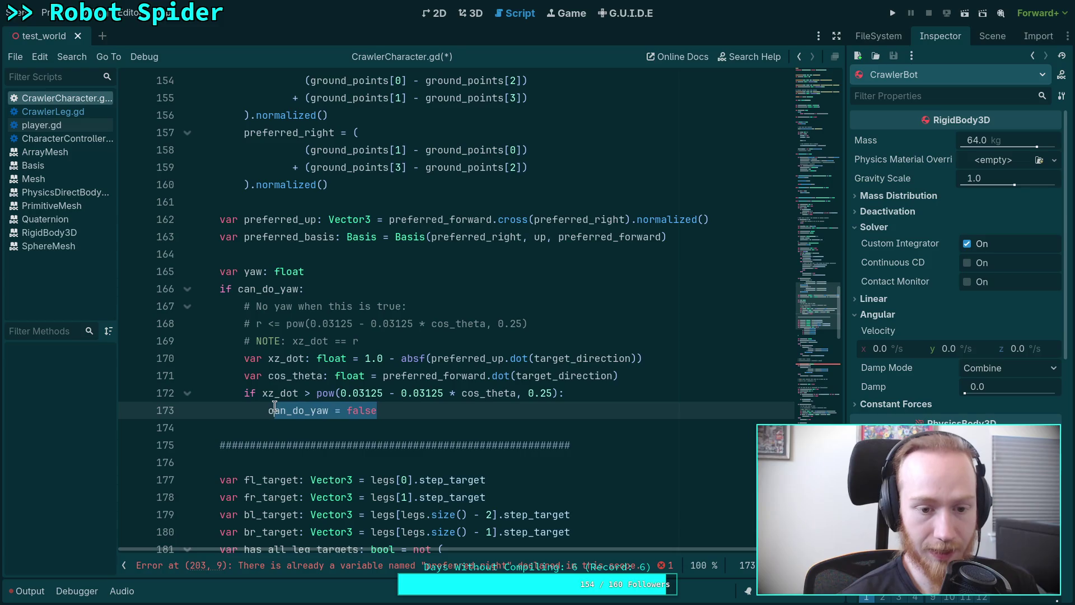
Step: Delete can_do_yaw = false and reword the comments to 'Only yaw' with r > pow(...)
{"action": "key", "text": "BackSpace"}
{"action": "left_click_drag", "start_coordinate": [254, 310], "coordinate": [271, 308]}
{"action": "type", "text": "Only"}
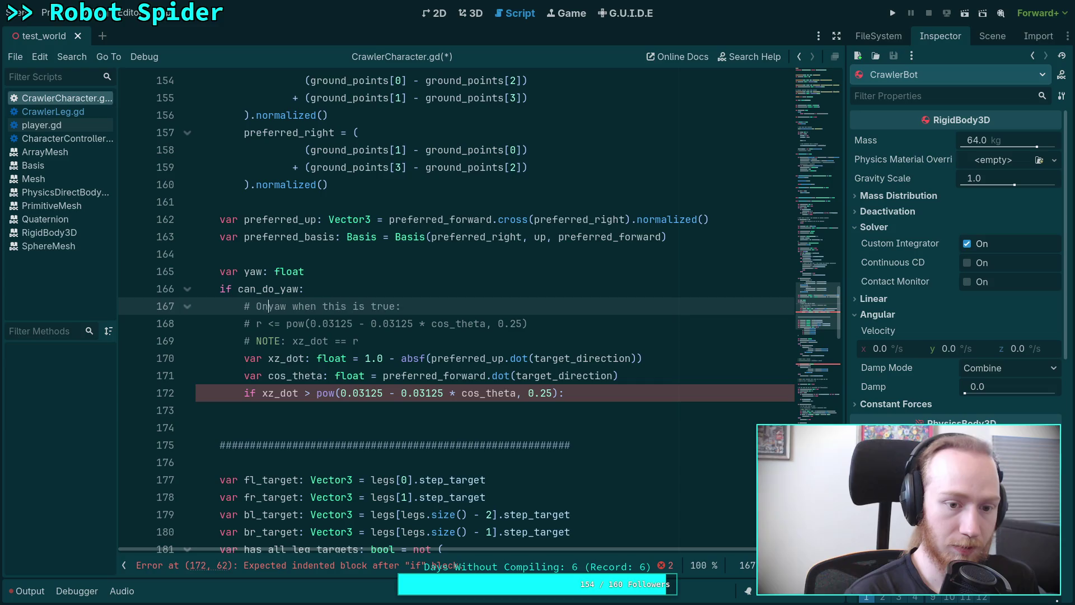
{"action": "double_click", "coordinate": [272, 323]}
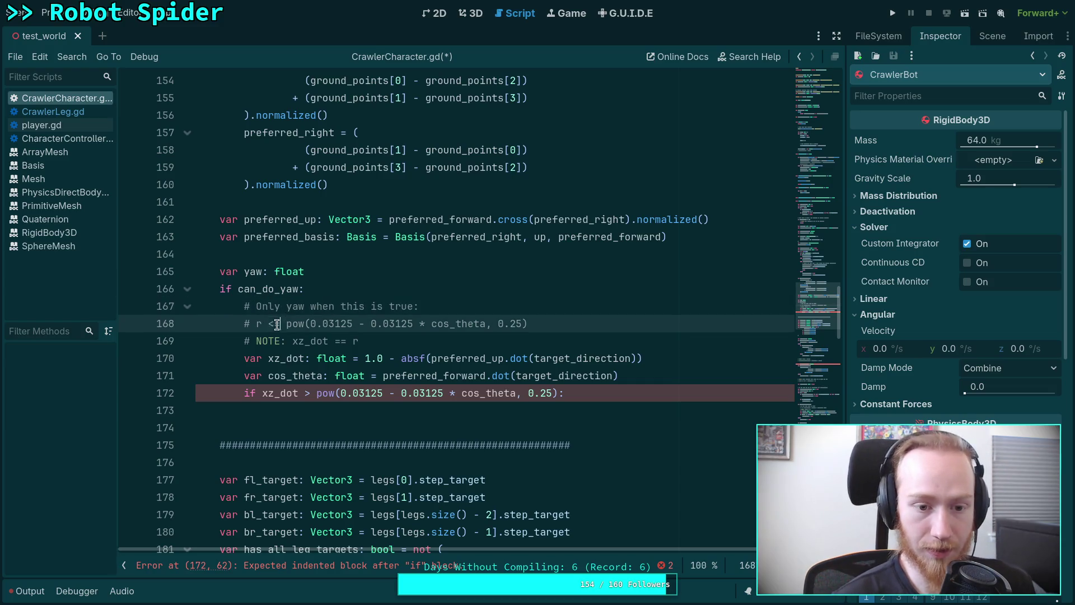
{"action": "type", "text": "P"}
{"action": "key", "text": "BackSpace"}
{"action": "type", "text": ">"}
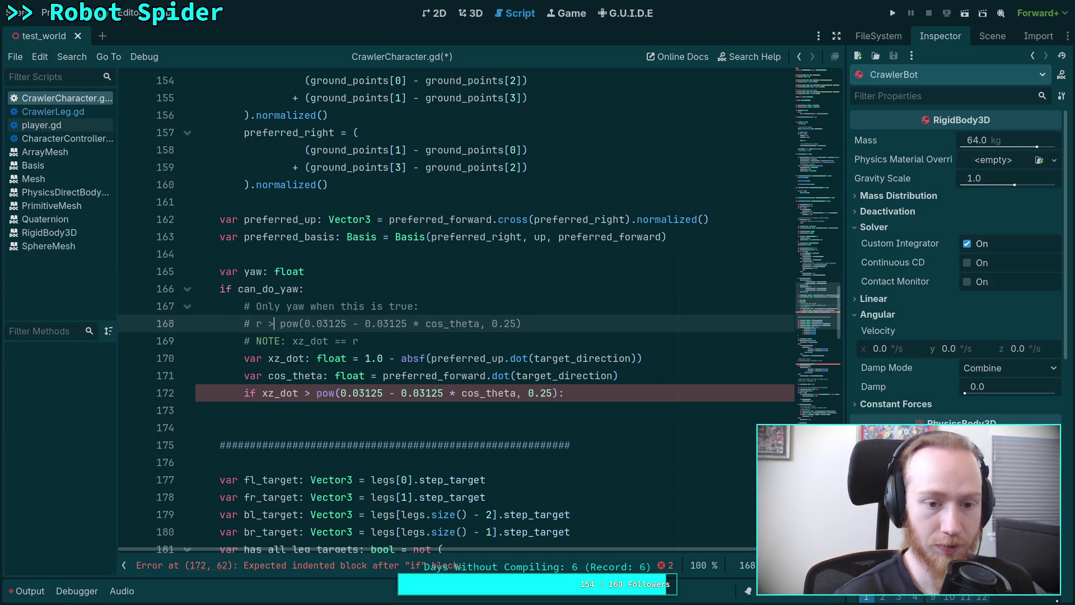
{"action": "left_click", "coordinate": [472, 408]}
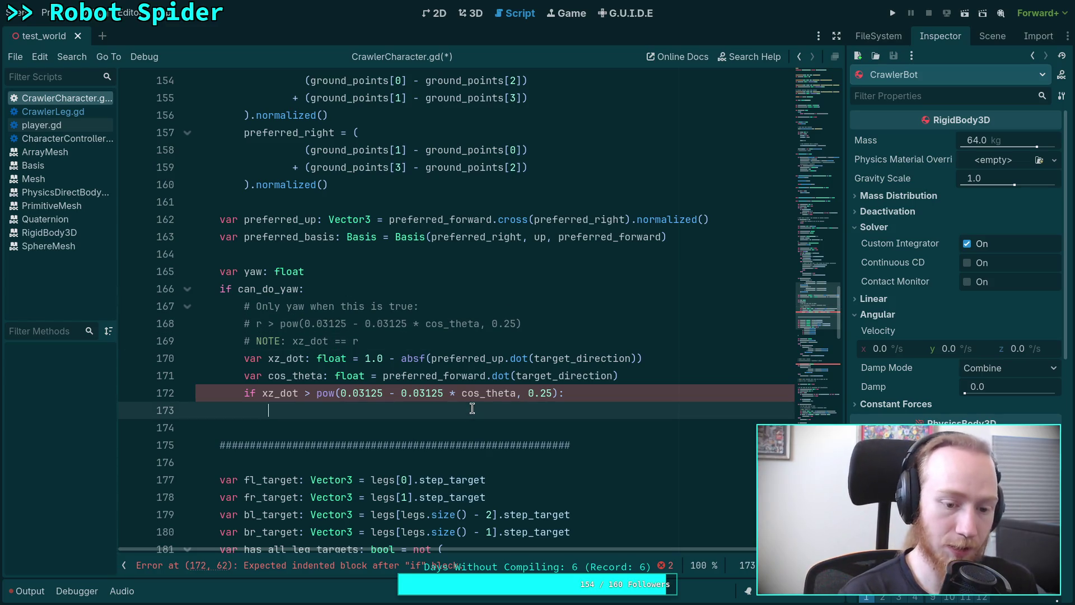
{"action": "key", "text": "alt+Tab"}
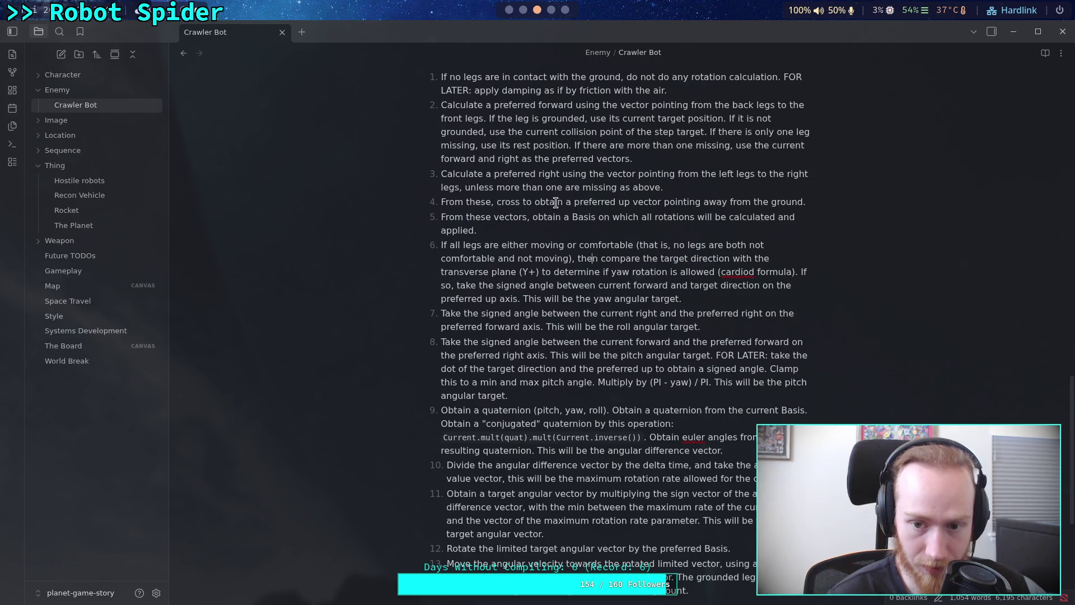
Step: Return from the Crawler Bot note to the Godot script editor
{"action": "key", "text": "super+2"}
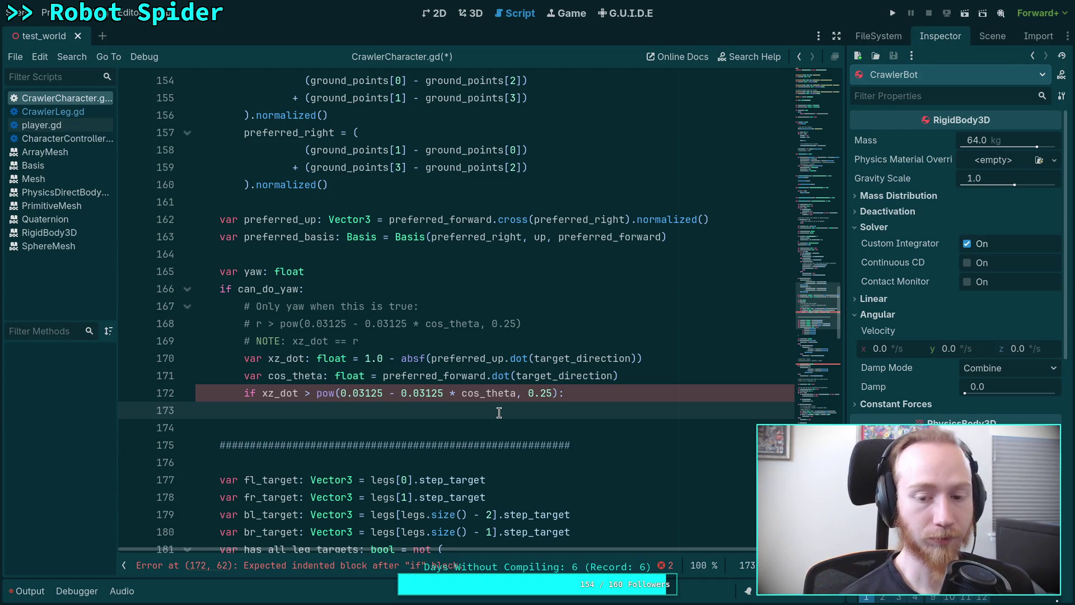
Step: Under the xz_dot condition, write yaw = state.transform.basis.z.signed_angle_to()
{"action": "double_click", "coordinate": [419, 377]}
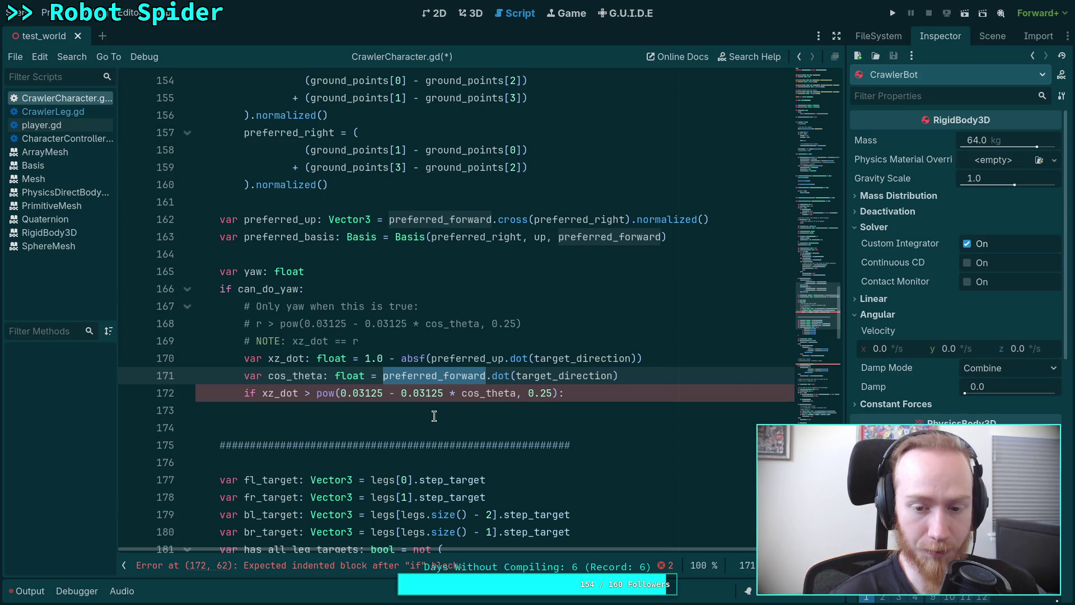
{"action": "left_click", "coordinate": [434, 415]}
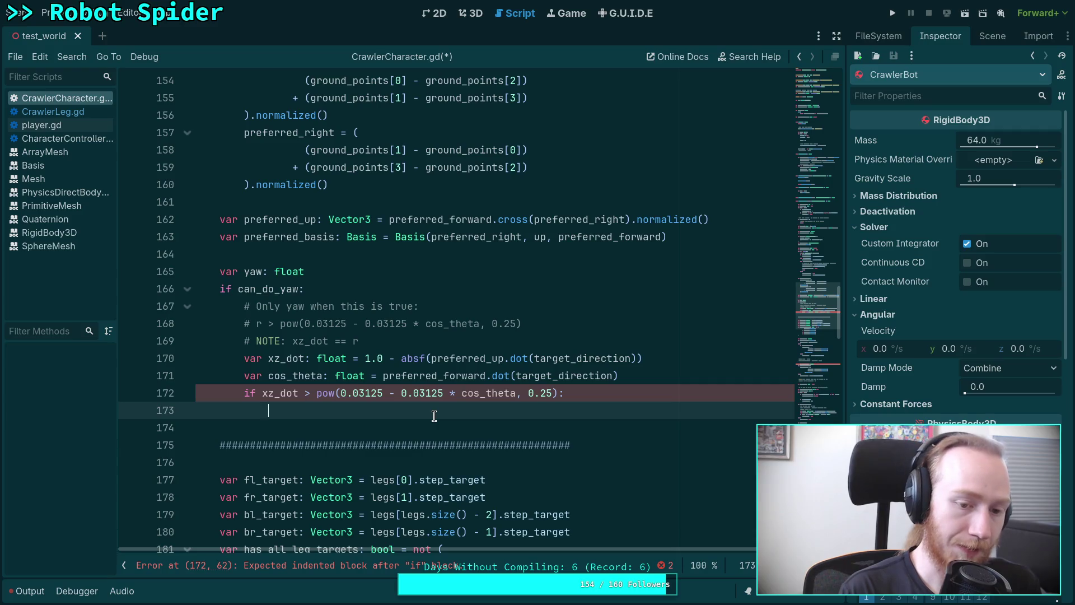
{"action": "type", "text": "yaw ="}
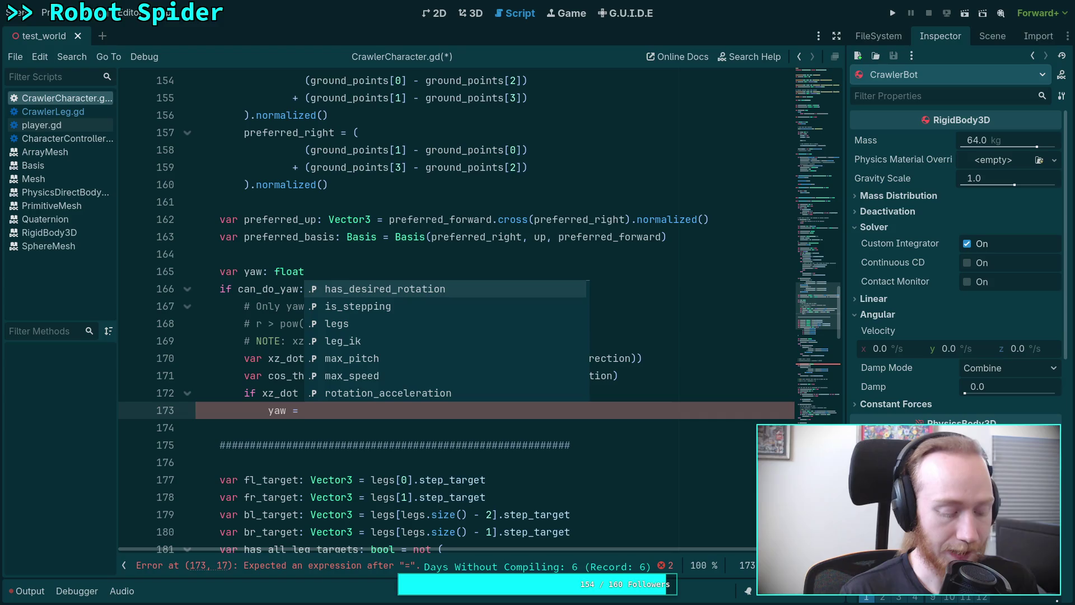
{"action": "type", "text": "state.tran"}
{"action": "key", "text": "Return"}
{"action": "type", "text": ".ba"}
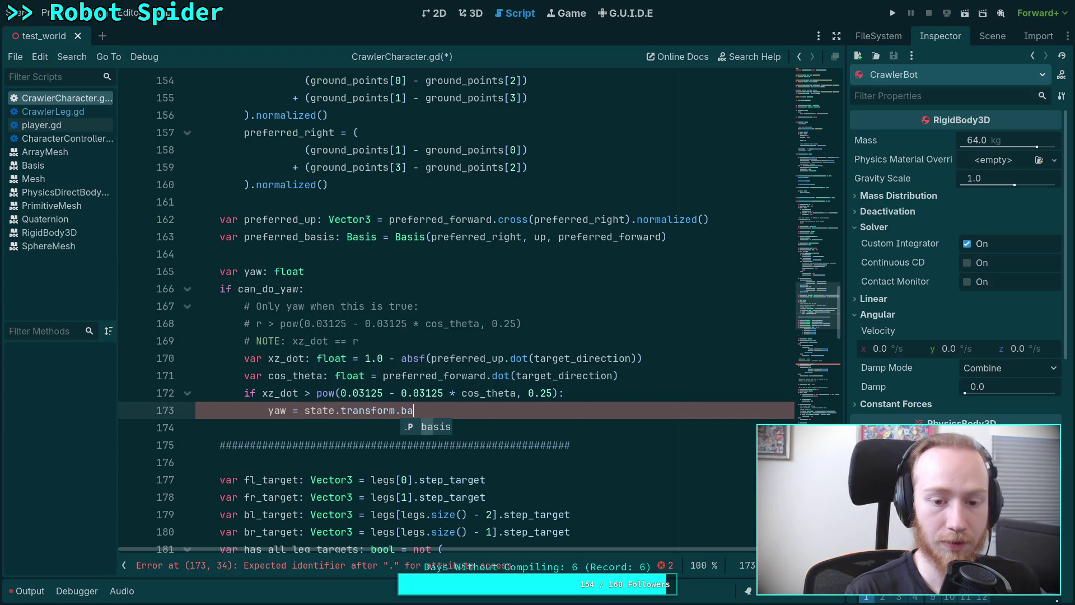
{"action": "type", "text": "sis.z"}
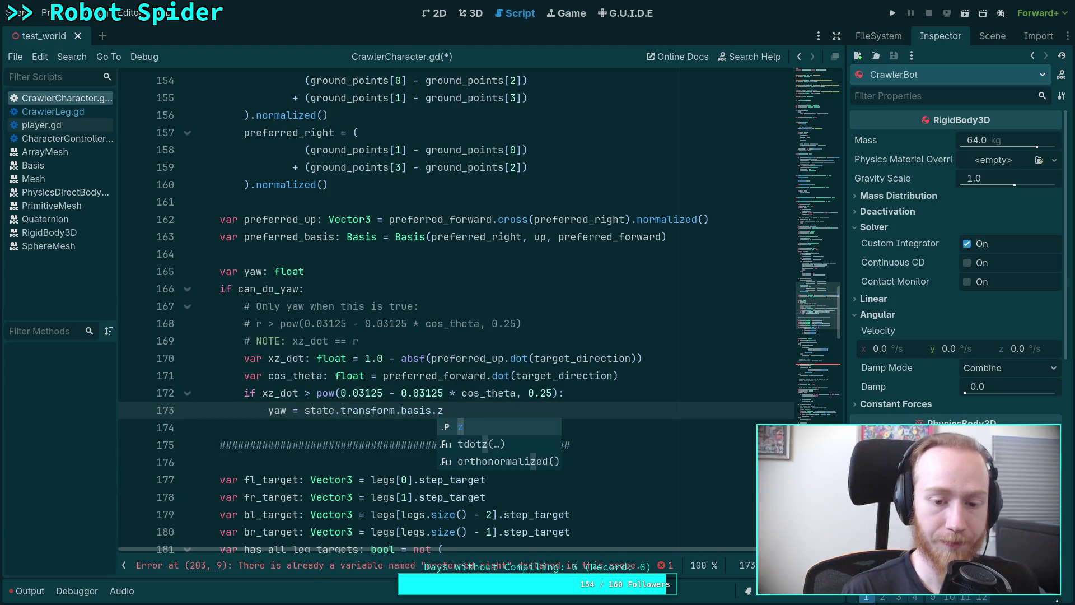
{"action": "type", "text": ".si"}
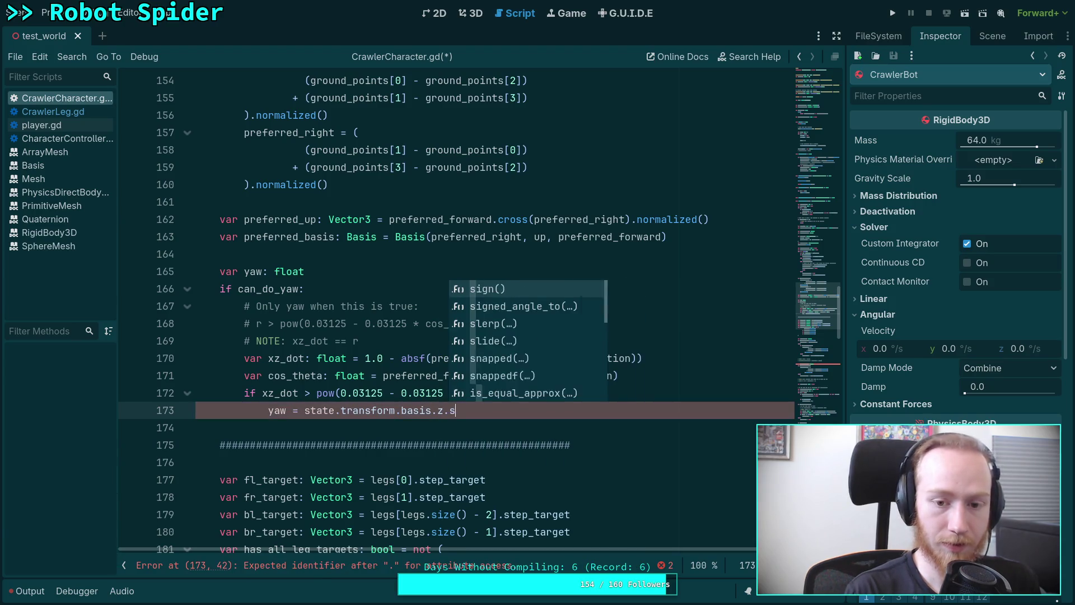
{"action": "key", "text": "Down"}
{"action": "key", "text": "Return"}
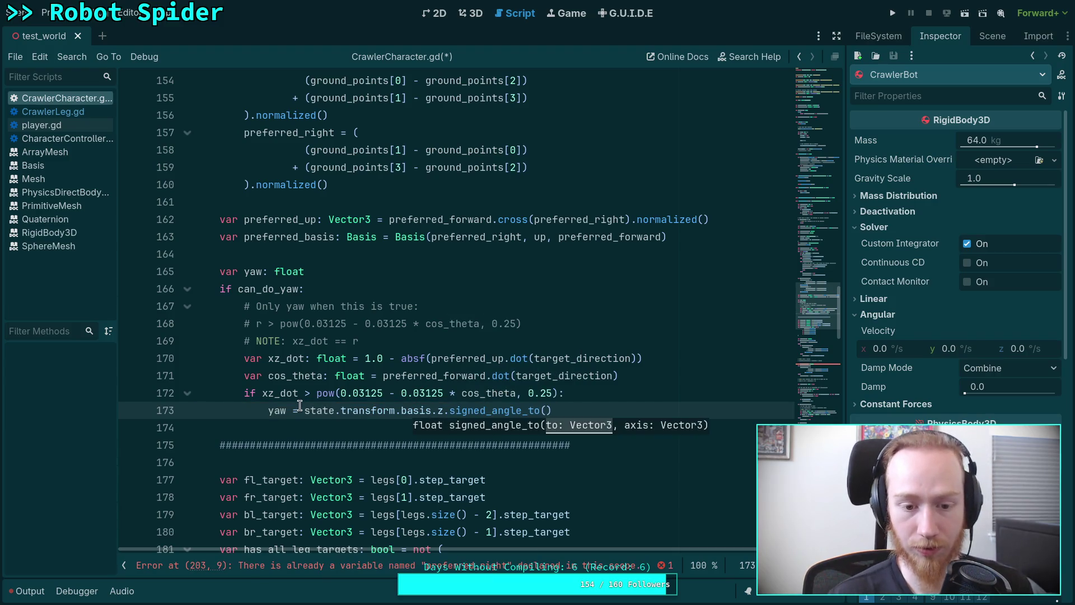
Step: Wrap the basis z expression in parentheses and negate it: (-state.transform.basis.z)
{"action": "left_click_drag", "start_coordinate": [302, 410], "coordinate": [445, 410]}
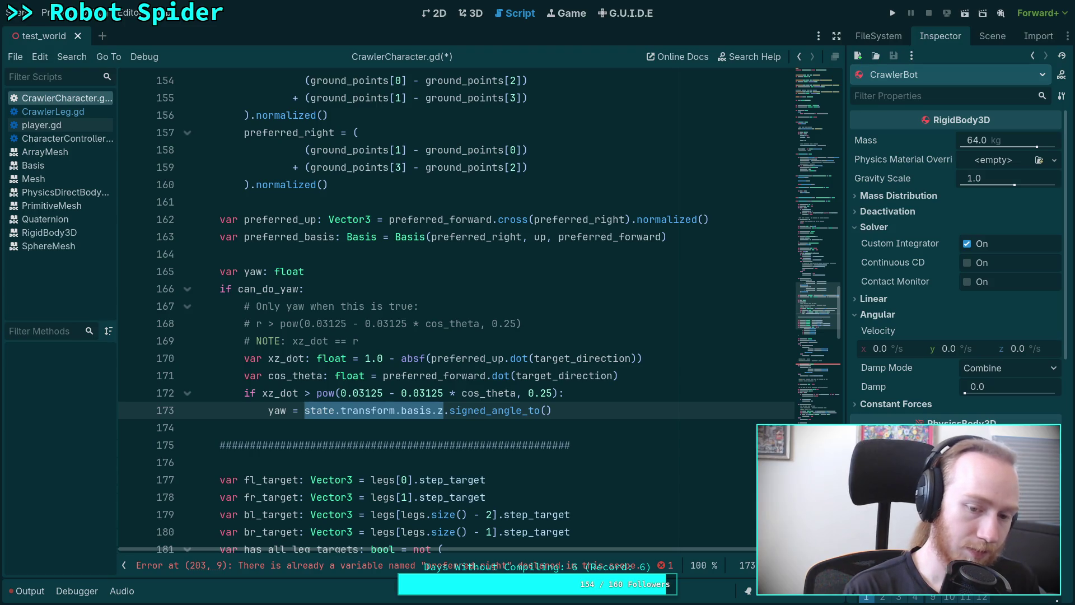
{"action": "type", "text": "("}
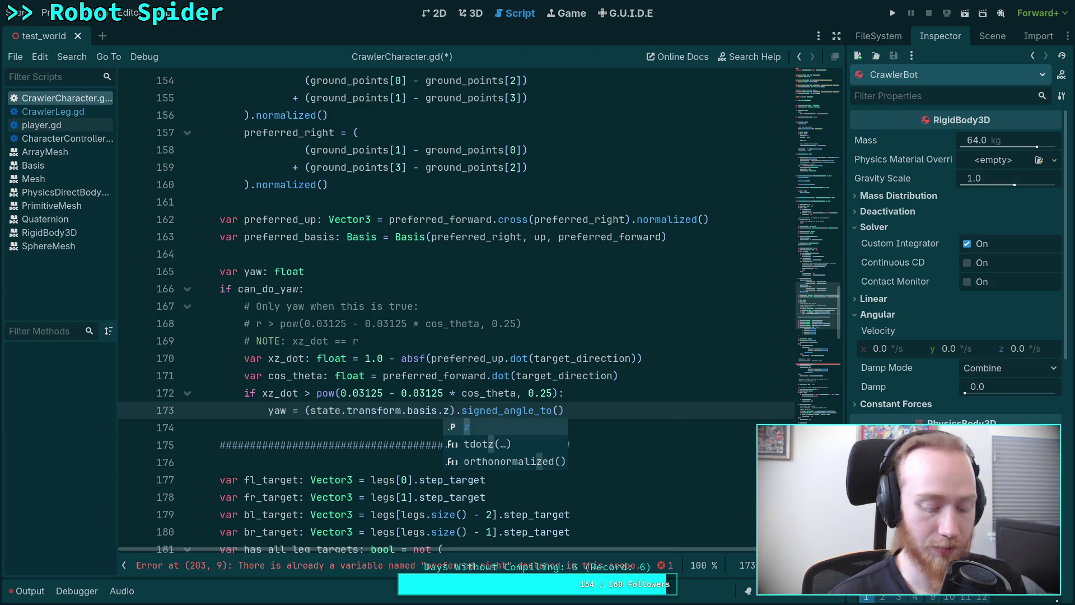
{"action": "left_click", "coordinate": [312, 409]}
{"action": "type", "text": "-"}
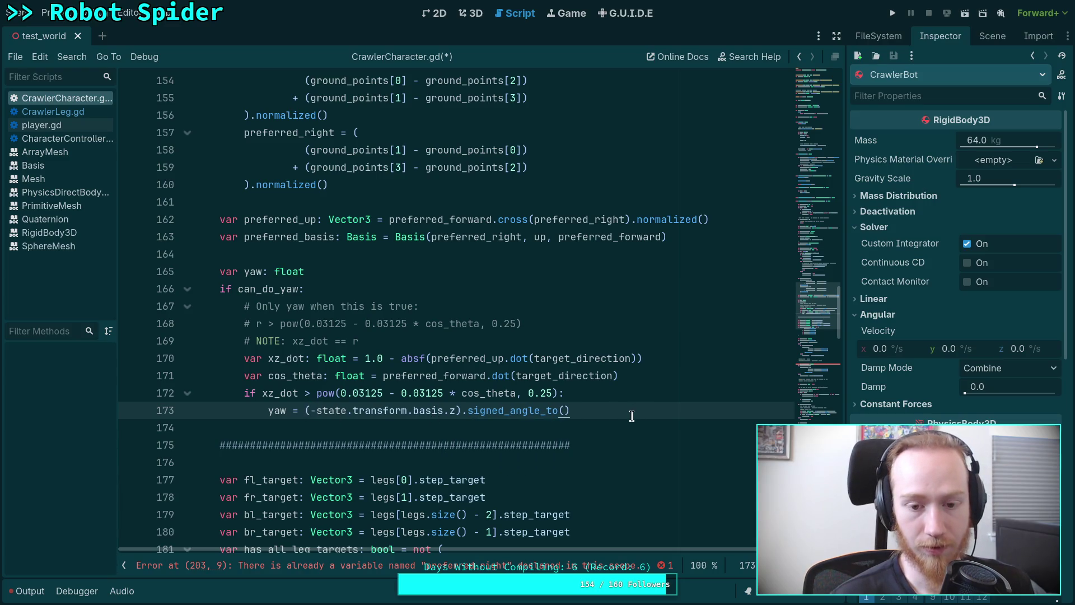
{"action": "scroll", "coordinate": [632, 416], "scroll_direction": "up", "scroll_amount": 6}
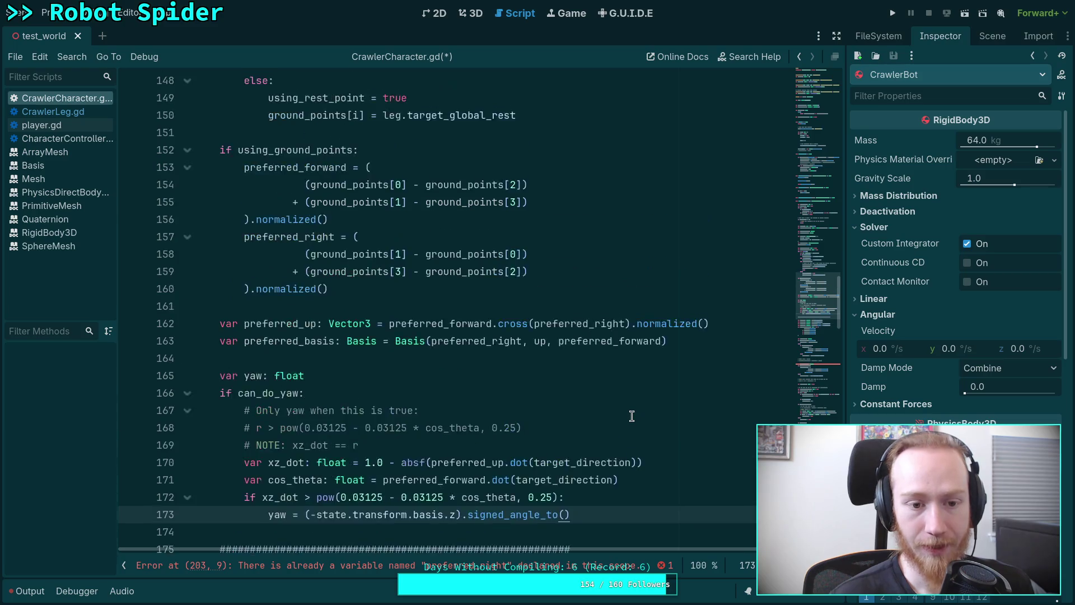
Step: Below the preferred_basis line, declare var current_forward: Vector3 = -state.transform.basis.z
{"action": "scroll", "coordinate": [631, 415], "scroll_direction": "up", "scroll_amount": 13}
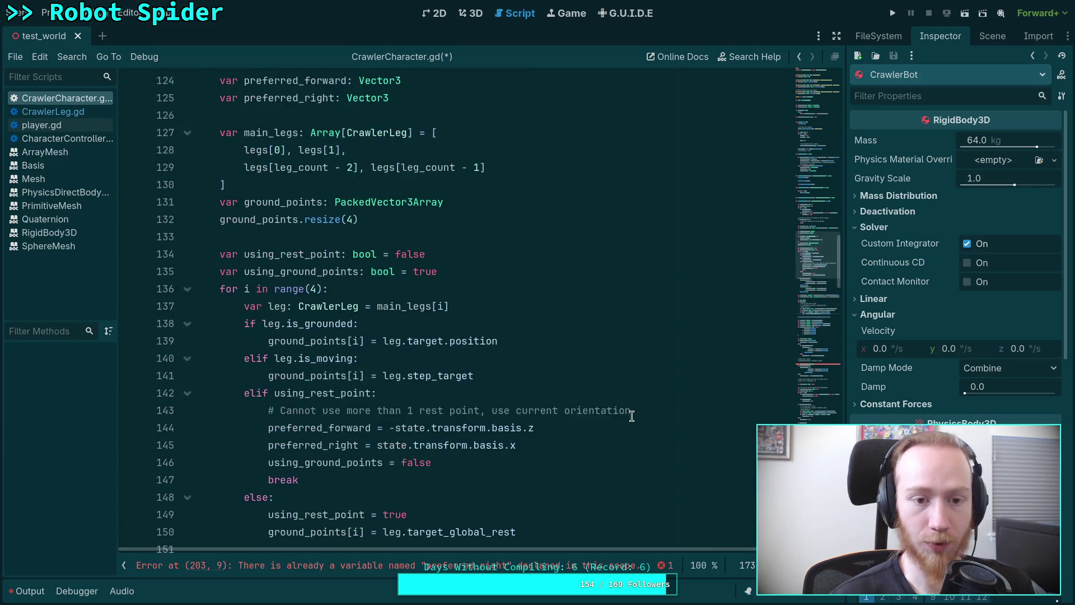
{"action": "scroll", "coordinate": [632, 415], "scroll_direction": "down", "scroll_amount": 20}
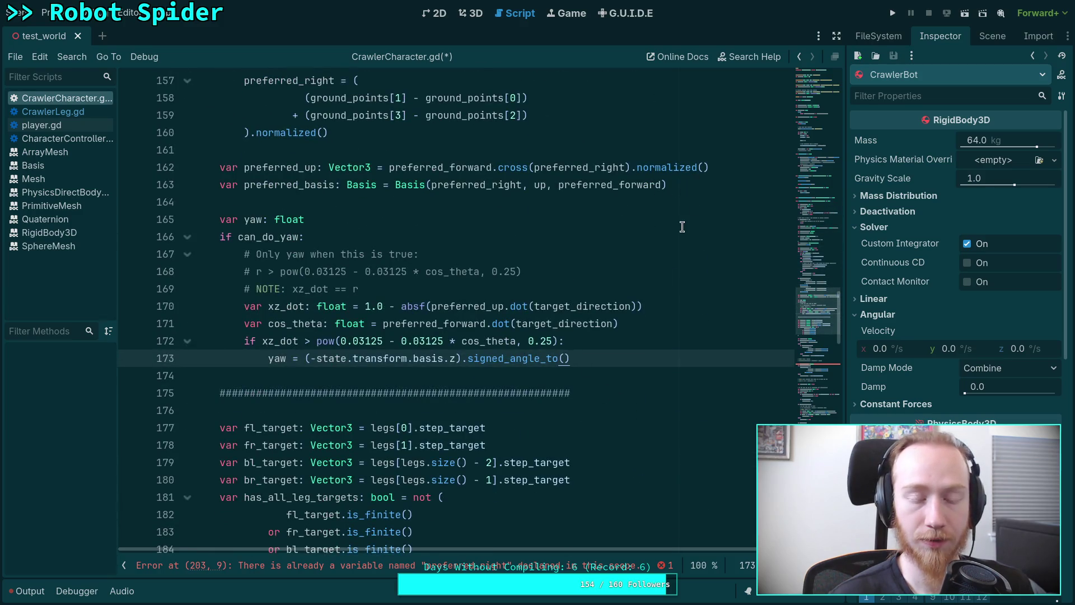
{"action": "scroll", "coordinate": [683, 221], "scroll_direction": "up", "scroll_amount": 1}
{"action": "left_click", "coordinate": [685, 202]}
{"action": "left_click", "coordinate": [692, 240]}
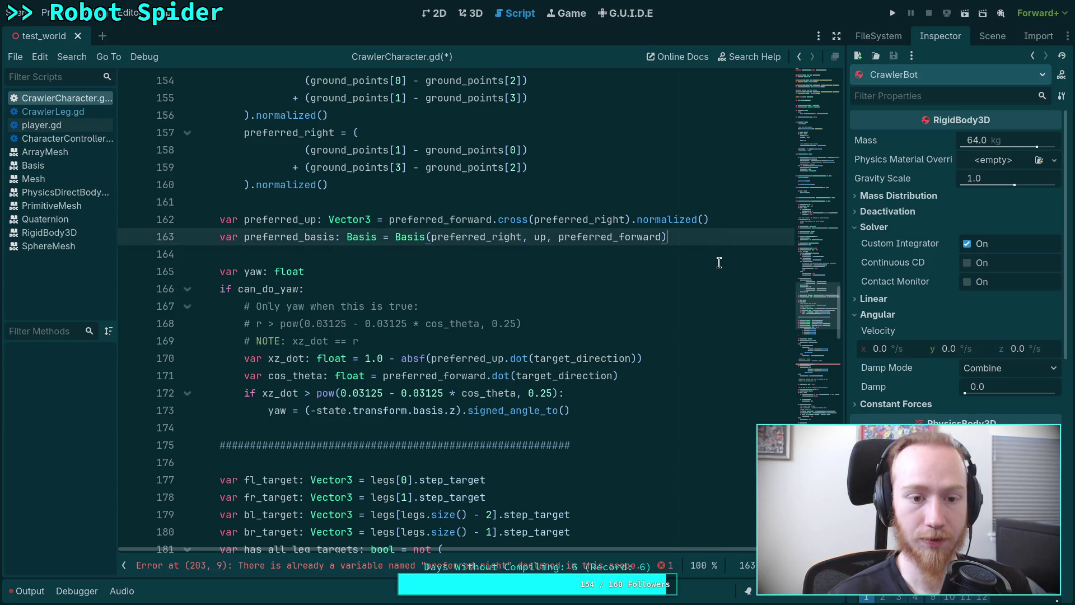
{"action": "key", "text": "Return"}
{"action": "key", "text": "Return"}
{"action": "type", "text": "var "}
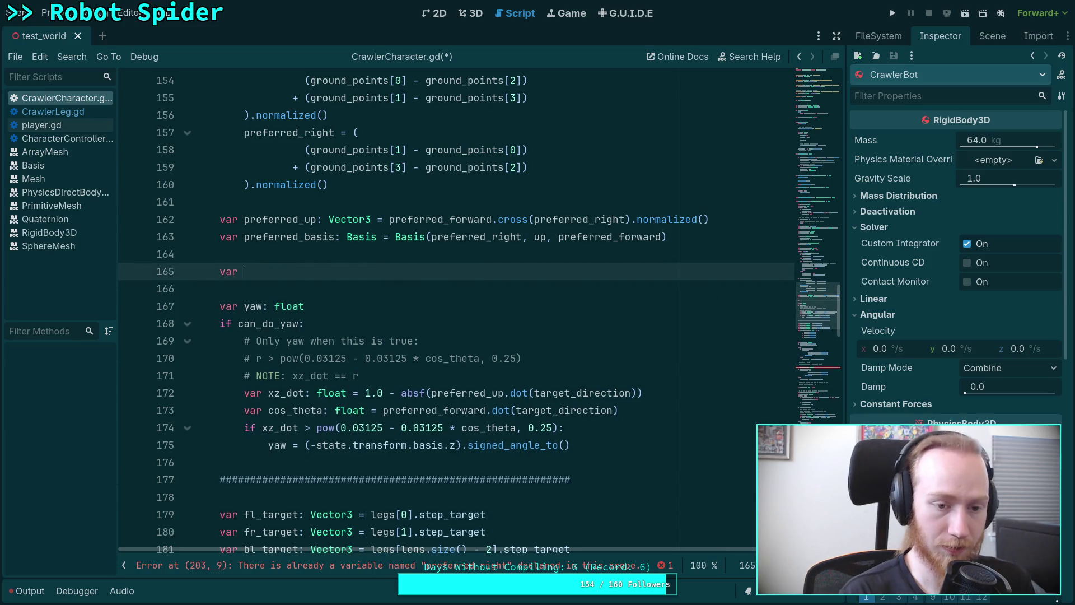
{"action": "type", "text": "current_forw"}
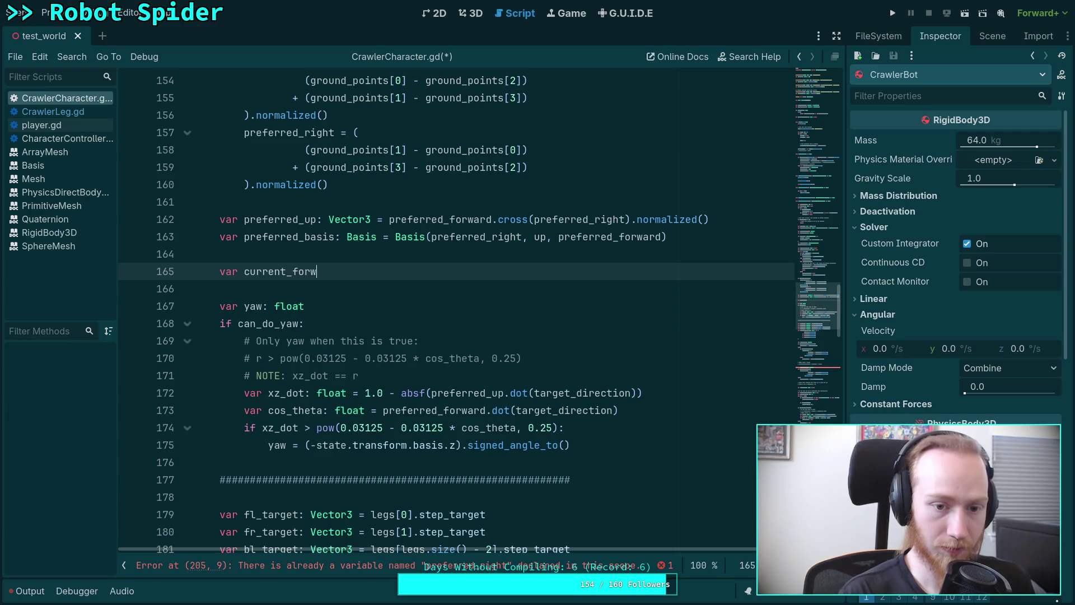
{"action": "type", "text": "ard: Vector3 "}
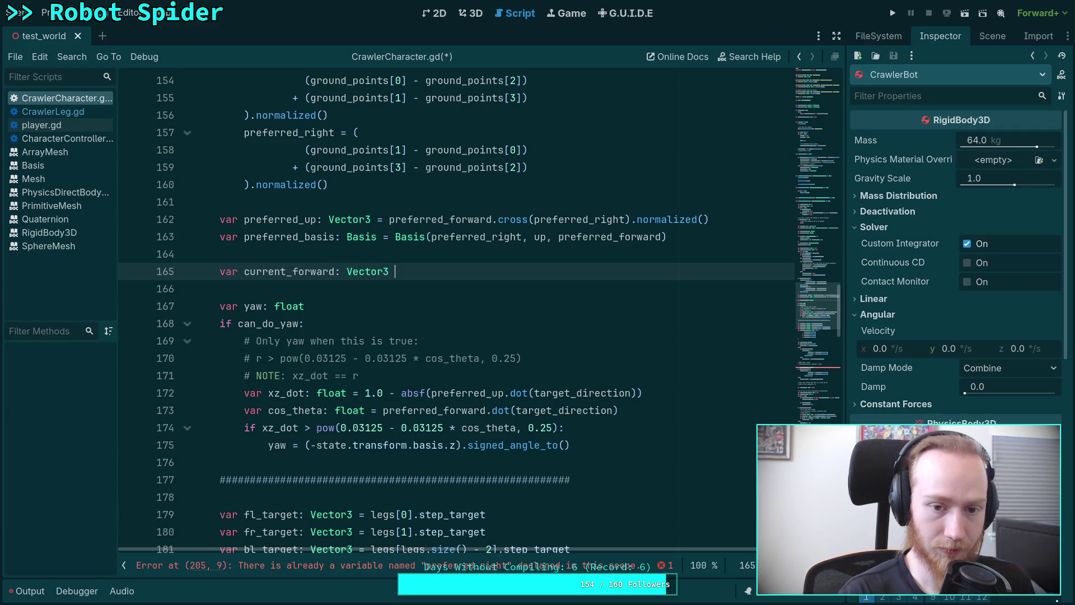
{"action": "type", "text": "= state.transform"}
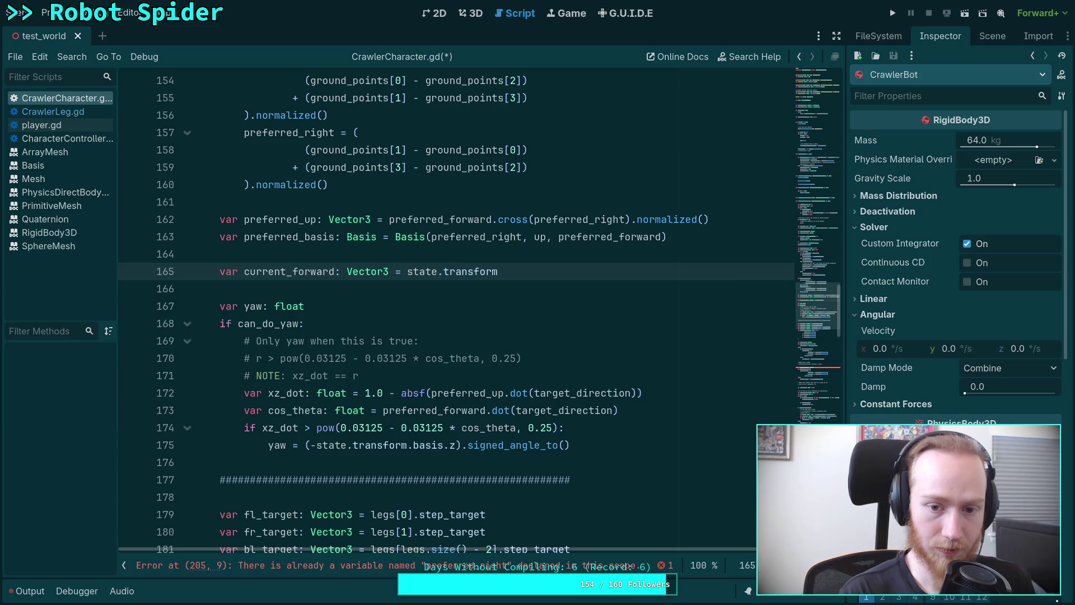
{"action": "type", "text": ".basis.z"}
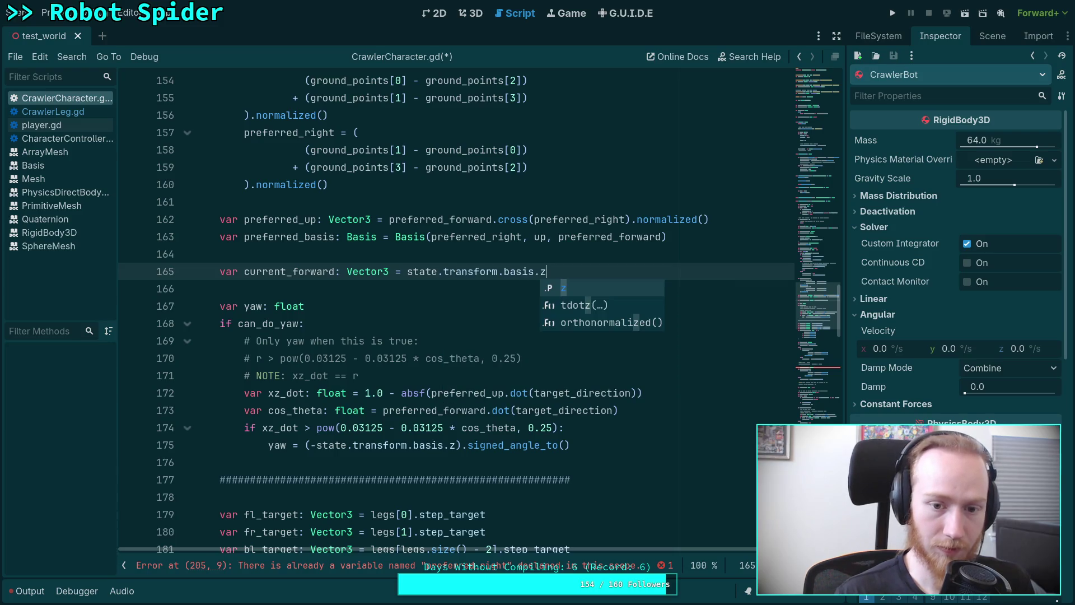
{"action": "left_click", "coordinate": [405, 271]}
{"action": "type", "text": "-"}
{"action": "key", "text": "End"}
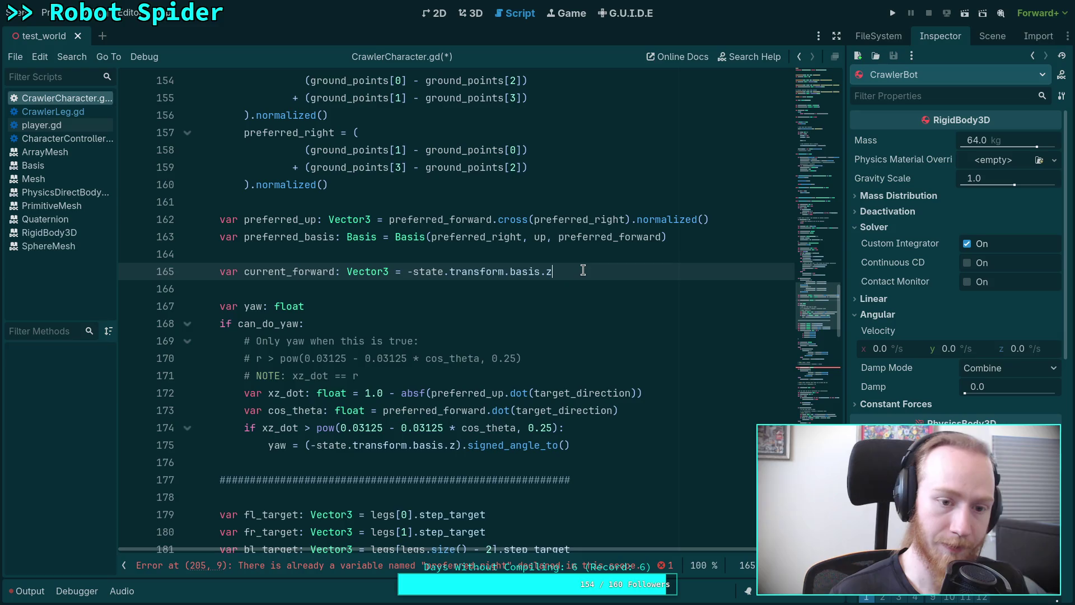
Step: Add var current_right: Vector3 = state.transform.basis.x beneath current_forward
{"action": "key", "text": "Return"}
{"action": "type", "text": "var cur"}
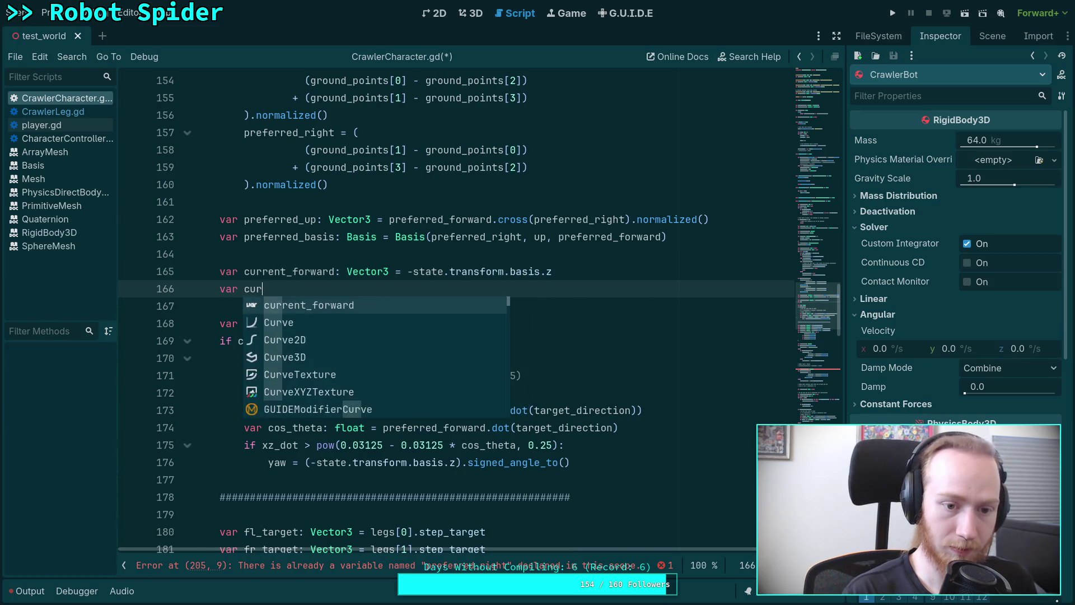
{"action": "type", "text": "rent_right: Vector3"}
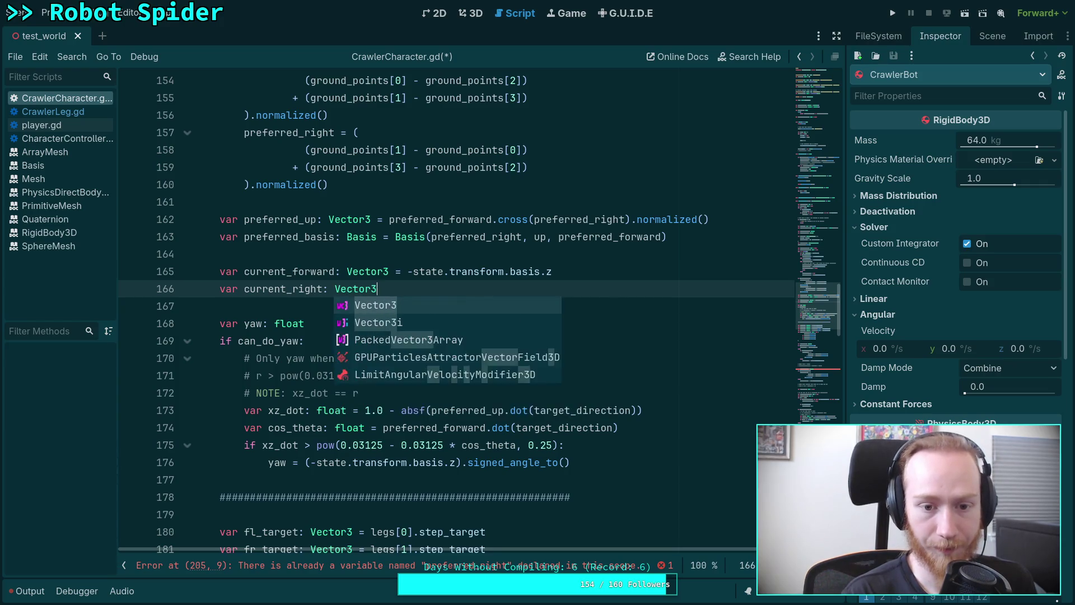
{"action": "type", "text": " = state.transform.basis."}
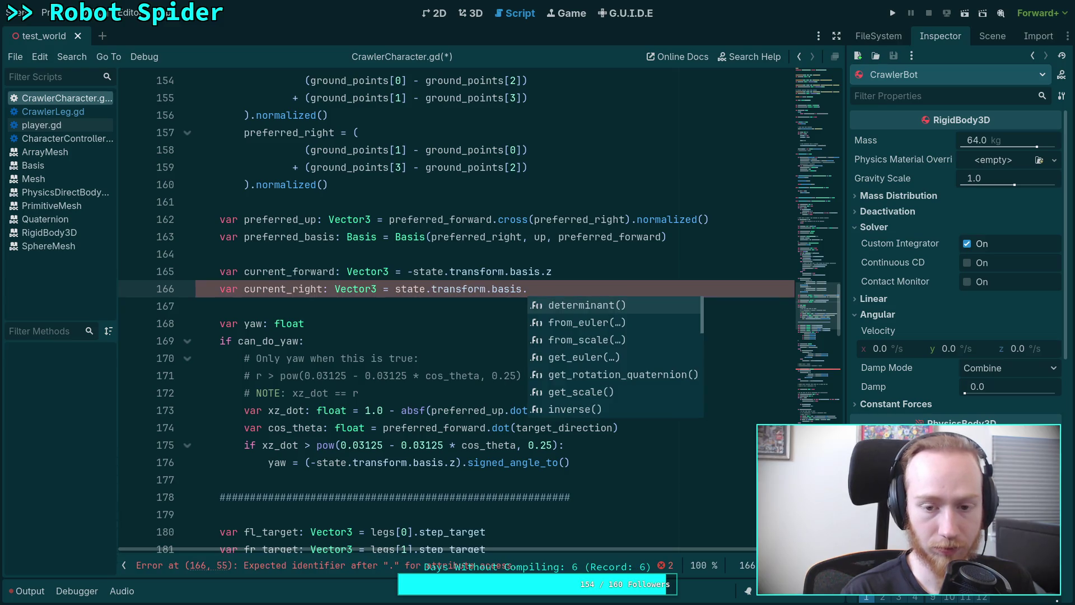
{"action": "type", "text": "x"}
{"action": "left_click", "coordinate": [578, 309]}
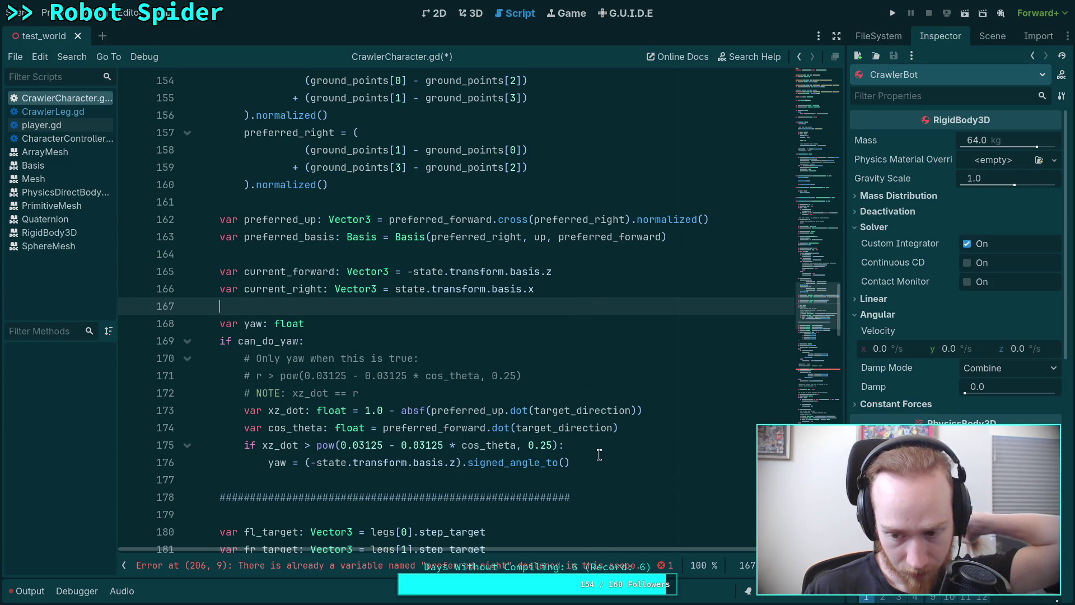
{"action": "left_click", "coordinate": [582, 468]}
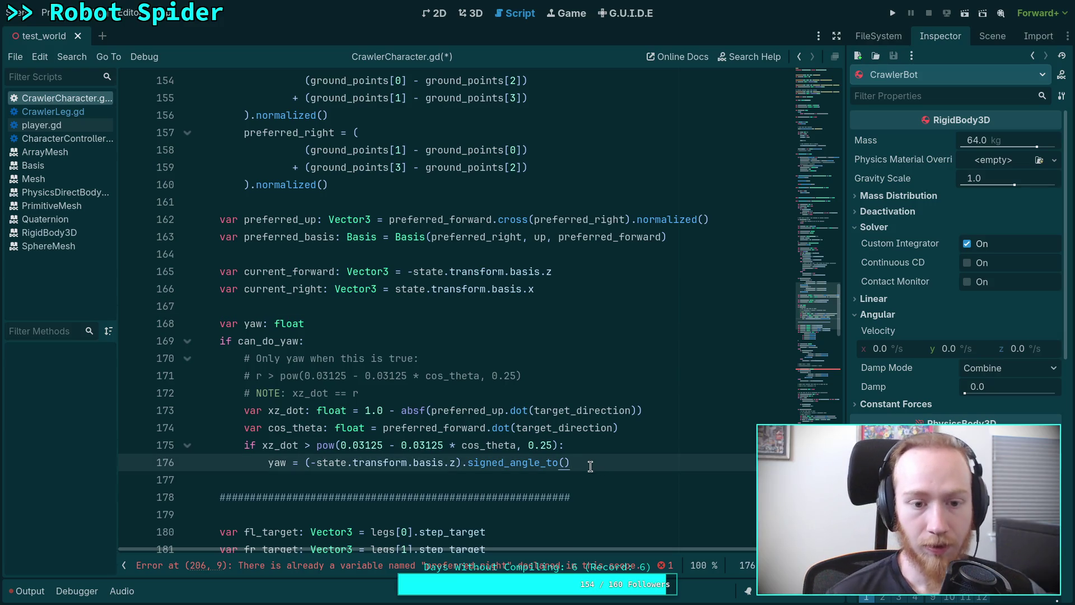
{"action": "left_click", "coordinate": [593, 294]}
{"action": "key", "text": "Return"}
{"action": "key", "text": "Return"}
{"action": "type", "text": "Vector3.r"}
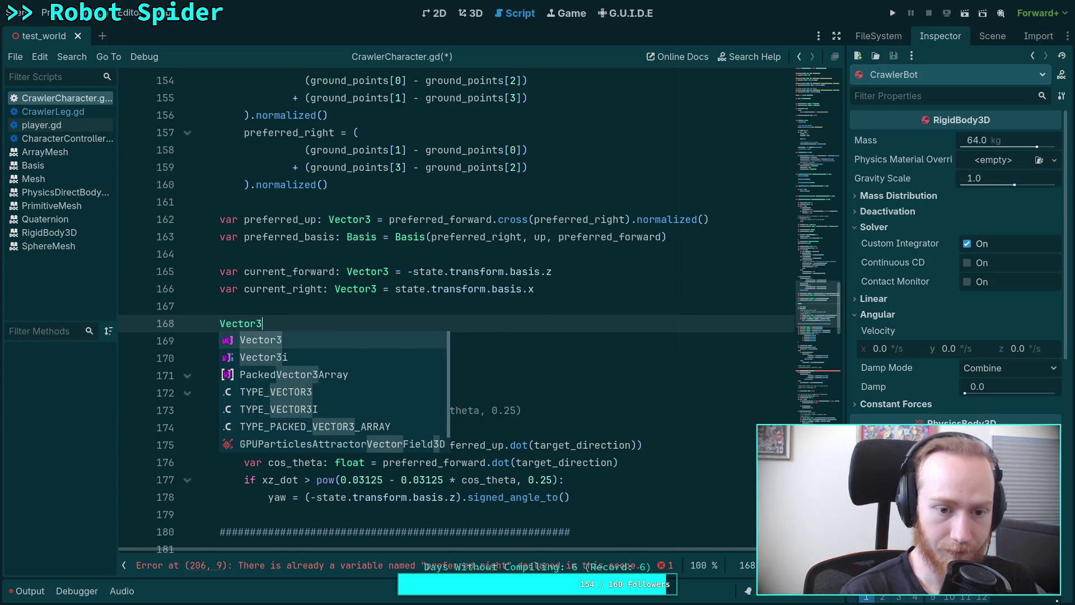
{"action": "key", "text": "Return"}
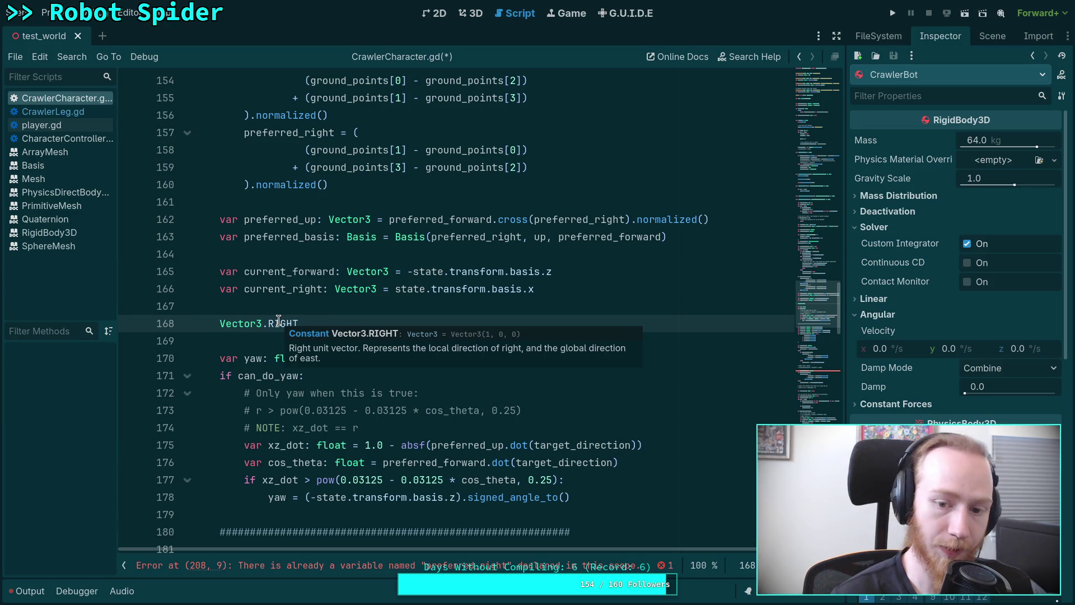
{"action": "left_click_drag", "start_coordinate": [318, 323], "coordinate": [321, 307]}
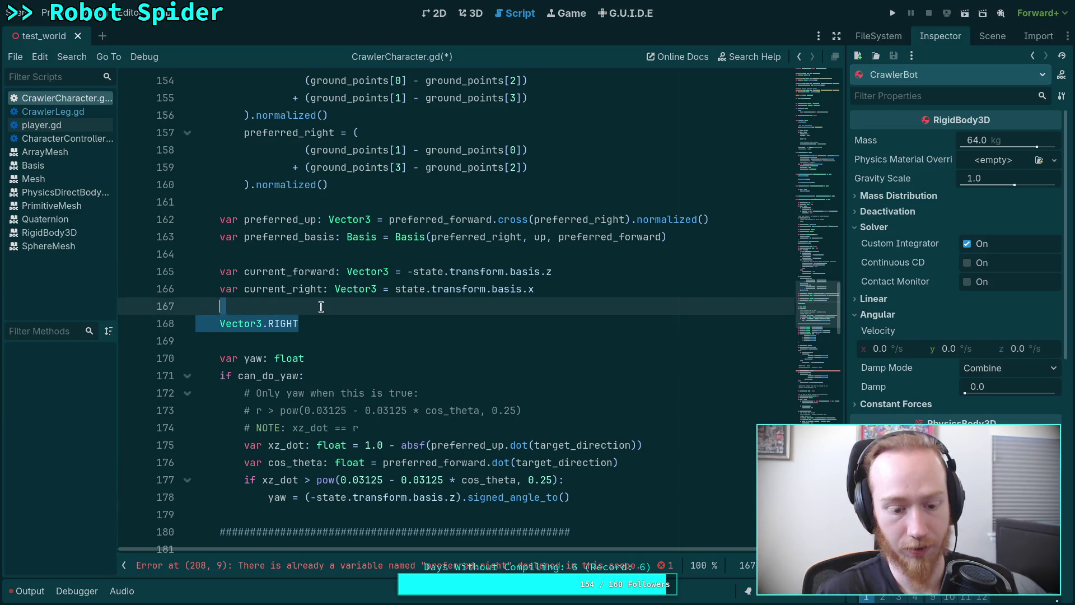
{"action": "key", "text": "BackSpace"}
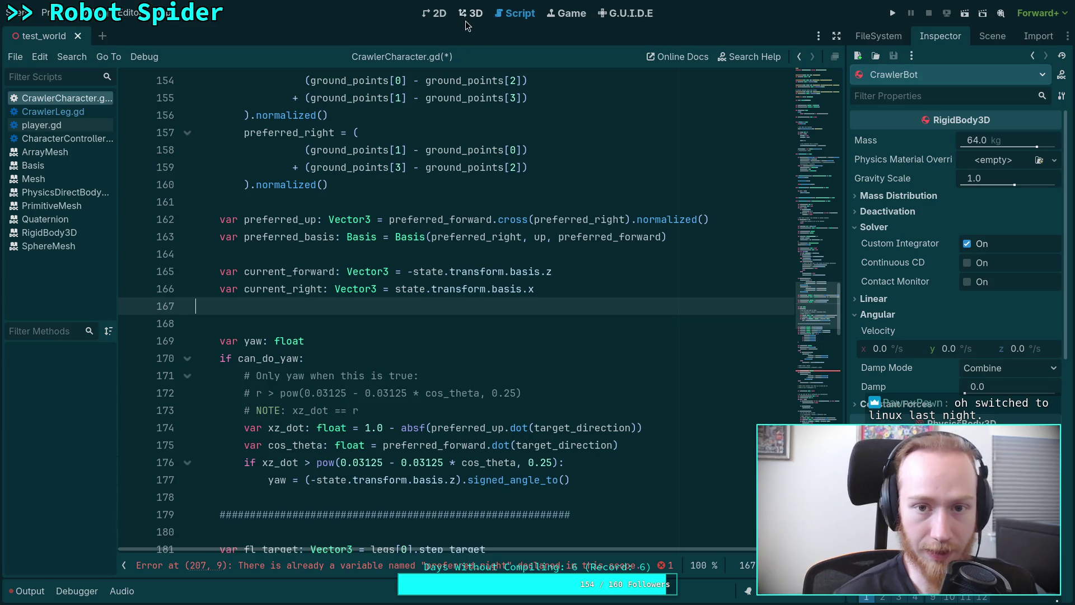
{"action": "left_click", "coordinate": [472, 16]}
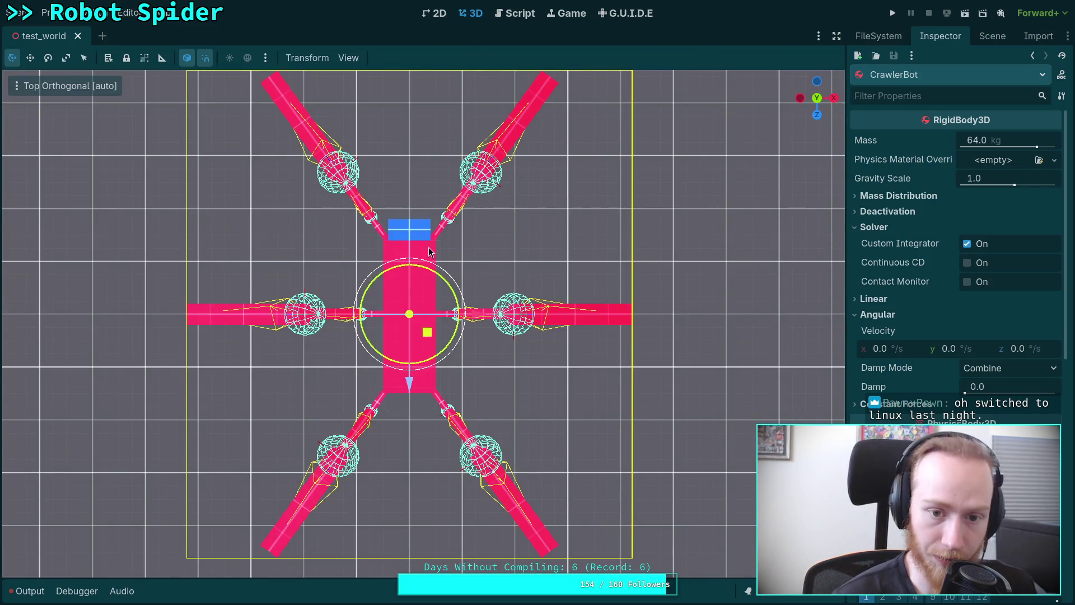
{"action": "mouse_move", "coordinate": [570, 320]}
{"action": "left_mouse_down"}
{"action": "mouse_move", "coordinate": [660, 334]}
{"action": "mouse_move", "coordinate": [476, 313]}
{"action": "mouse_move", "coordinate": [376, 337]}
{"action": "left_mouse_up"}
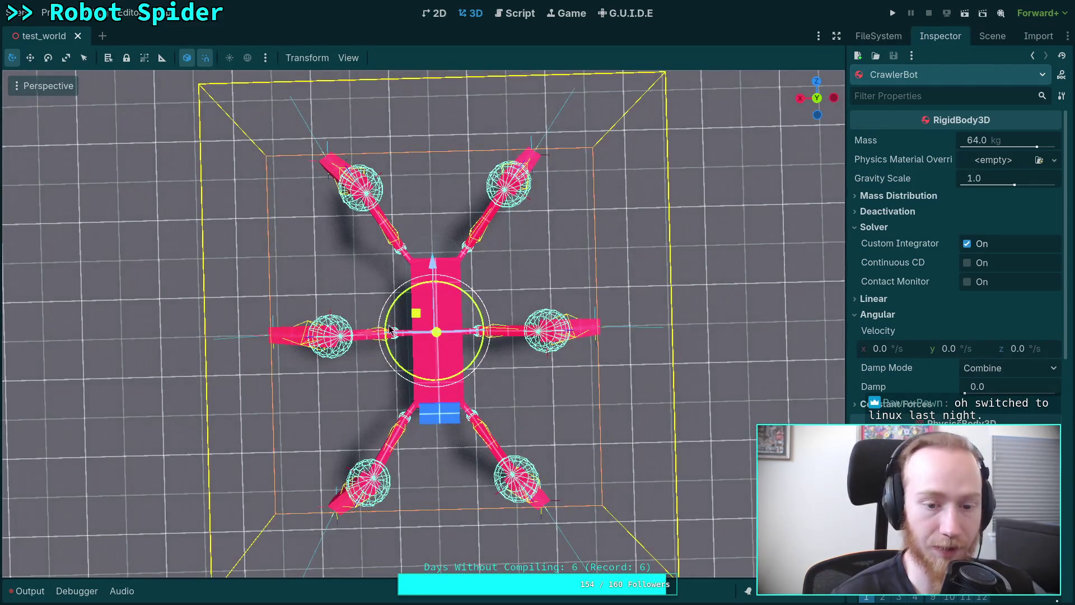
{"action": "mouse_move", "coordinate": [648, 278]}
{"action": "left_mouse_down"}
{"action": "mouse_move", "coordinate": [543, 280]}
{"action": "mouse_move", "coordinate": [516, 235]}
{"action": "left_mouse_up"}
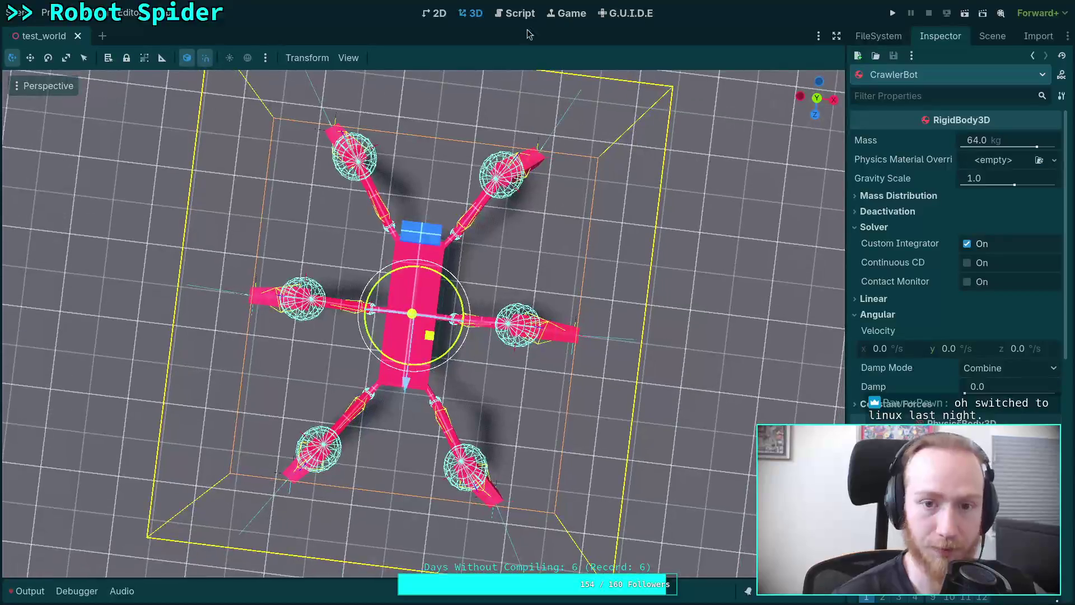
{"action": "left_click", "coordinate": [511, 13]}
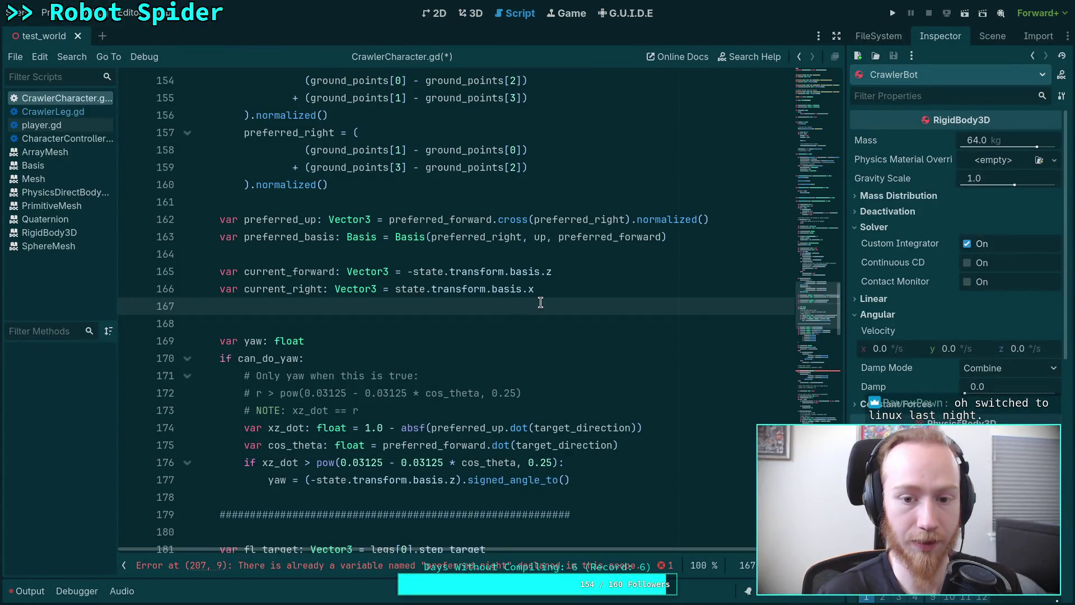
Step: Replace the negated basis z in the yaw line with current_forward, checking the reference notes
{"action": "key", "text": "BackSpace"}
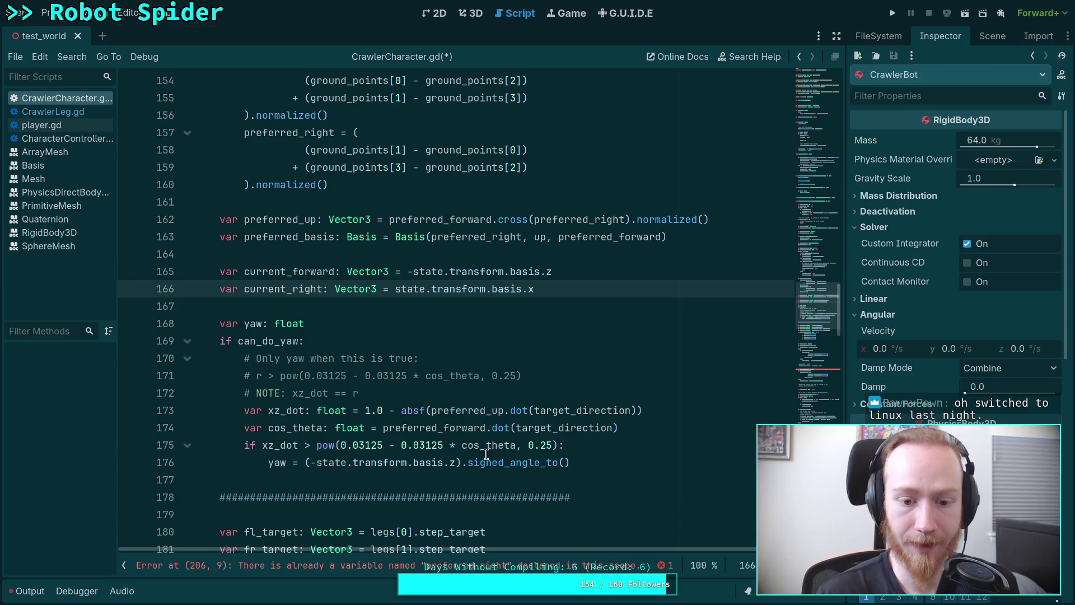
{"action": "left_click_drag", "start_coordinate": [305, 463], "coordinate": [463, 462]}
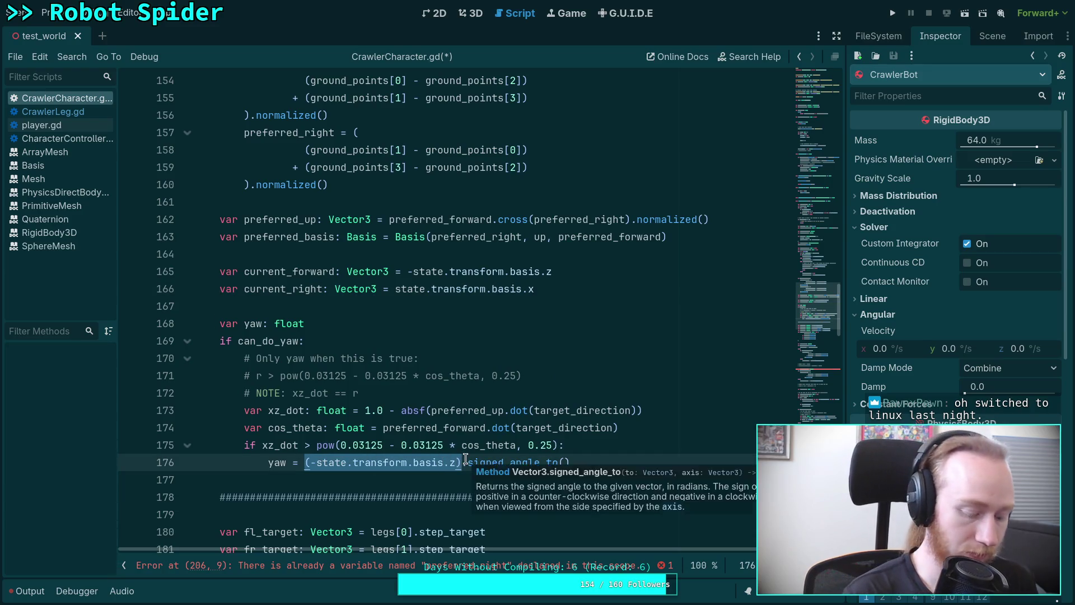
{"action": "type", "text": "current_for"}
{"action": "key", "text": "Return"}
{"action": "left_click", "coordinate": [536, 464]}
{"action": "key", "text": "Left"}
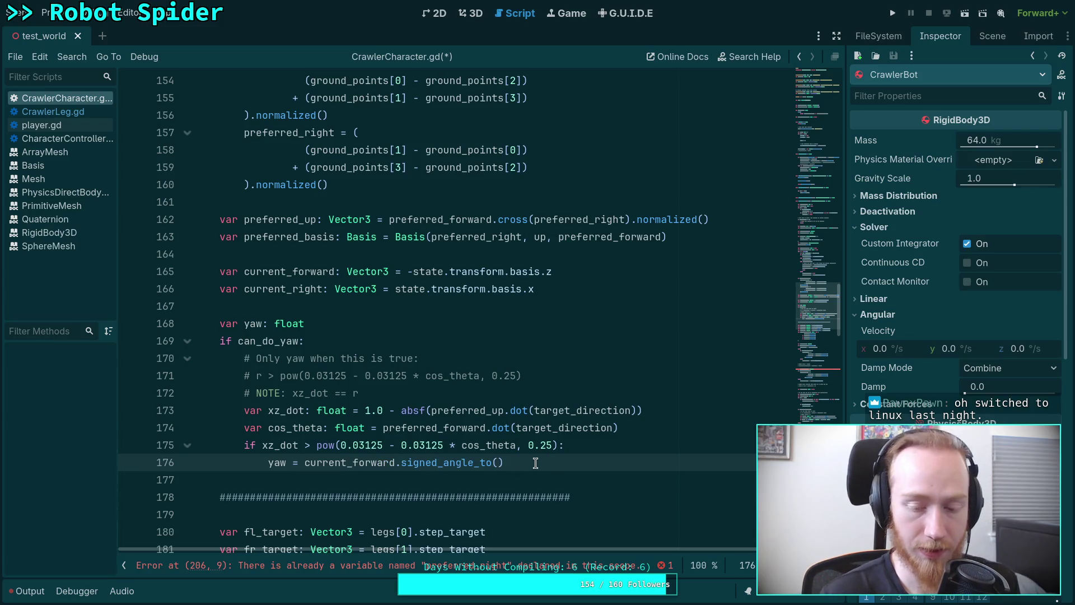
{"action": "key", "text": "super+4"}
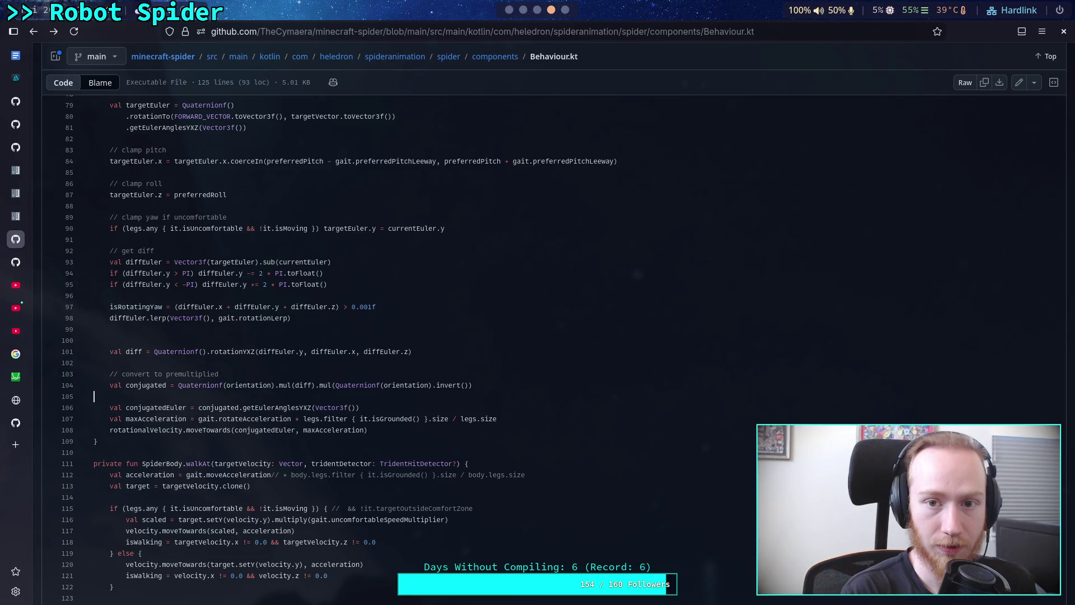
{"action": "key", "text": "super+3"}
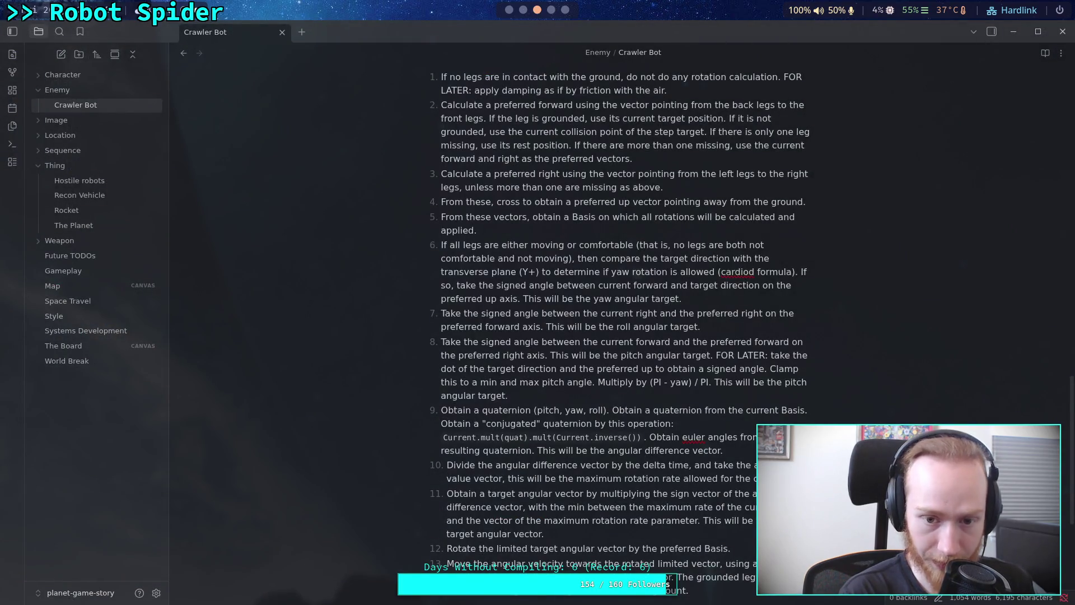
{"action": "key", "text": "super+2"}
{"action": "key", "text": "super+1"}
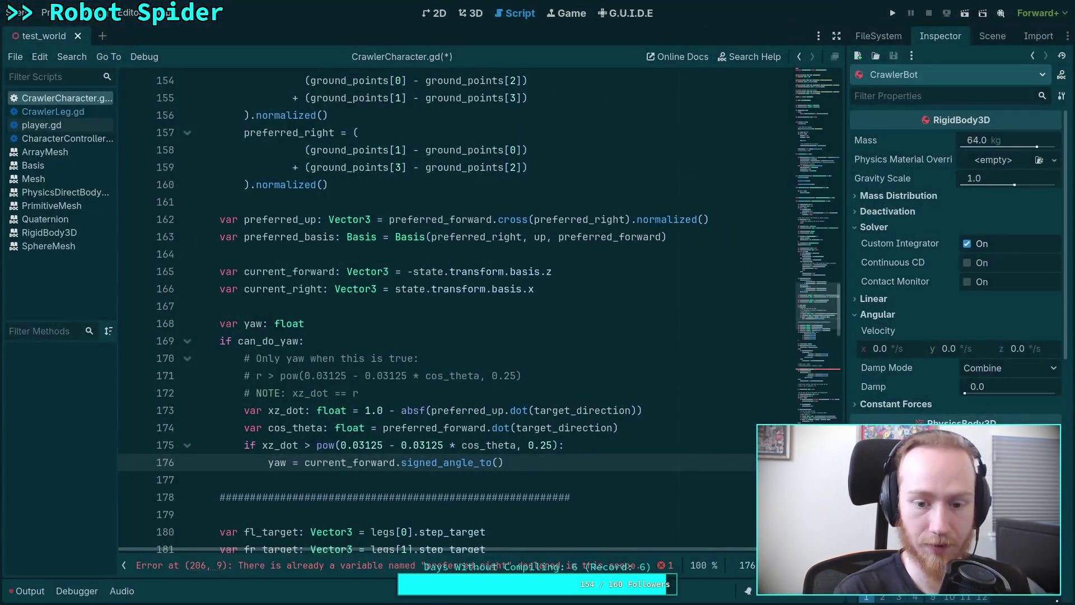
Step: Pass target_direction and preferred_basis.y as the signed_angle_to arguments
{"action": "type", "text": "targ"}
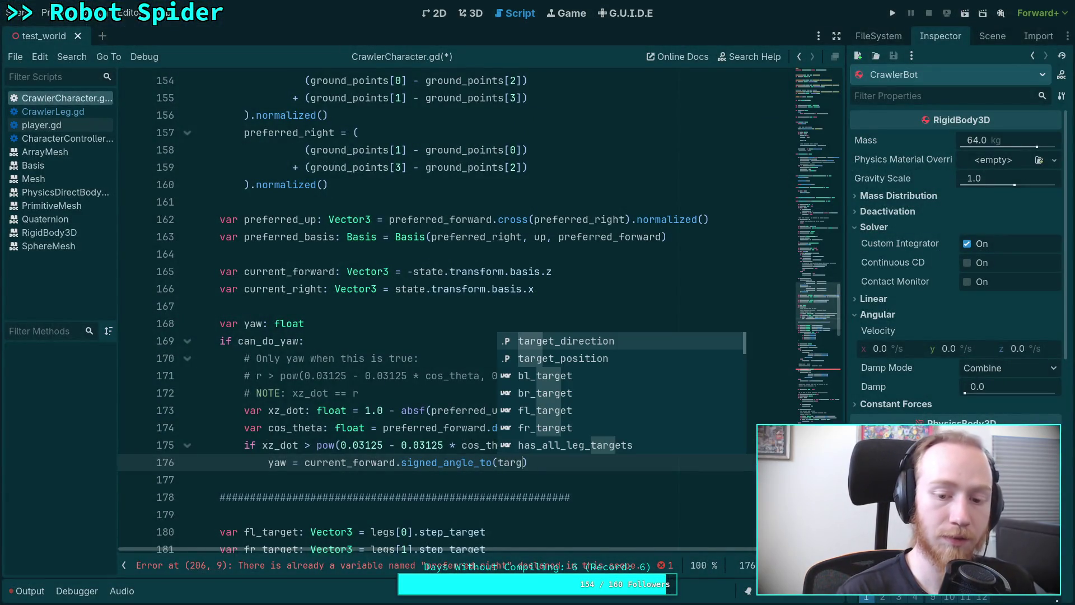
{"action": "key", "text": "Return"}
{"action": "type", "text": ", pref"}
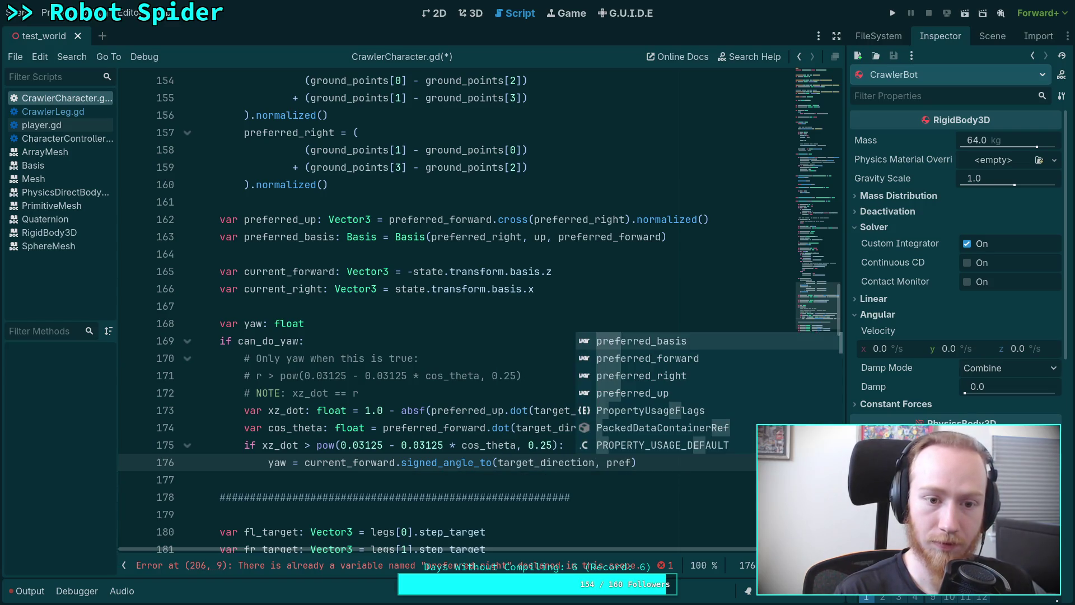
{"action": "key", "text": "Down"}
{"action": "key", "text": "Down"}
{"action": "key", "text": "Up"}
{"action": "key", "text": "Up"}
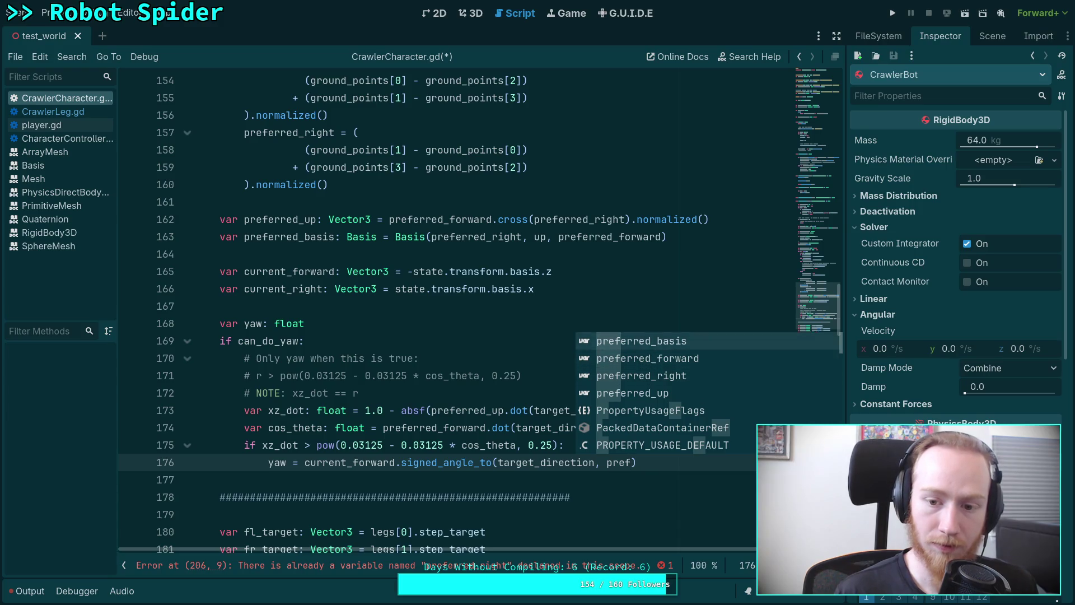
{"action": "key", "text": "Return"}
{"action": "type", "text": ".y"}
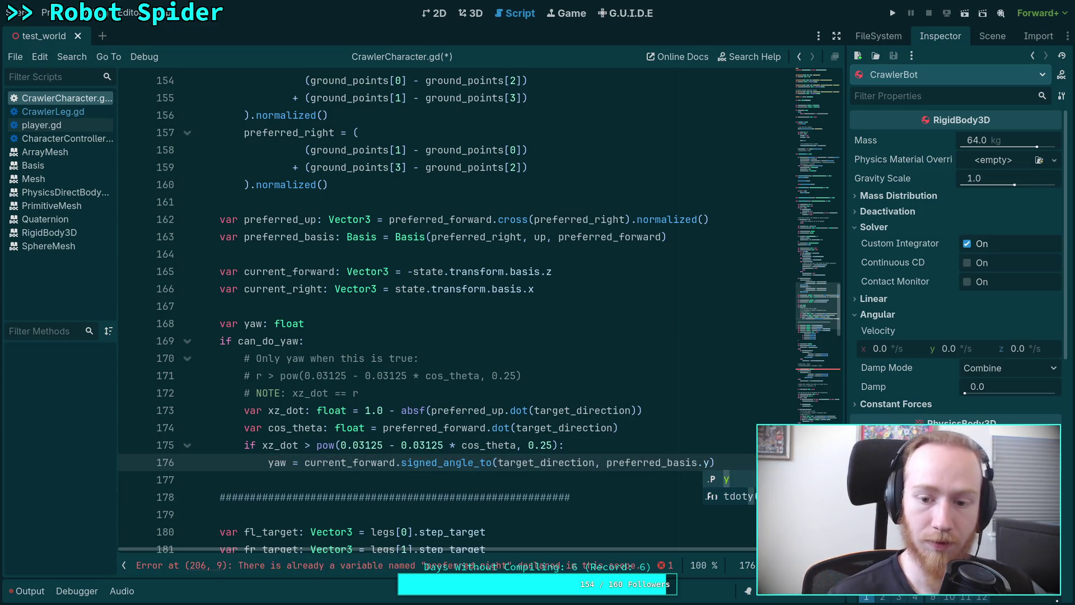
{"action": "key", "text": "Escape"}
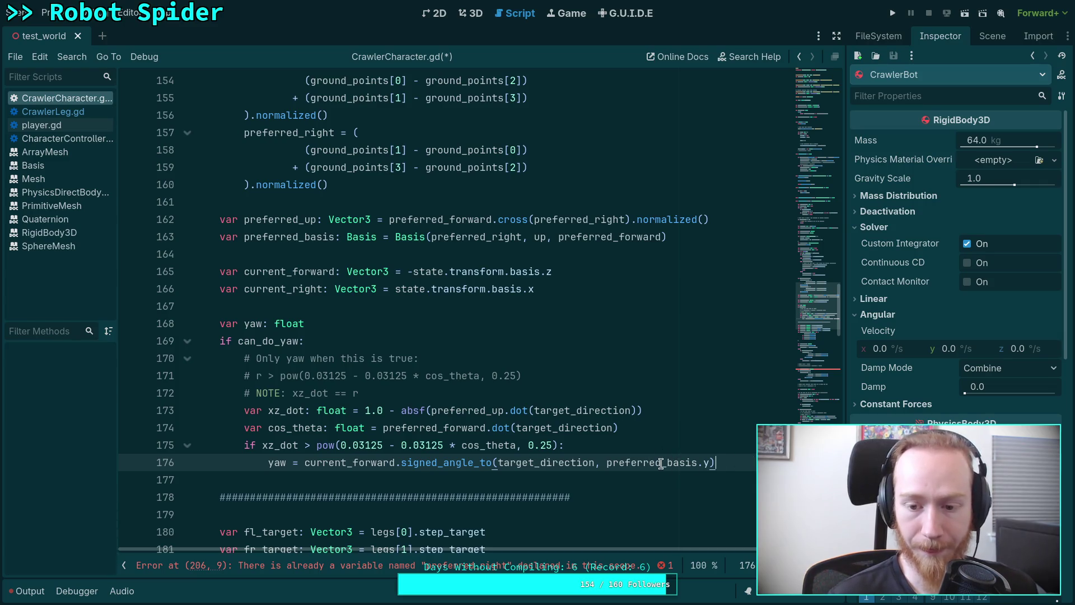
Step: Change the axis argument to preferred_up and add blank lines after the yaw line
{"action": "left_click_drag", "start_coordinate": [668, 462], "coordinate": [711, 463]}
{"action": "type", "text": "ip"}
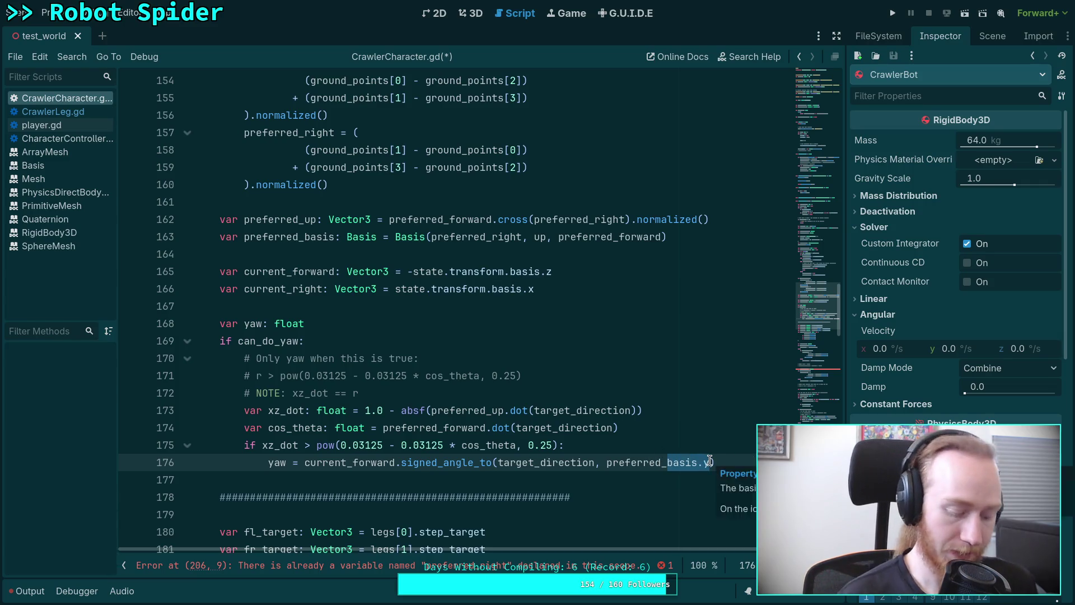
{"action": "key", "text": "BackSpace"}
{"action": "key", "text": "BackSpace"}
{"action": "type", "text": "up"}
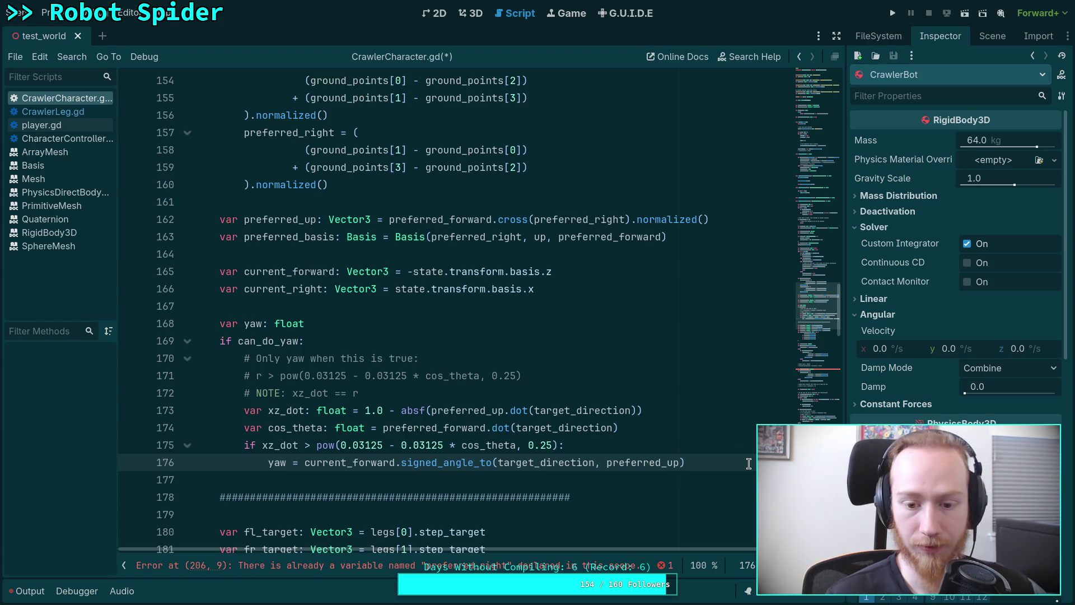
{"action": "key", "text": "Return"}
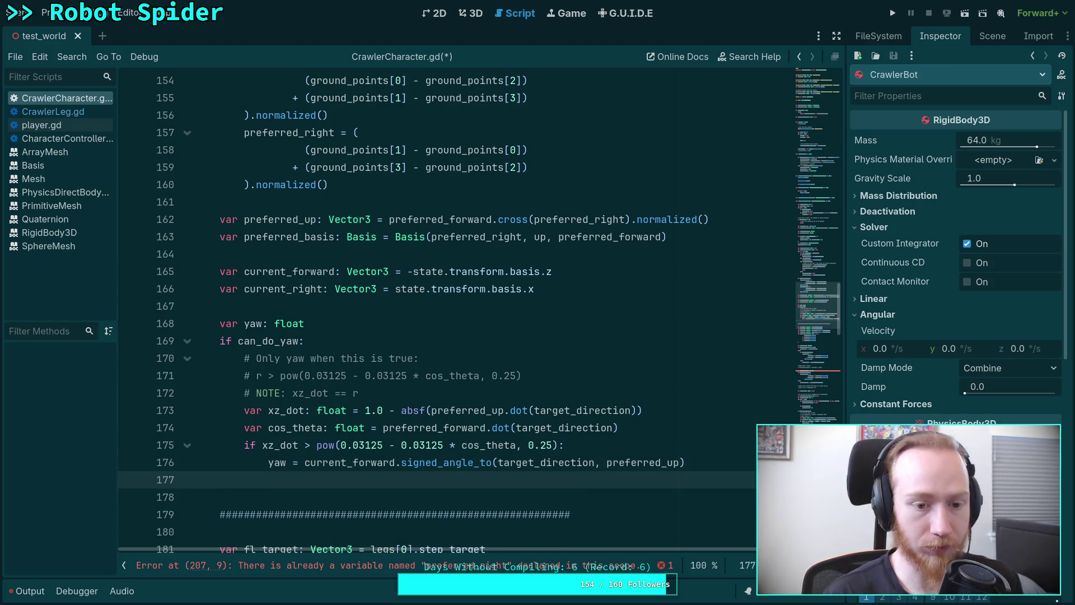
{"action": "scroll", "coordinate": [643, 442], "scroll_direction": "down", "scroll_amount": 2}
{"action": "key", "text": "Return"}
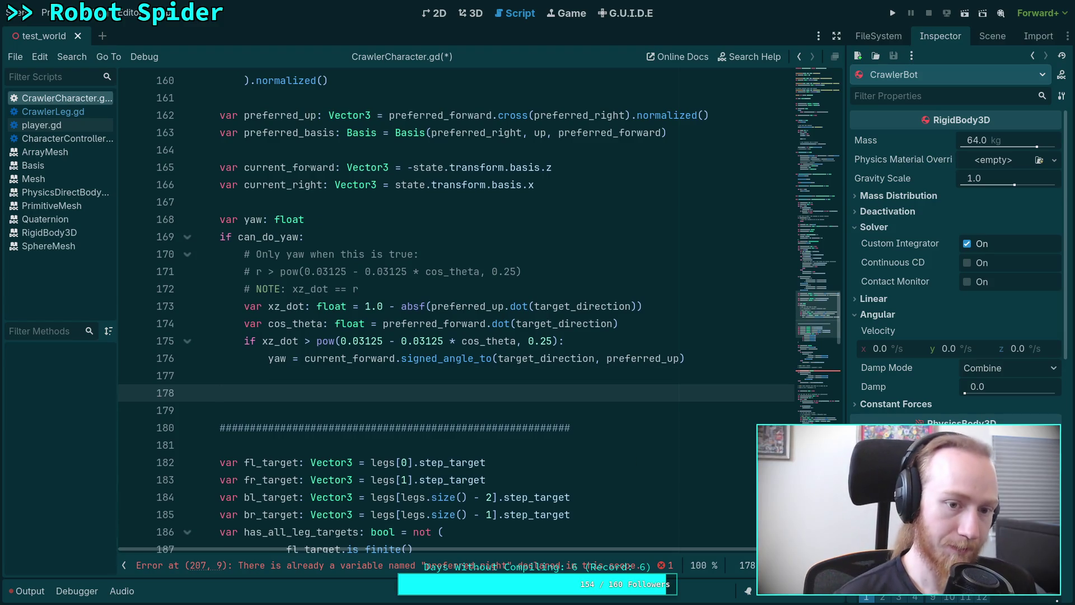
Step: Start the roll line as var roll: float = current_right.signed_angle_to, consulting the Crawler Bot note
{"action": "key", "text": "alt+Tab"}
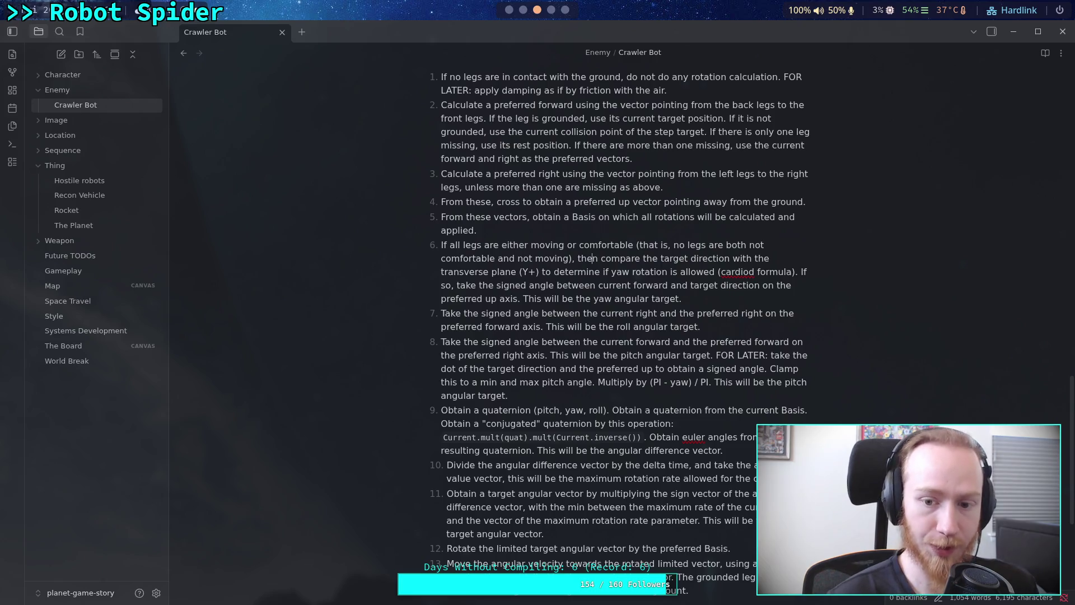
{"action": "key", "text": "alt+Tab"}
{"action": "key", "text": "alt+Tab"}
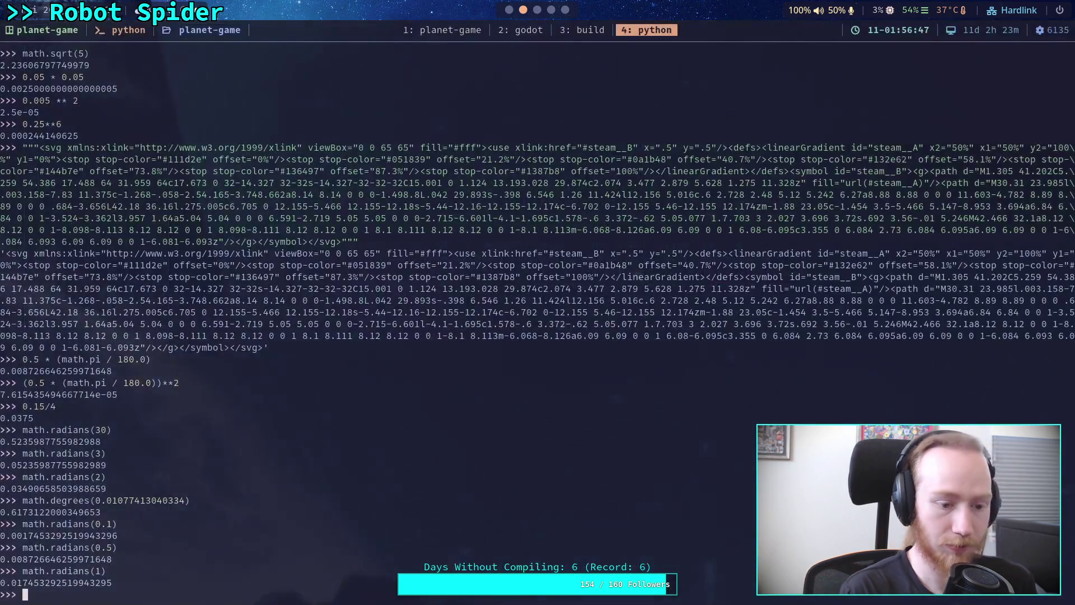
{"action": "type", "text": "var roll"}
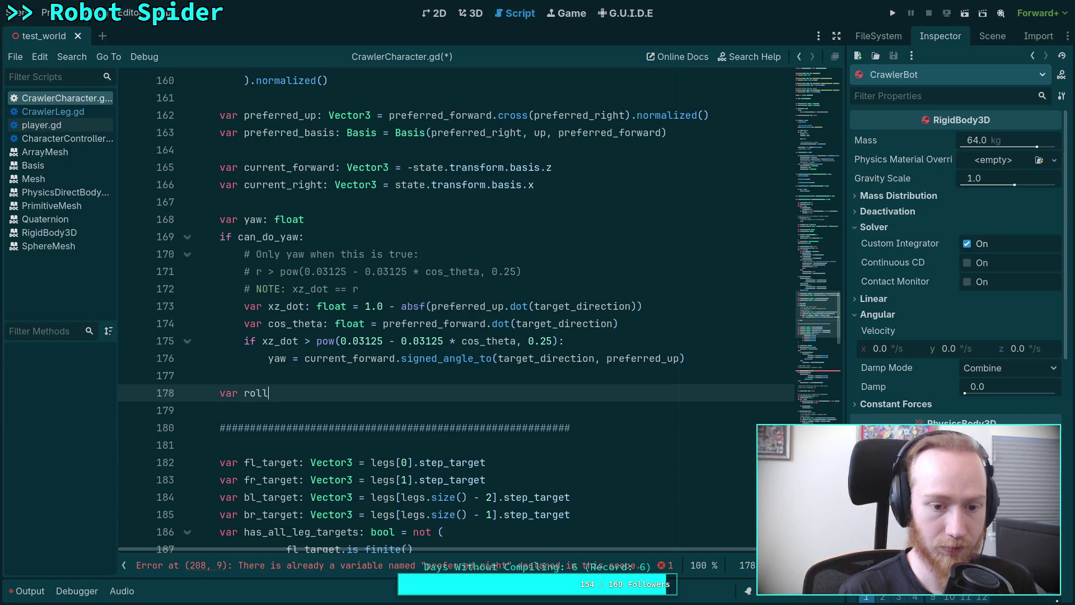
{"action": "type", "text": ": float ="}
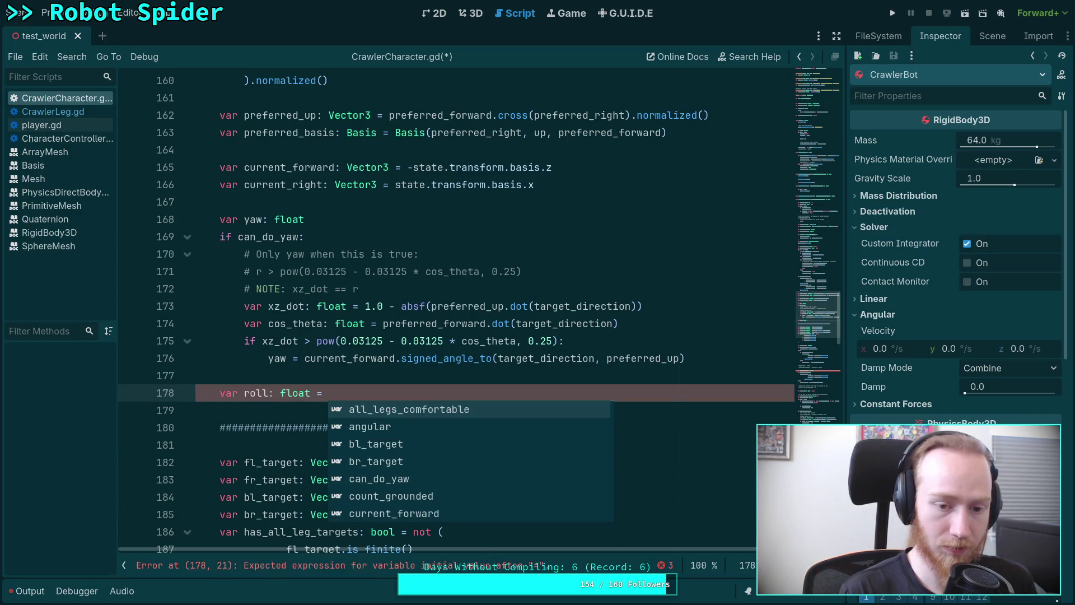
{"action": "key", "text": "super+3"}
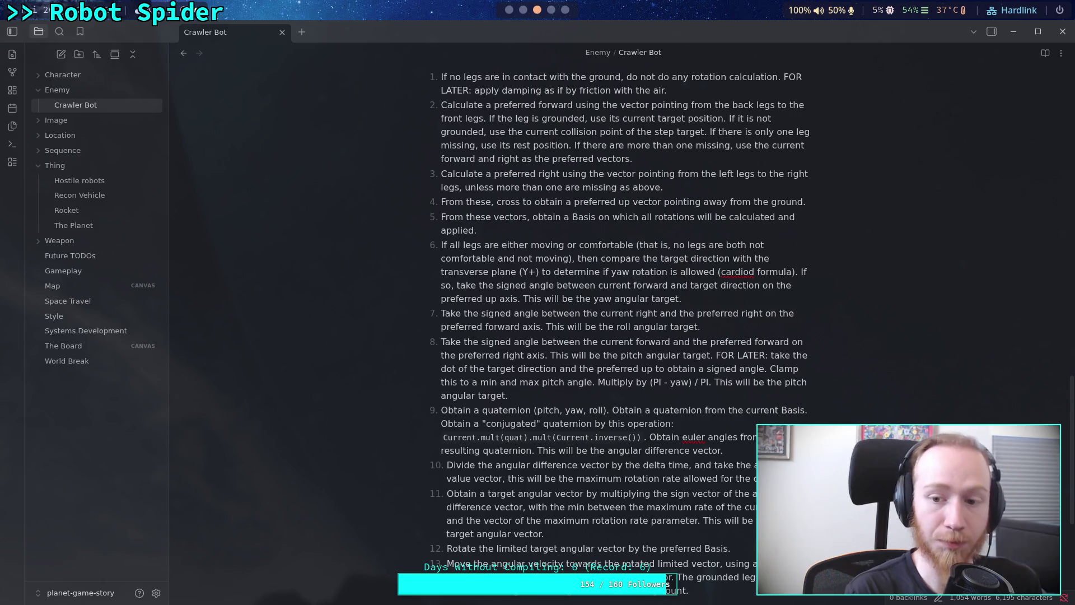
{"action": "key", "text": "super+1"}
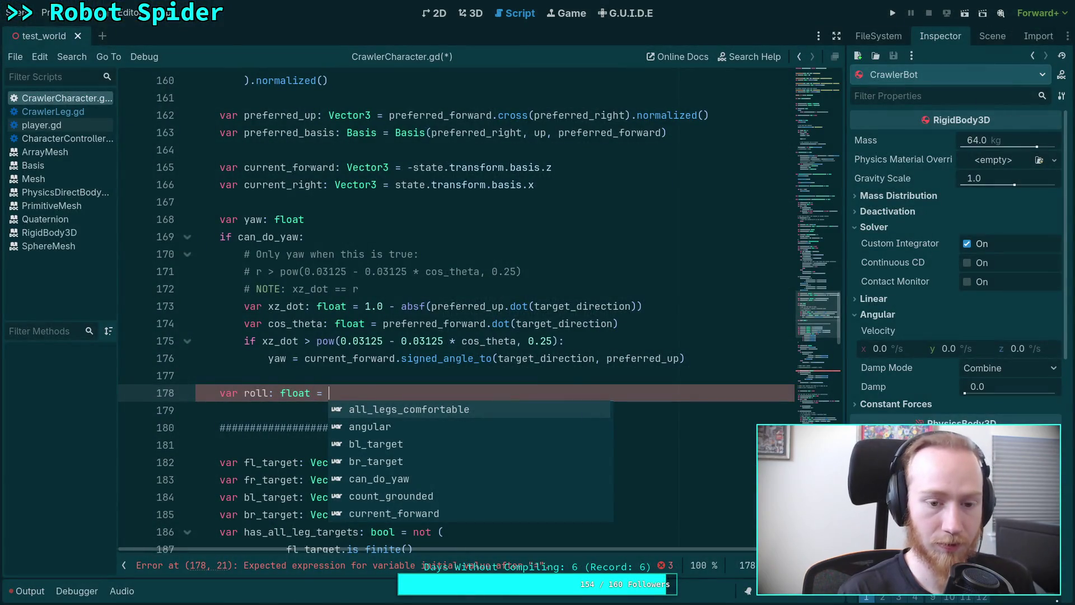
{"action": "type", "text": "curr"}
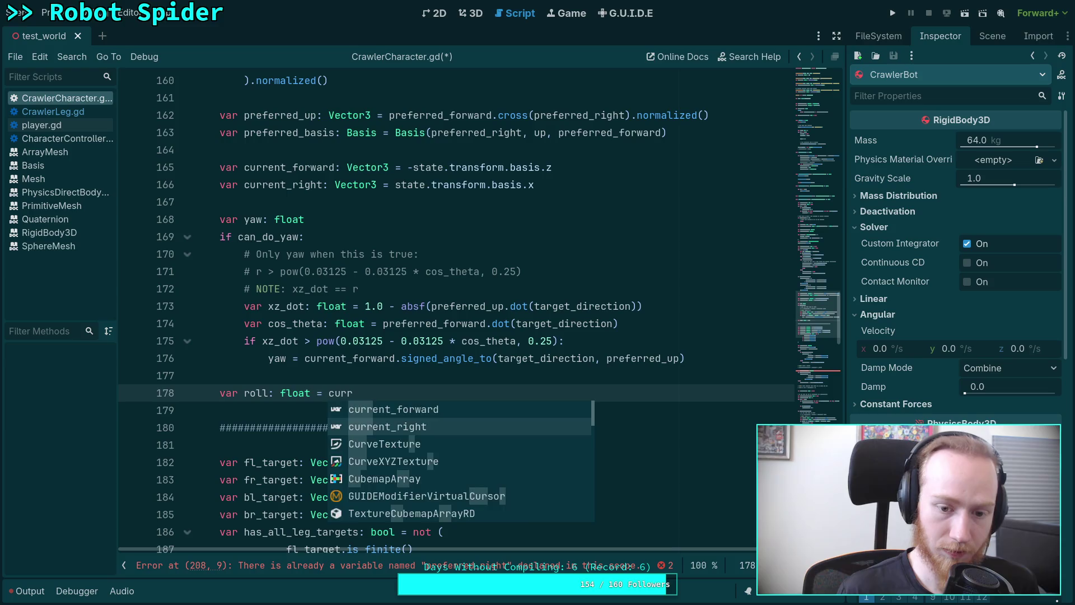
{"action": "type", "text": "ent_right.sig"}
{"action": "key", "text": "Down"}
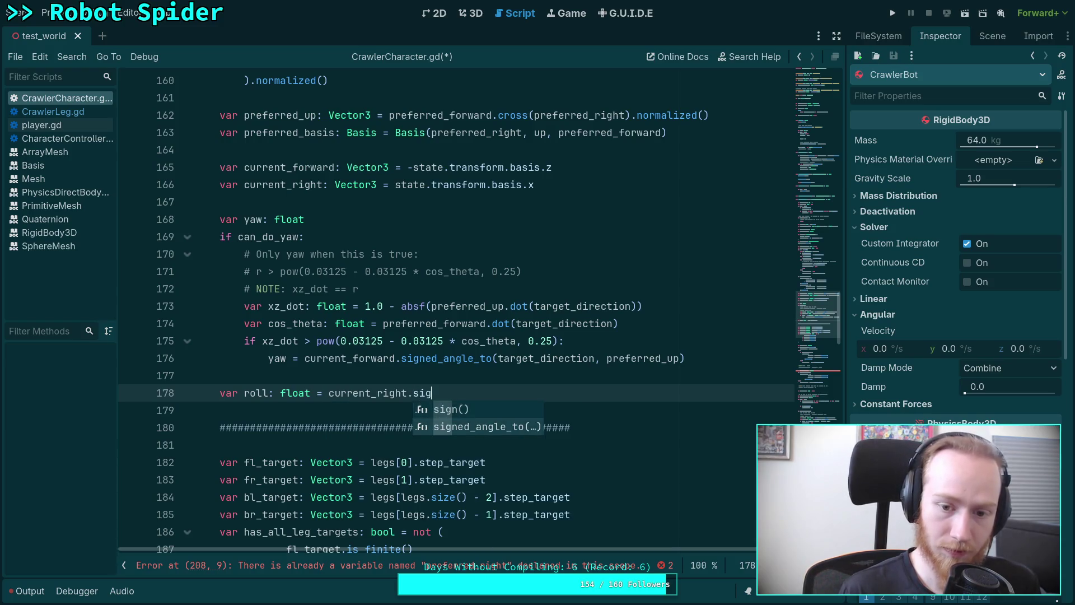
{"action": "key", "text": "Return"}
Step: Give the roll call arguments preferred_right and preferred_forward, then end the line
{"action": "type", "text": "pre"}
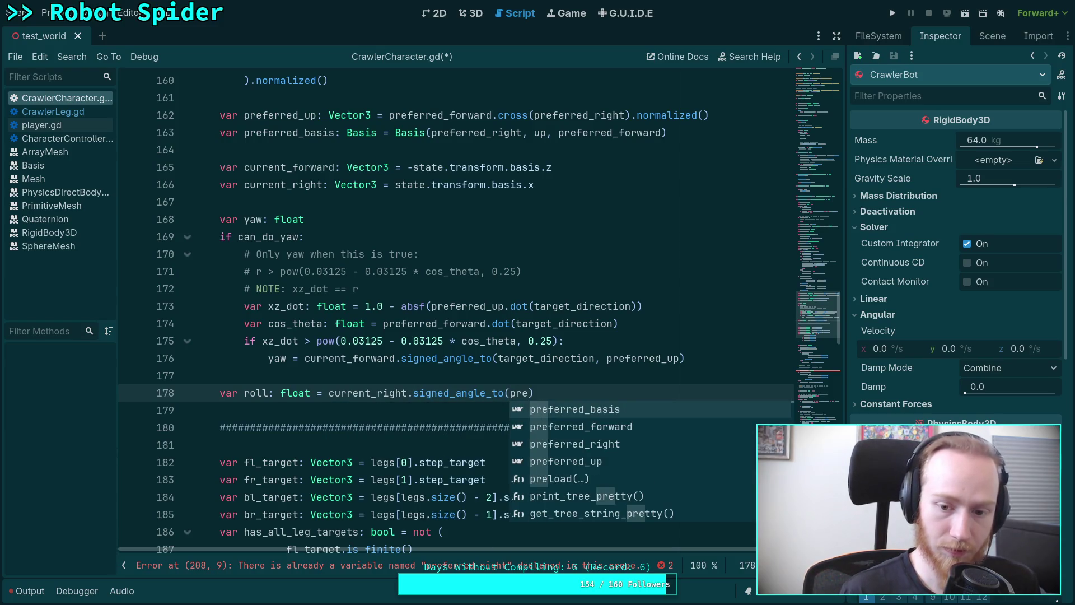
{"action": "key", "text": "Down"}
{"action": "key", "text": "Down"}
{"action": "key", "text": "Return"}
{"action": "type", "text": ", "}
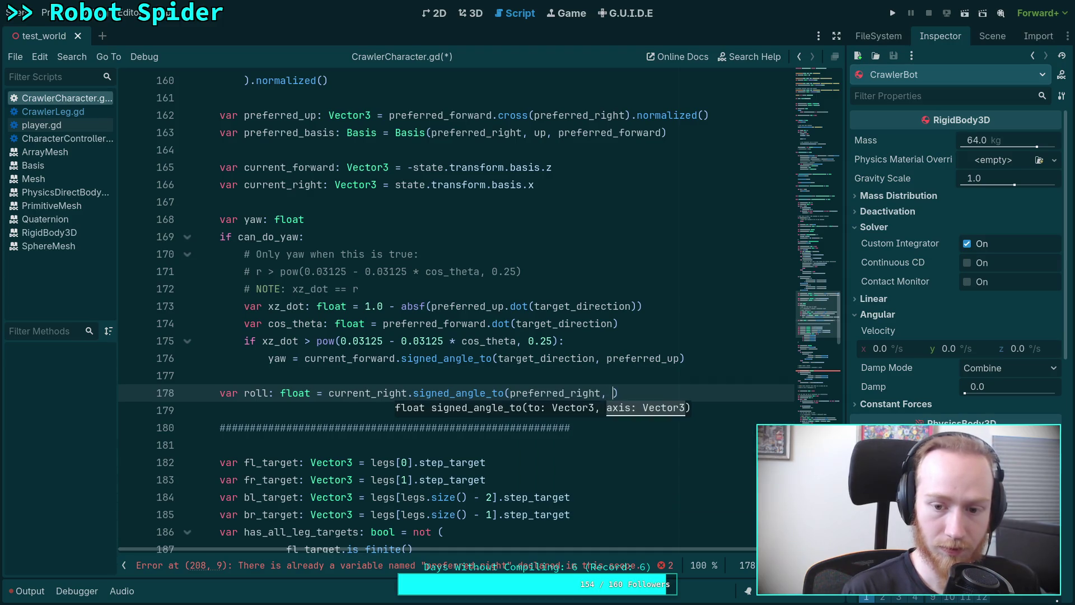
{"action": "type", "text": "pre"}
{"action": "key", "text": "Down"}
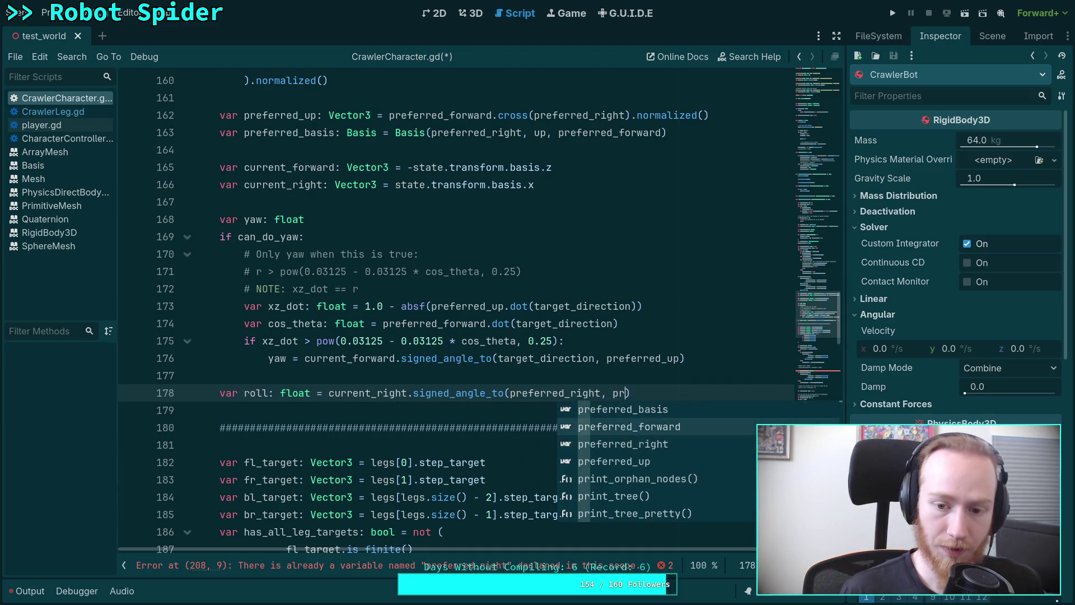
{"action": "key", "text": "Return"}
{"action": "key", "text": "alt+Tab"}
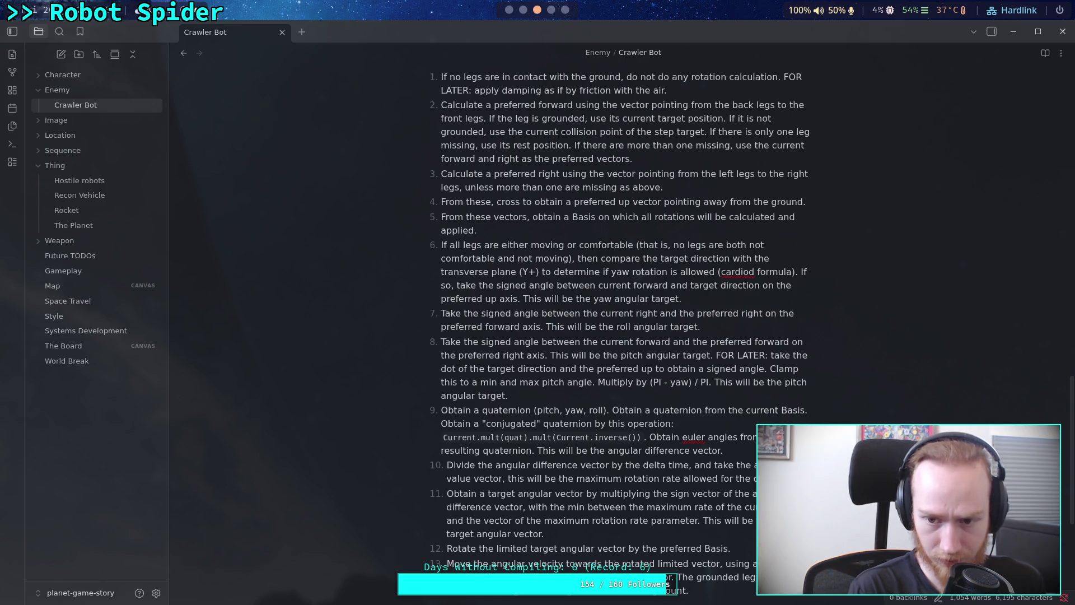
{"action": "key", "text": "alt+Tab"}
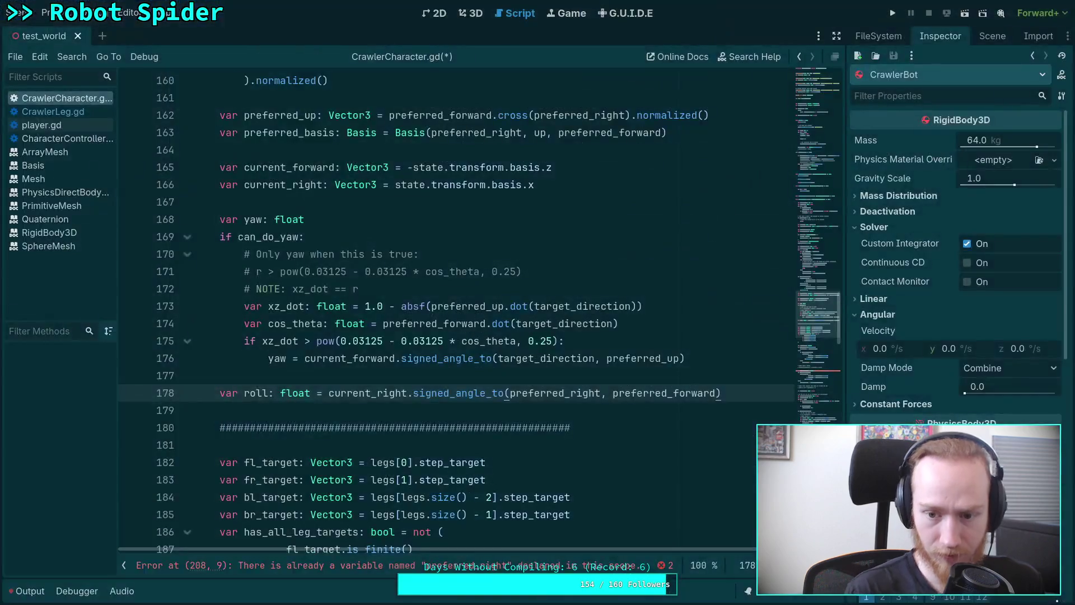
{"action": "key", "text": "Return"}
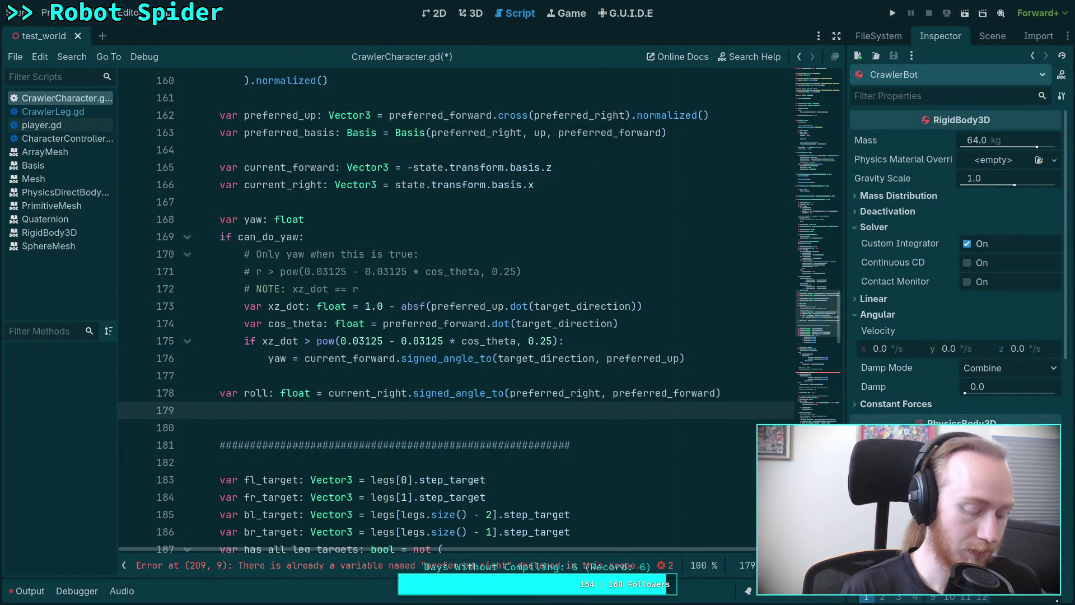
{"action": "key", "text": "alt+Tab"}
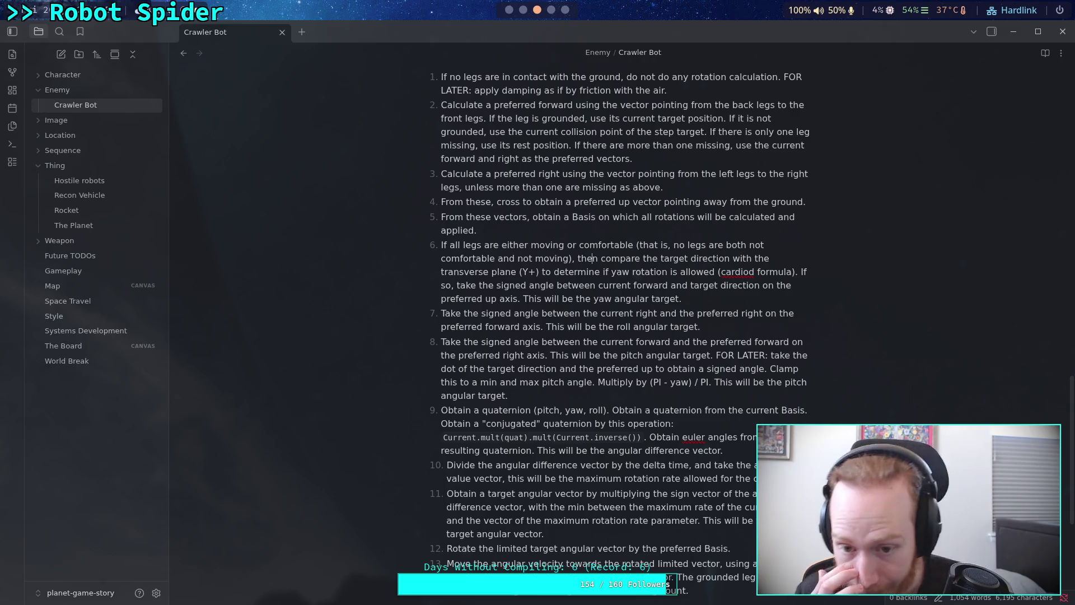
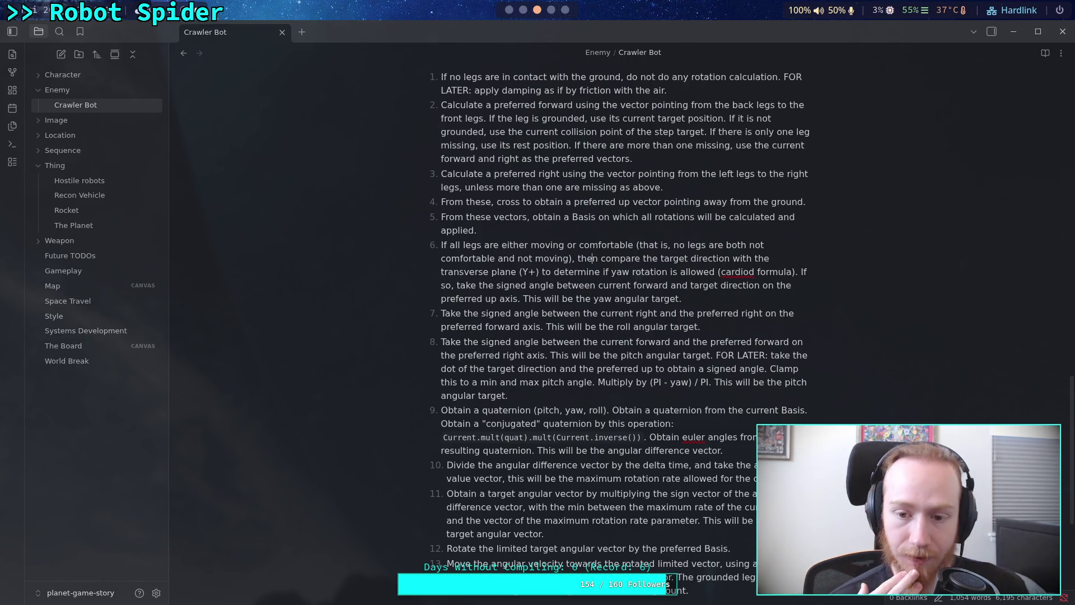
Step: On line 179, start 'var pitch: float = current_forward.signed_angle_to(' using autocomplete
{"action": "key", "text": "alt+Tab"}
{"action": "type", "text": "var pitch: flo"}
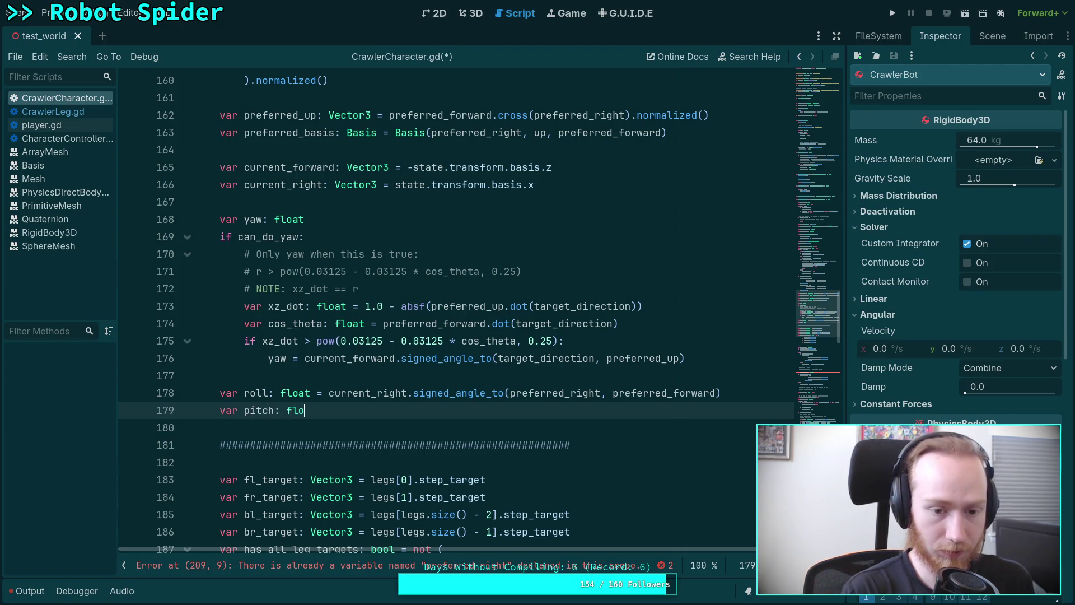
{"action": "type", "text": "at = cur"}
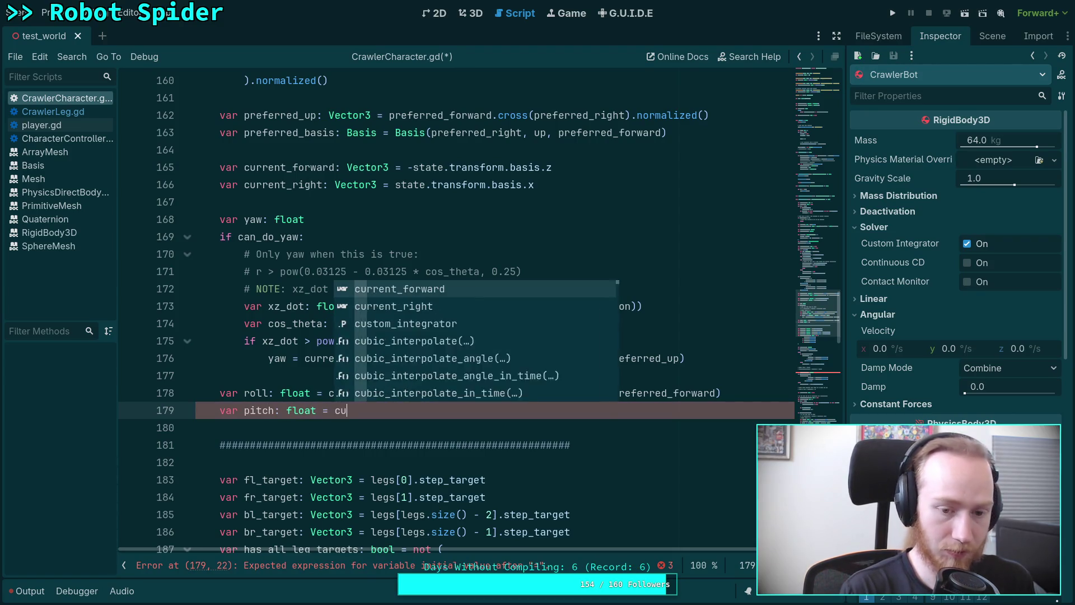
{"action": "key", "text": "Return"}
{"action": "type", "text": ".sig"}
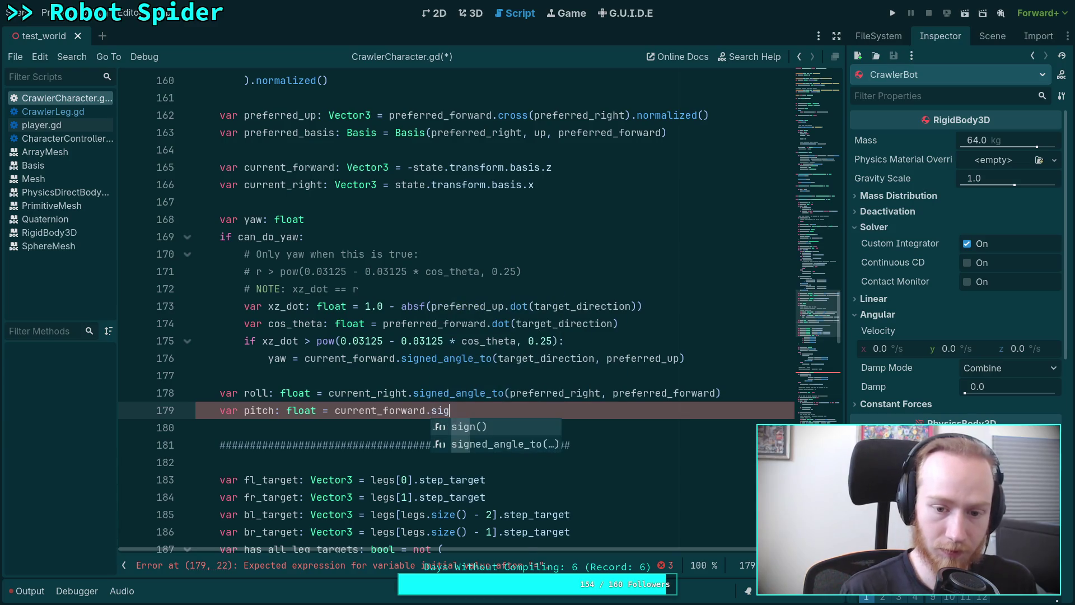
{"action": "key", "text": "Down"}
{"action": "key", "text": "Return"}
Step: Pass preferred_forward and preferred_right as the signed_angle_to arguments, then return to the notes
{"action": "type", "text": "pre"}
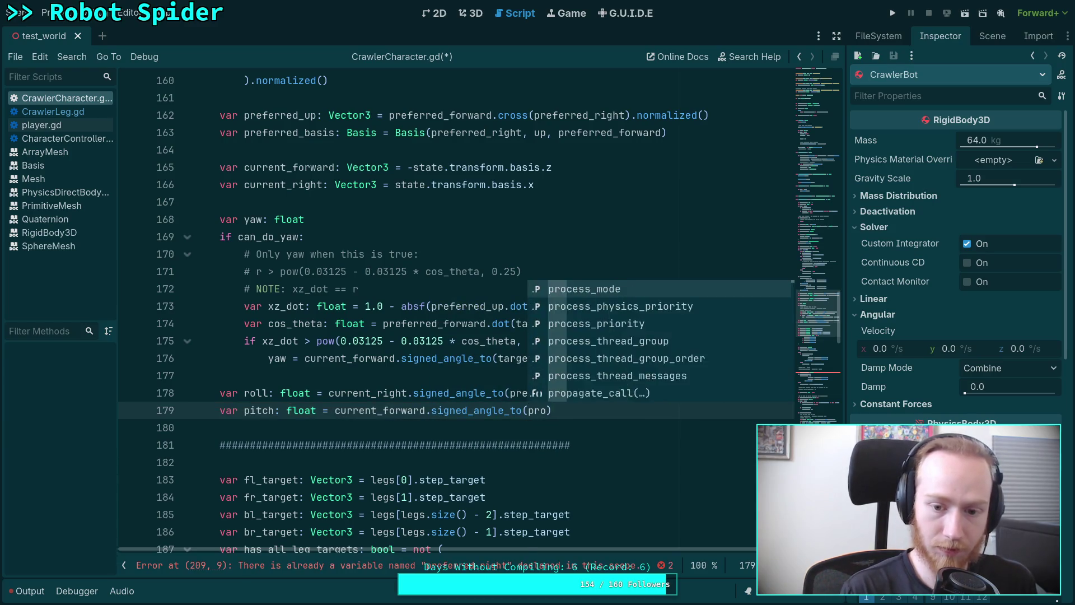
{"action": "key", "text": "Up"}
{"action": "key", "text": "Return"}
{"action": "type", "text": ", pr"}
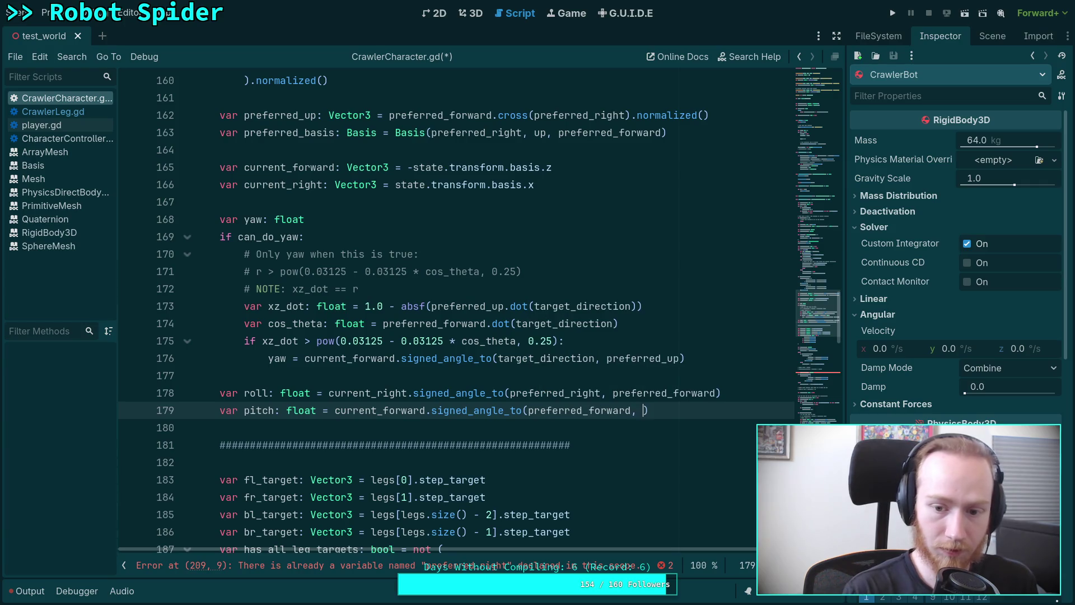
{"action": "key", "text": "Down"}
{"action": "key", "text": "Return"}
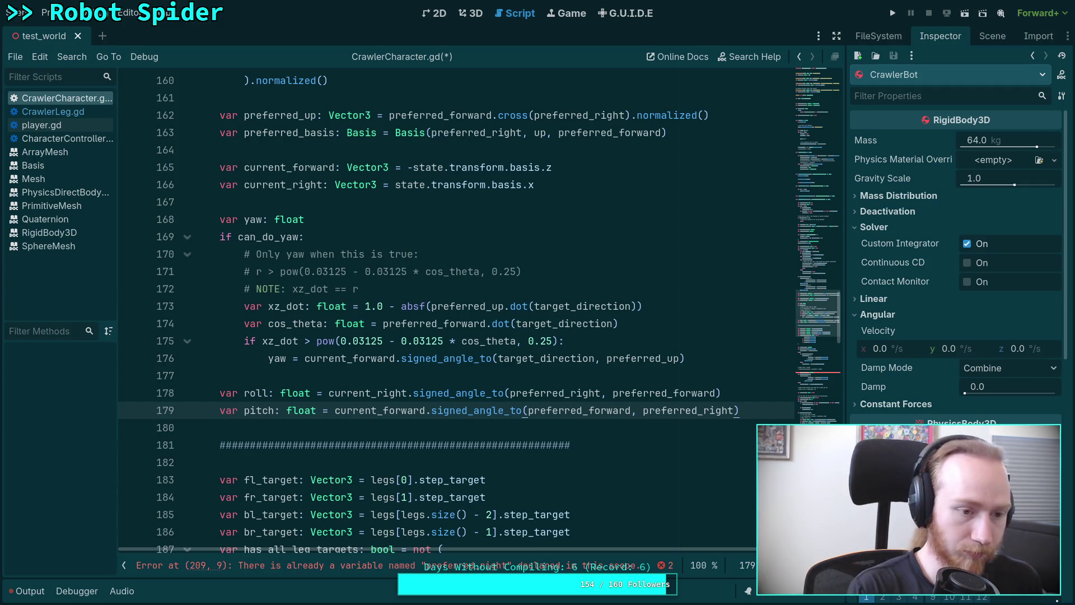
{"action": "key", "text": "alt+Tab"}
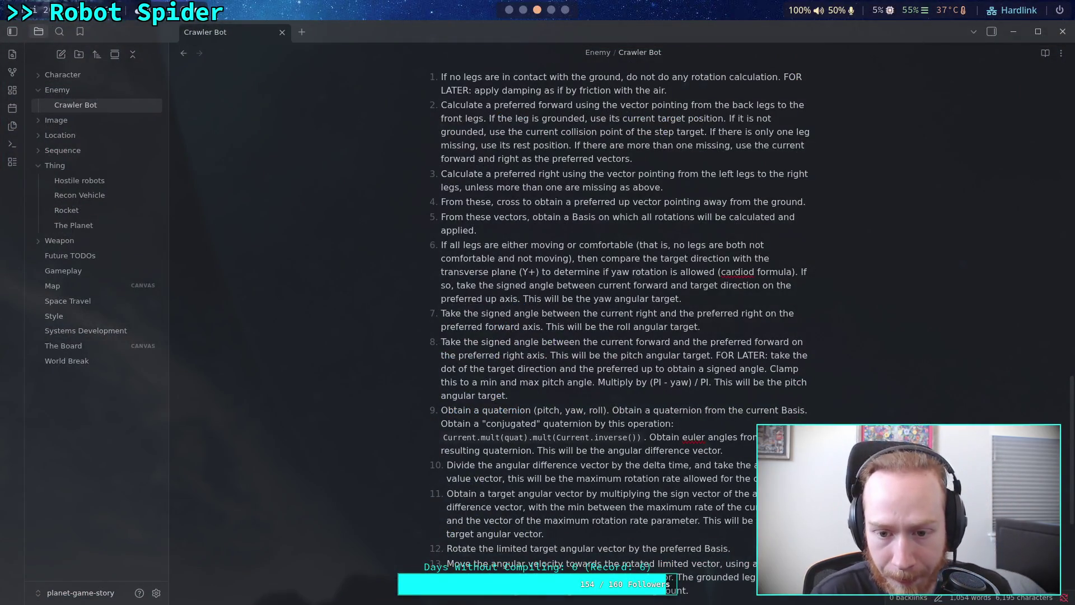
Step: Review steps 8 and 9 of the Crawler Bot notes, highlighting the quaternion sentence
{"action": "mouse_move", "coordinate": [508, 396]}
{"action": "left_mouse_down"}
{"action": "mouse_move", "coordinate": [747, 369]}
{"action": "mouse_move", "coordinate": [753, 355]}
{"action": "mouse_move", "coordinate": [717, 354]}
{"action": "left_mouse_up"}
{"action": "left_click", "coordinate": [534, 412]}
{"action": "scroll", "coordinate": [511, 381], "scroll_direction": "down", "scroll_amount": 2}
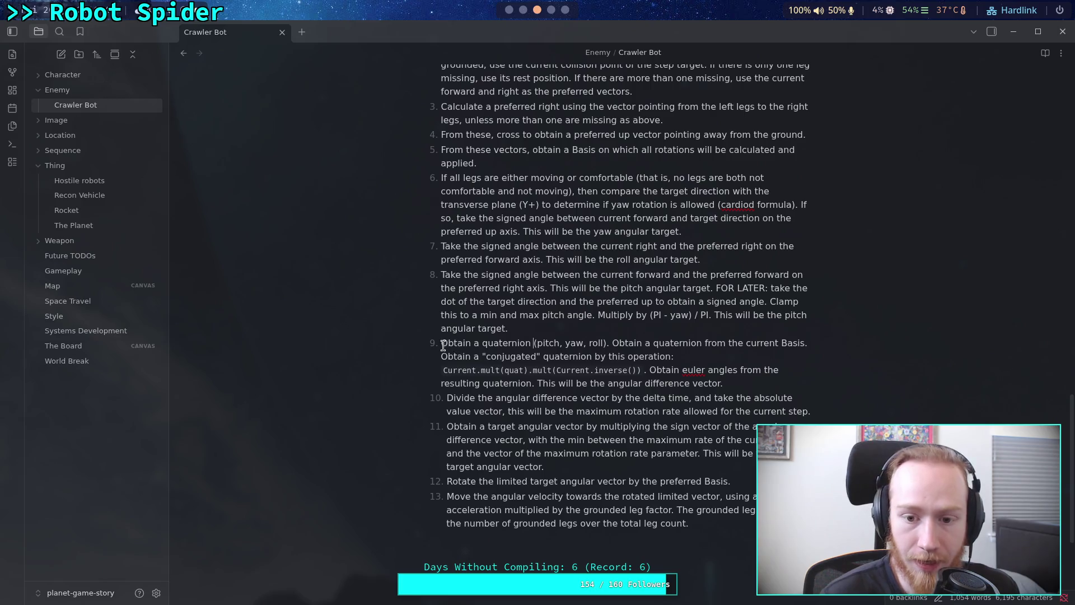
{"action": "left_click_drag", "start_coordinate": [441, 342], "coordinate": [606, 345]}
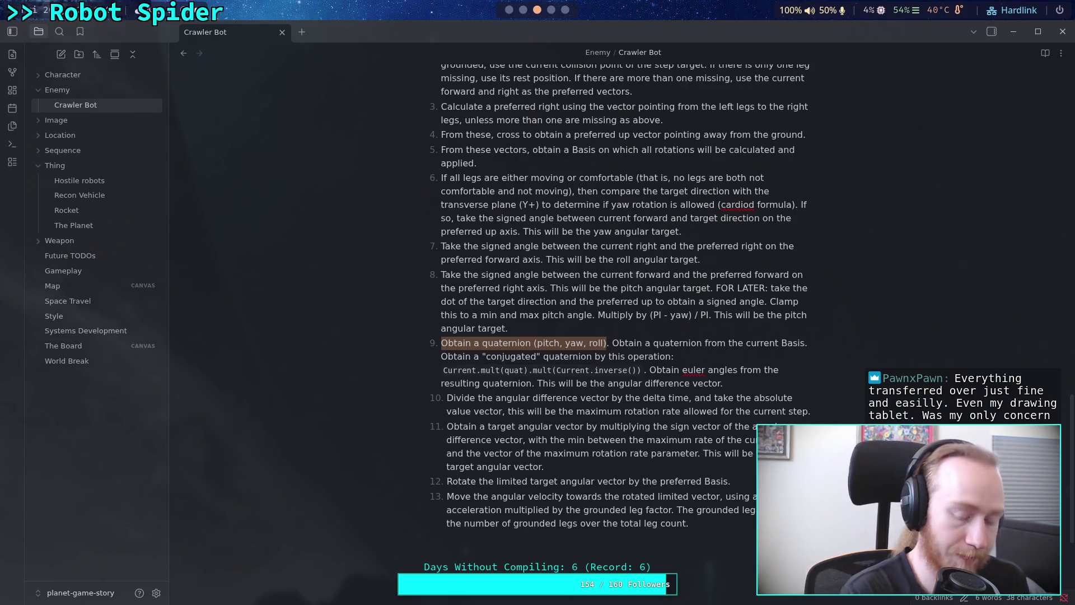
Step: Back in CrawlerCharacter.gd, open a line below pitch and begin 'var quat_d'
{"action": "key", "text": "alt+Tab"}
{"action": "key", "text": "Return"}
{"action": "key", "text": "Return"}
{"action": "type", "text": "v"}
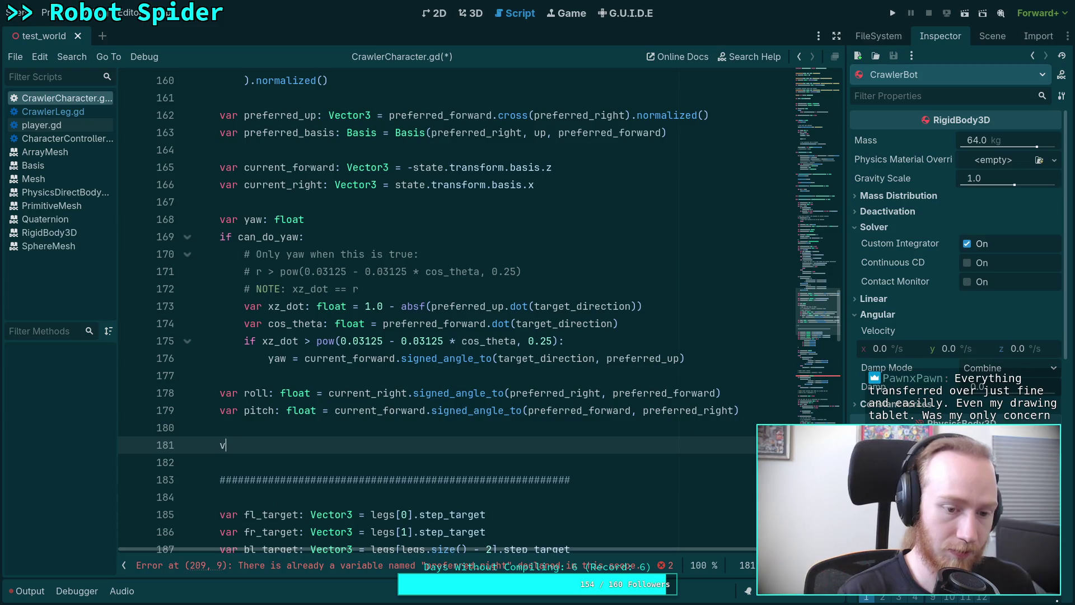
{"action": "type", "text": "ar quat_d"}
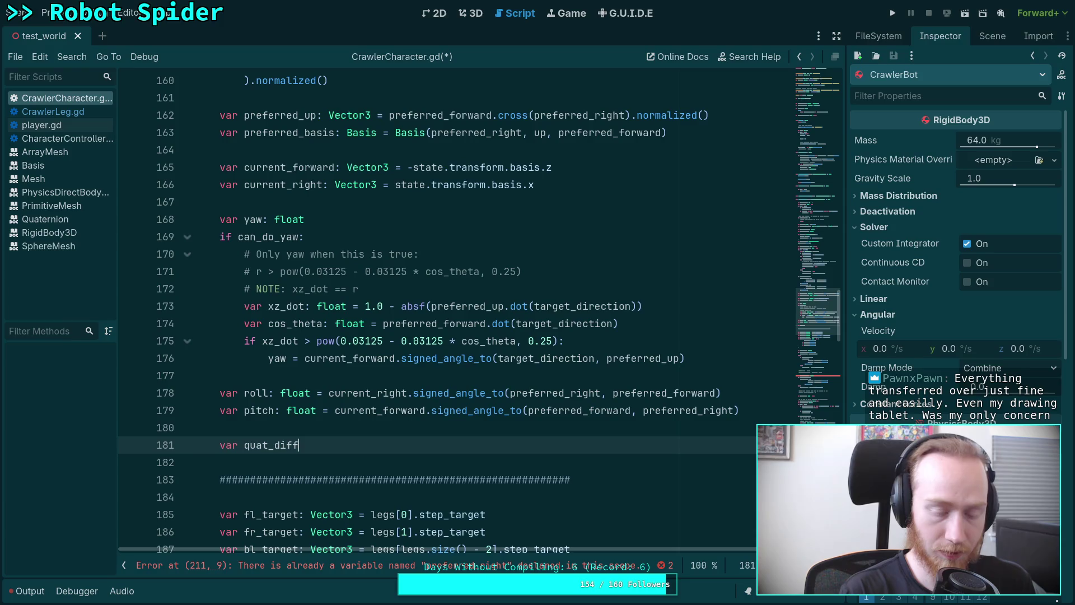
Step: Try name fragments for the new variable, leave it unnamed, and return to the Crawler Bot notes
{"action": "key", "text": "BackSpace"}
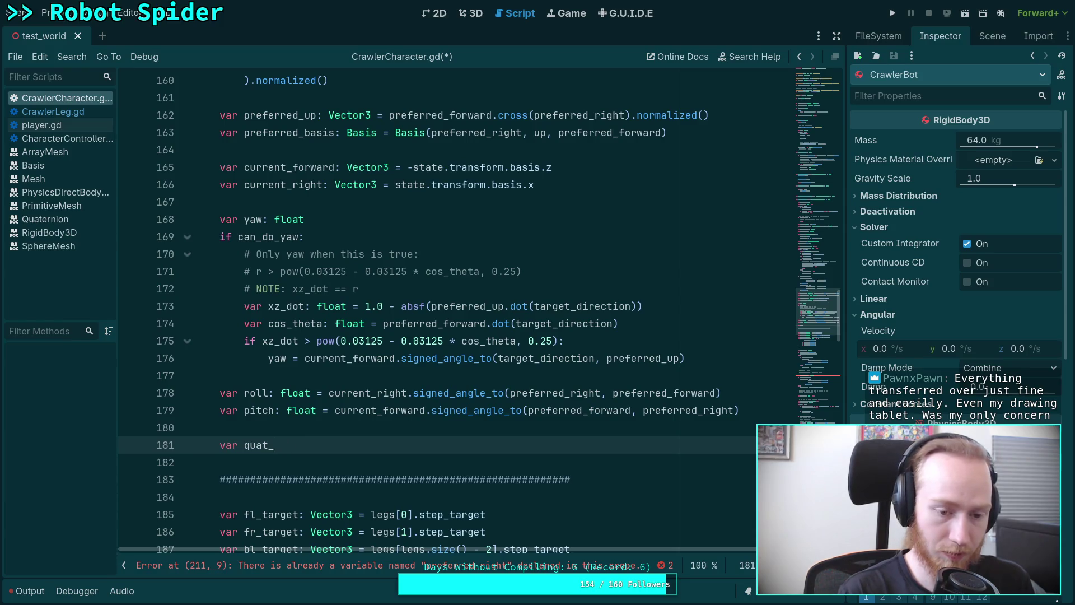
{"action": "type", "text": "rota"}
{"action": "key", "text": "BackSpace"}
{"action": "key", "text": "BackSpace"}
{"action": "key", "text": "BackSpace"}
{"action": "key", "text": "BackSpace"}
{"action": "key", "text": "BackSpace"}
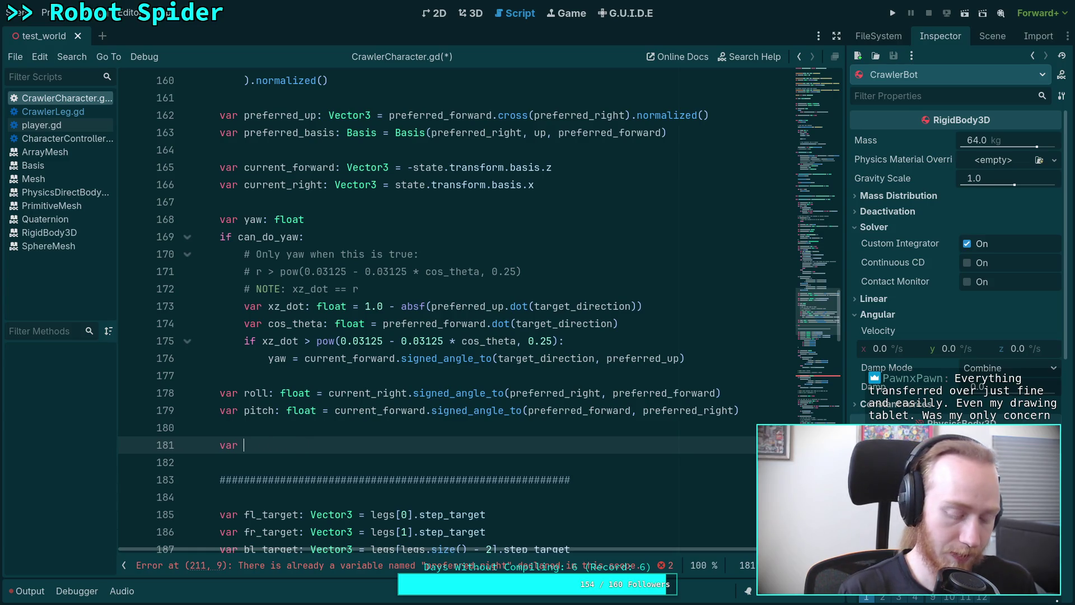
{"action": "key", "text": "super+2"}
{"action": "key", "text": "super+3"}
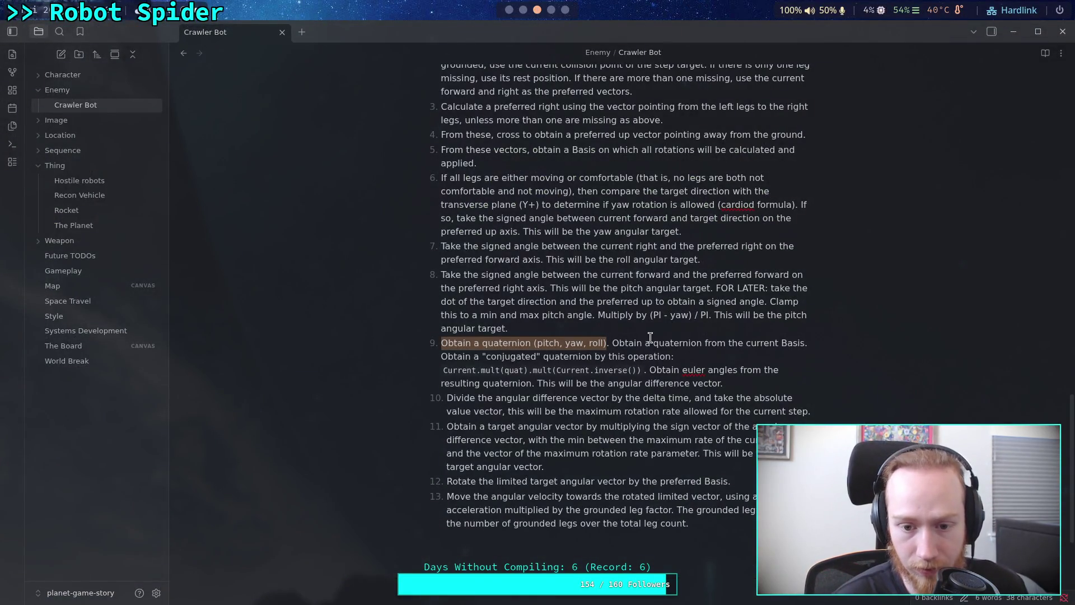
Step: Label the (pitch, yaw, roll) quaternion as the angular difference and rename quat to Difference
{"action": "left_click", "coordinate": [605, 343]}
{"action": "type", "text": ", this"}
{"action": "type", "text": " will be "}
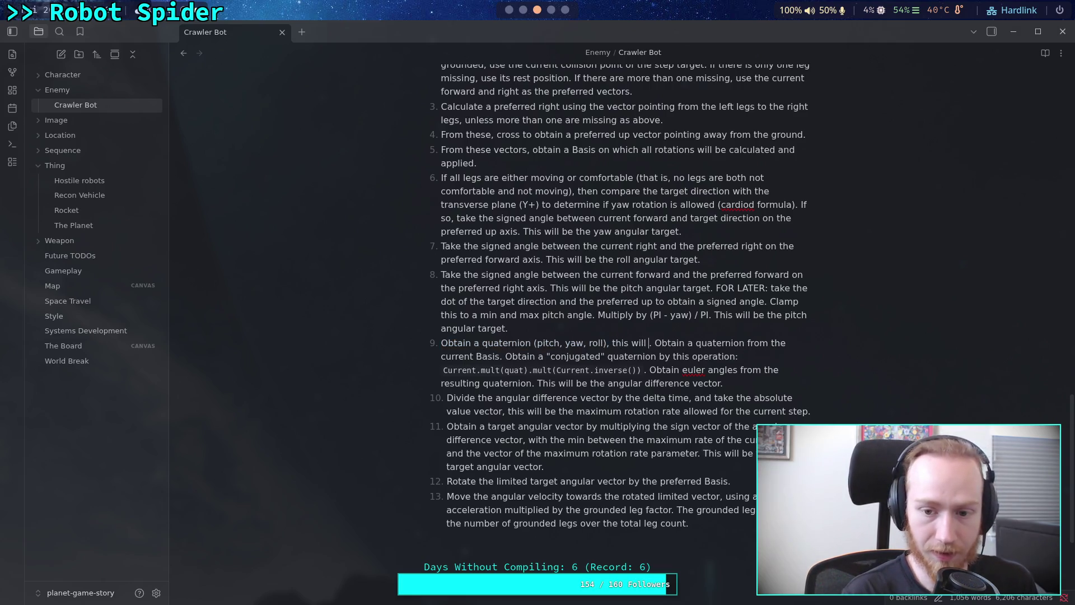
{"action": "type", "text": "the "}
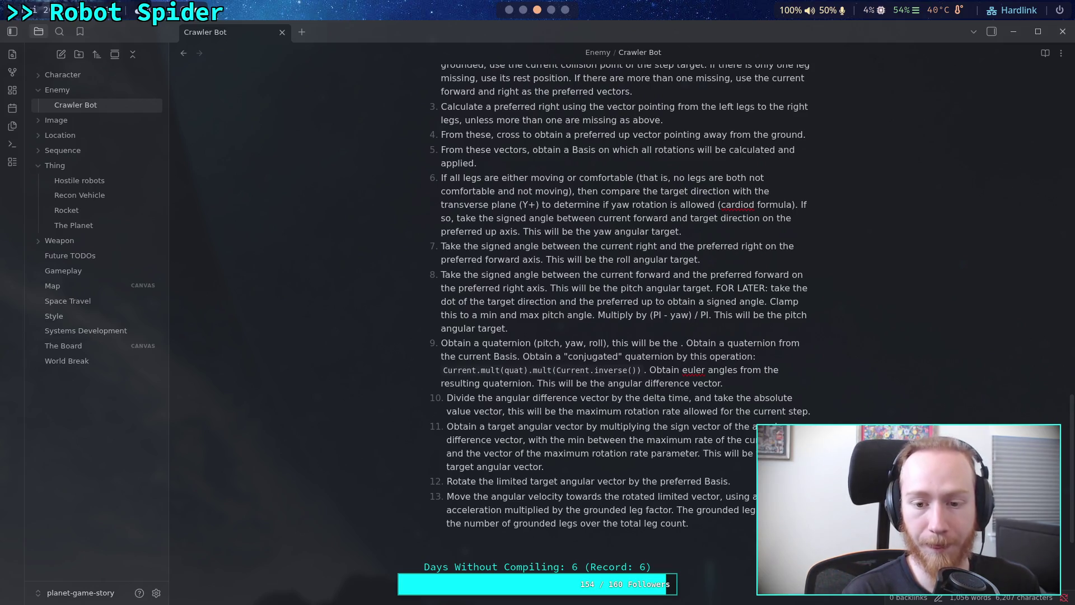
{"action": "type", "text": "angular di"}
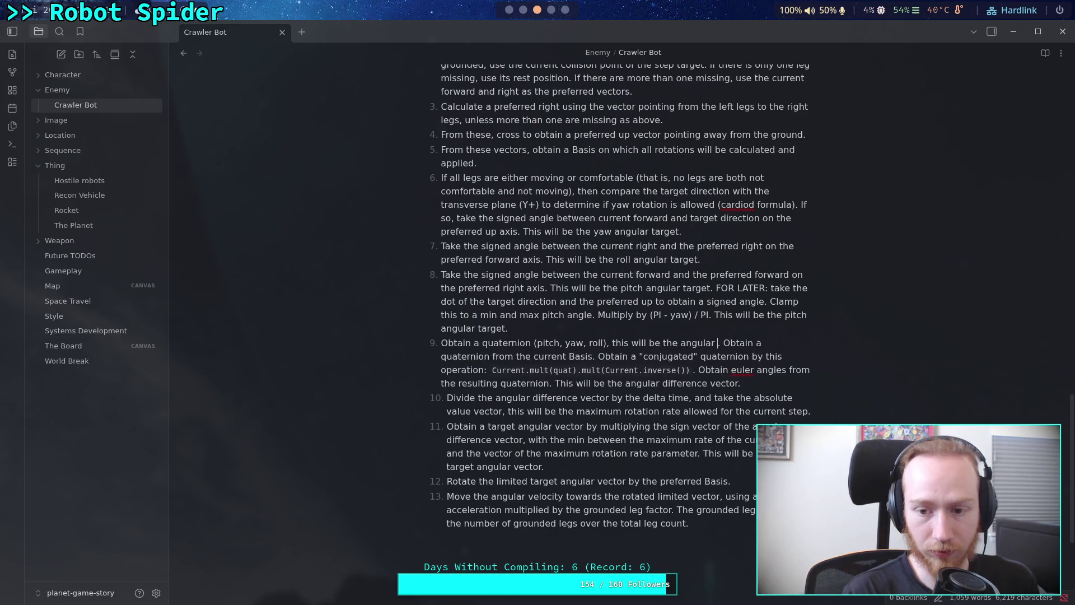
{"action": "type", "text": "fference"}
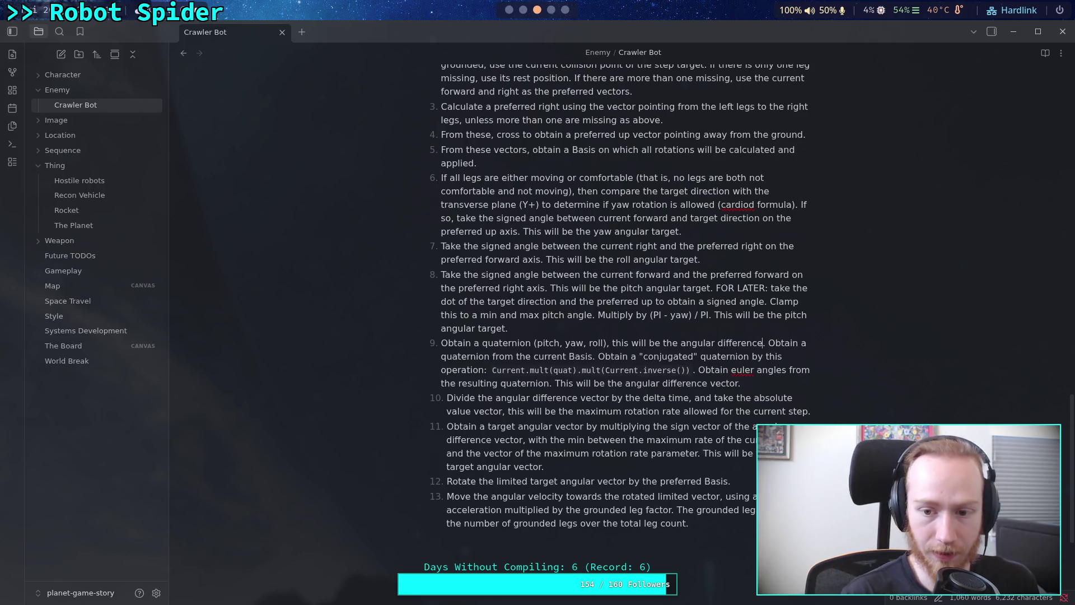
{"action": "type", "text": " quatern"}
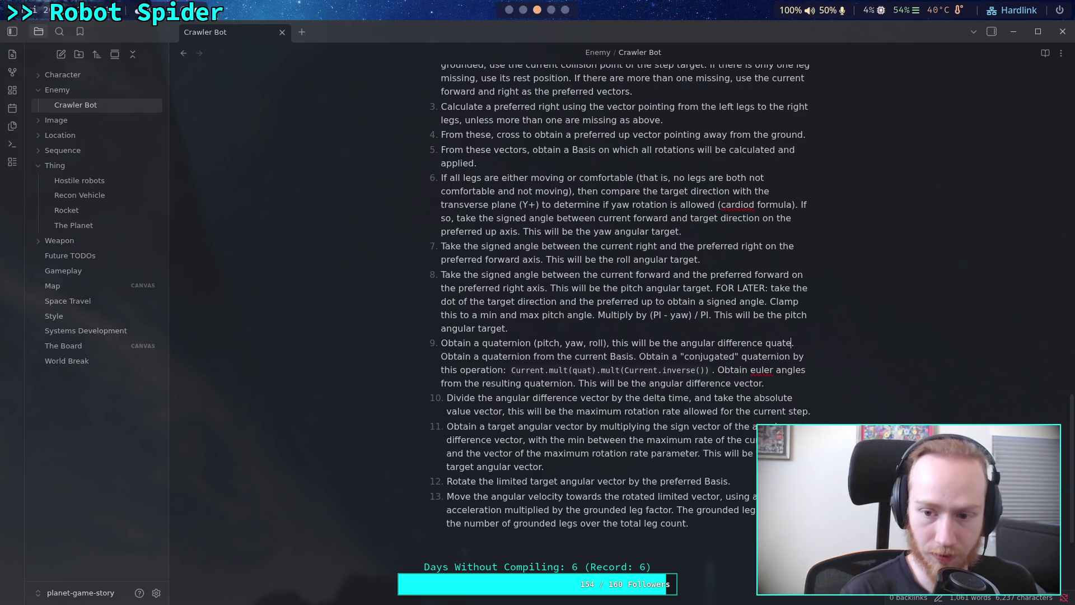
{"action": "type", "text": "ion"}
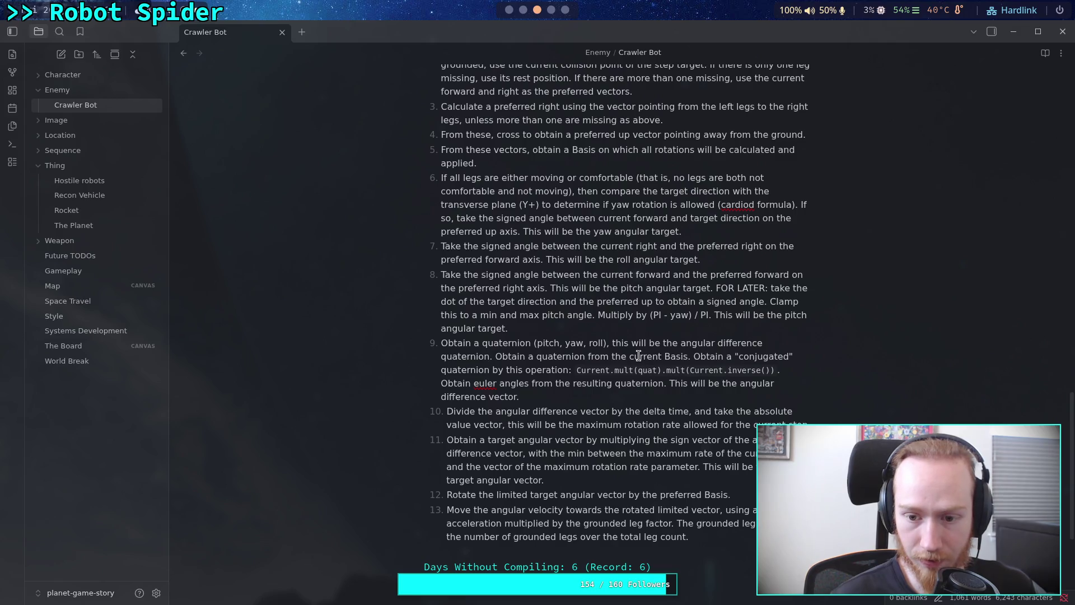
{"action": "left_click_drag", "start_coordinate": [657, 370], "coordinate": [639, 366]}
{"action": "type", "text": "Differ"}
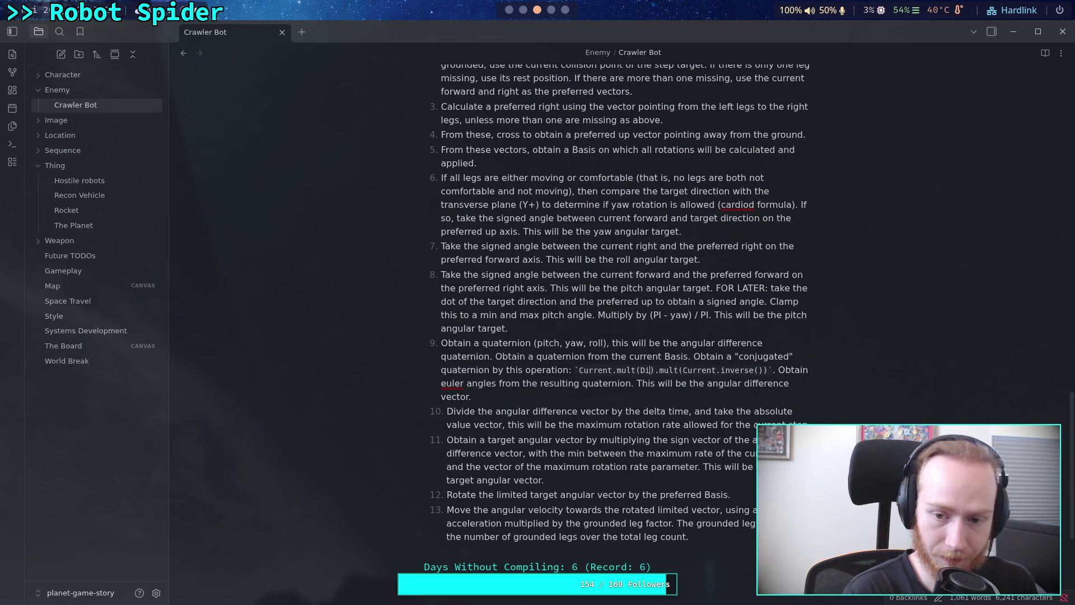
{"action": "type", "text": "ence"}
Step: Note that the current Basis becomes the current quaternion, formatting the name as code
{"action": "left_click", "coordinate": [652, 357]}
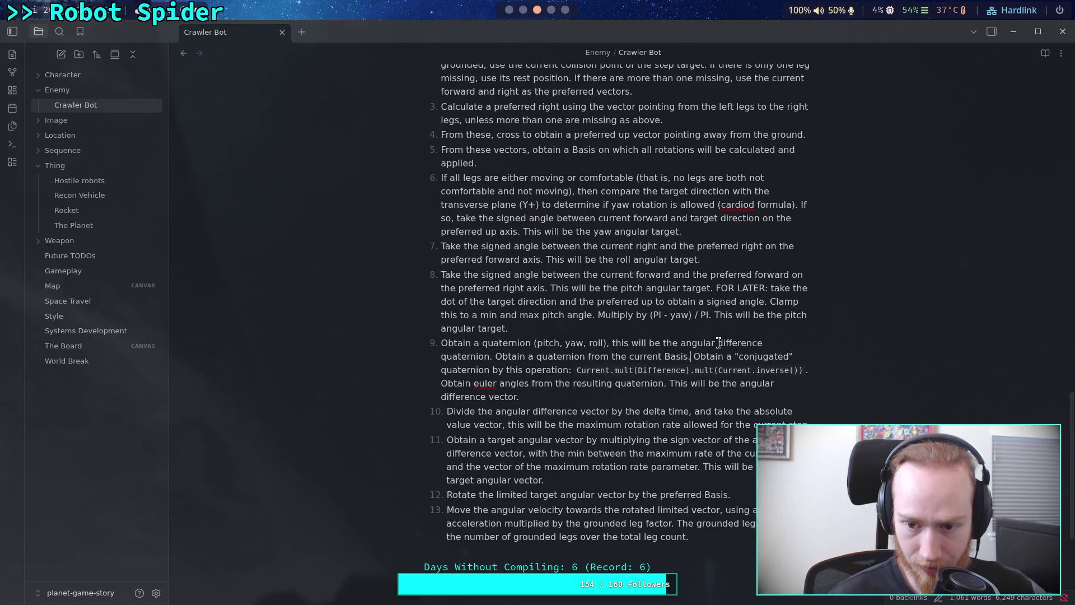
{"action": "left_click", "coordinate": [690, 356]}
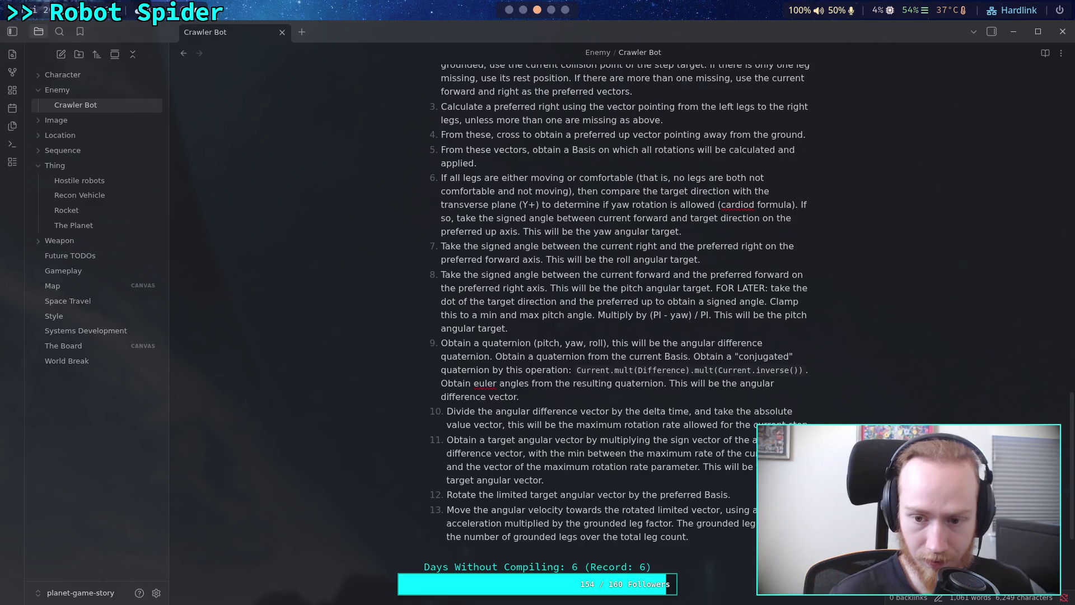
{"action": "type", "text": ", this will b"}
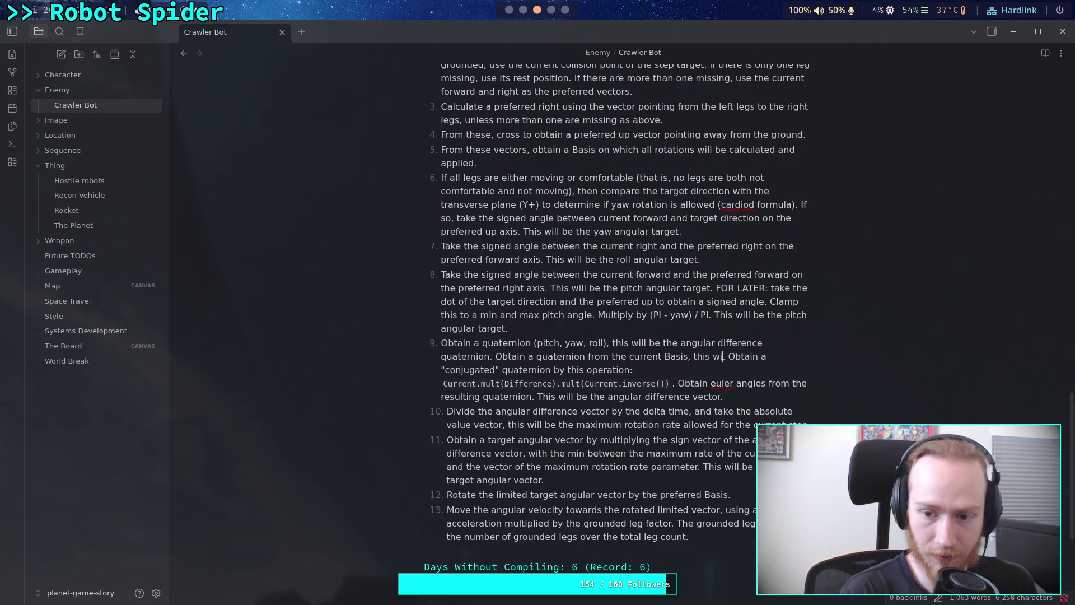
{"action": "type", "text": "e "}
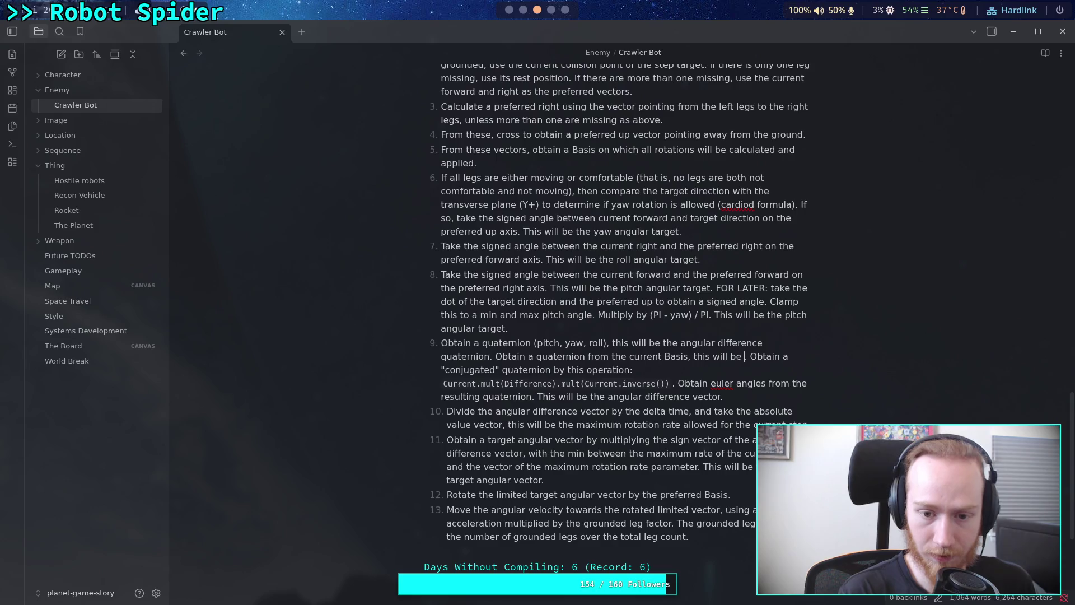
{"action": "type", "text": "the current qu"}
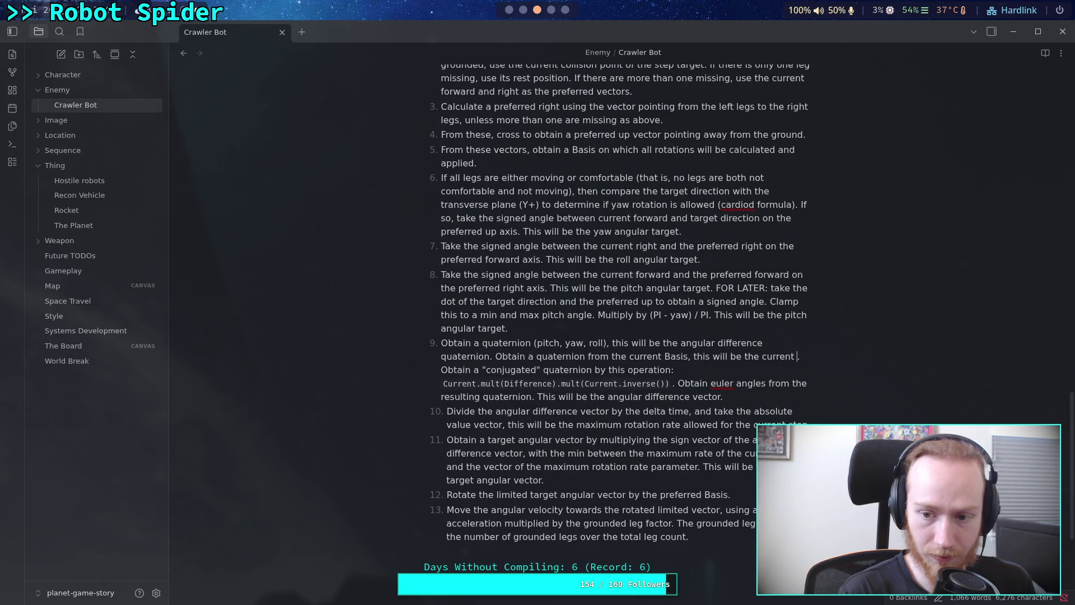
{"action": "type", "text": "aternion"}
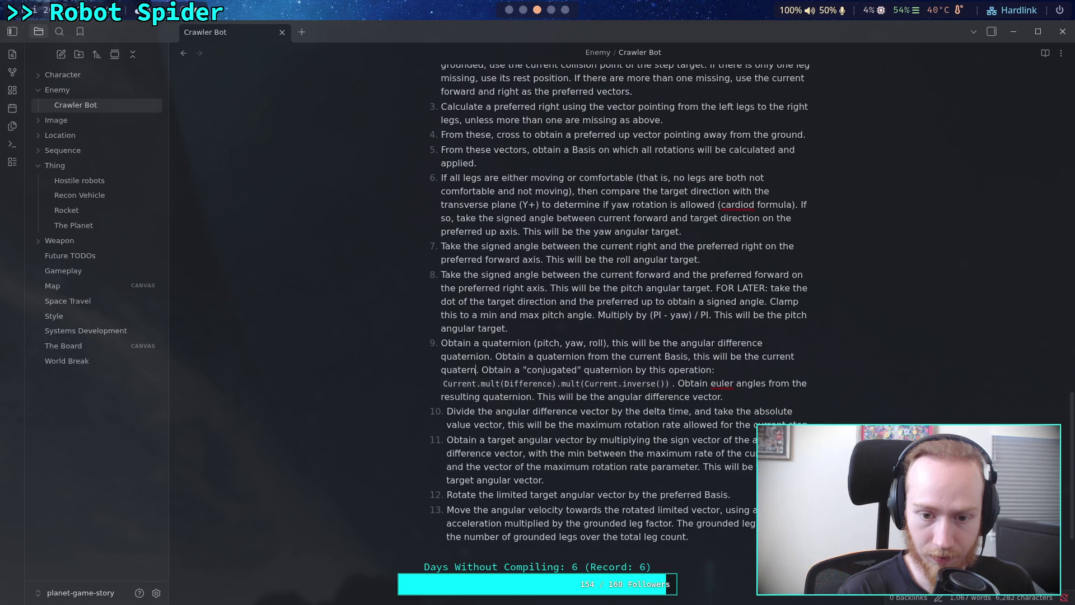
{"action": "left_click_drag", "start_coordinate": [764, 356], "coordinate": [795, 356]}
{"action": "type", "text": "`"}
{"action": "key", "text": "ctrl+z"}
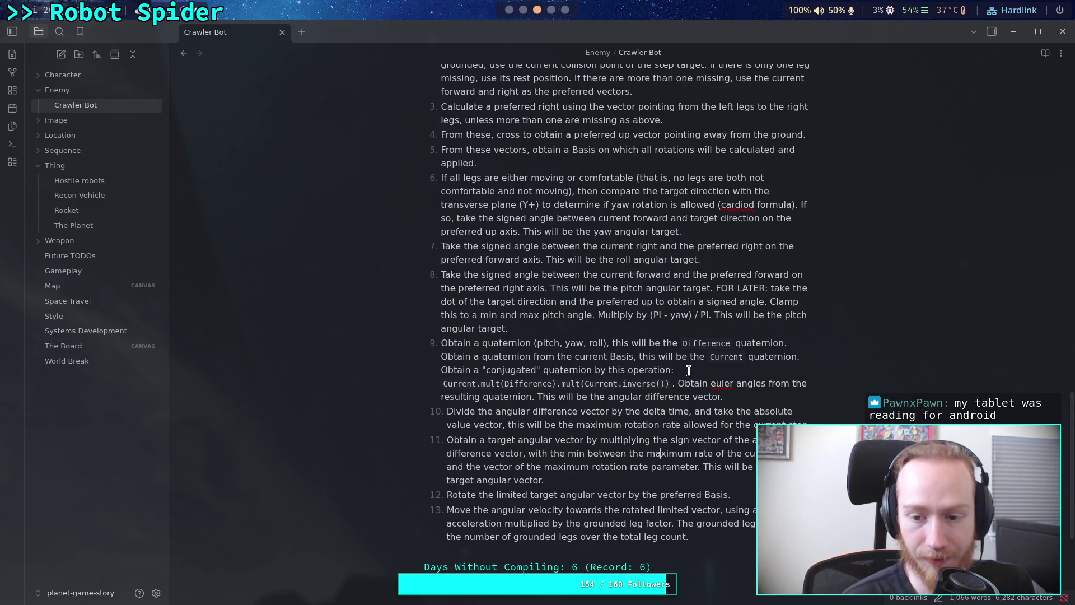
{"action": "left_click", "coordinate": [738, 398]}
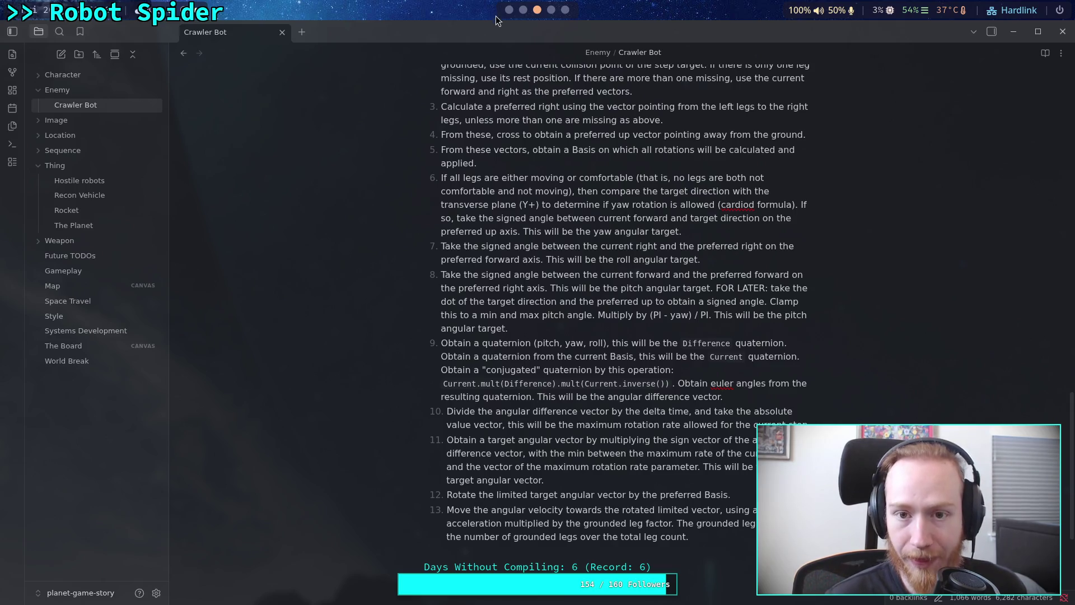
{"action": "key", "text": "super+1"}
Step: Declare diff_quat: Quaternion = Quaternion.from_euler(Vector3()) with autocomplete
{"action": "type", "text": "var diff_quat"}
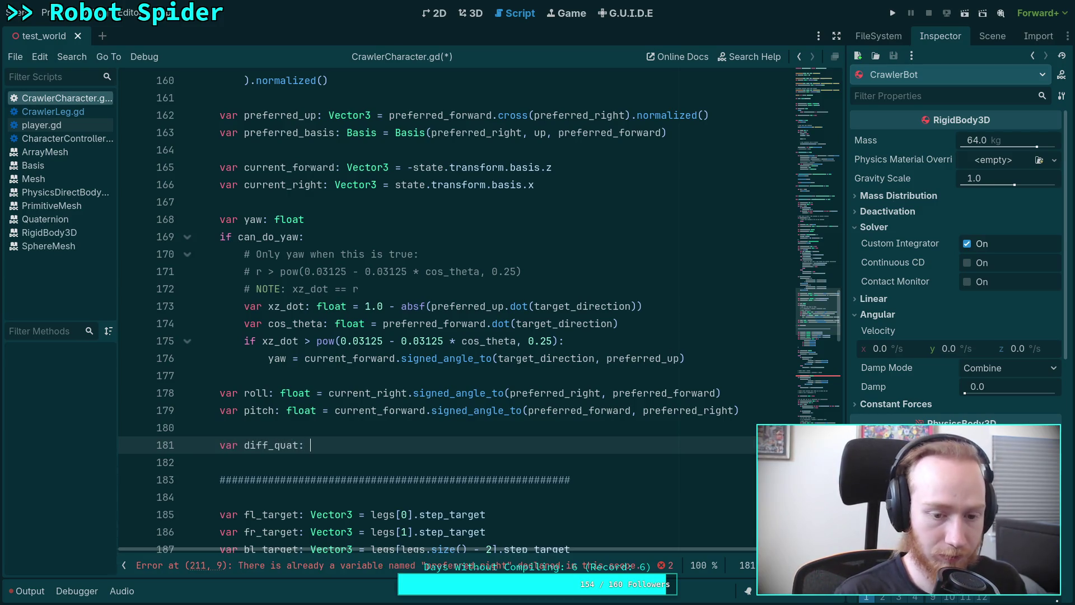
{"action": "type", "text": ": "}
{"action": "type", "text": "Quat"}
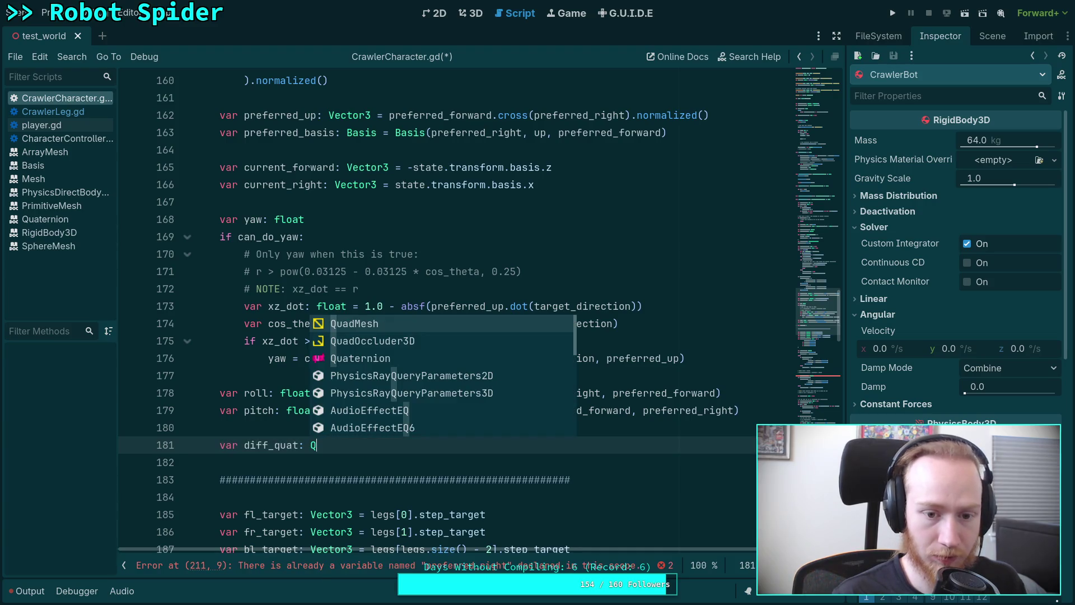
{"action": "key", "text": "Return"}
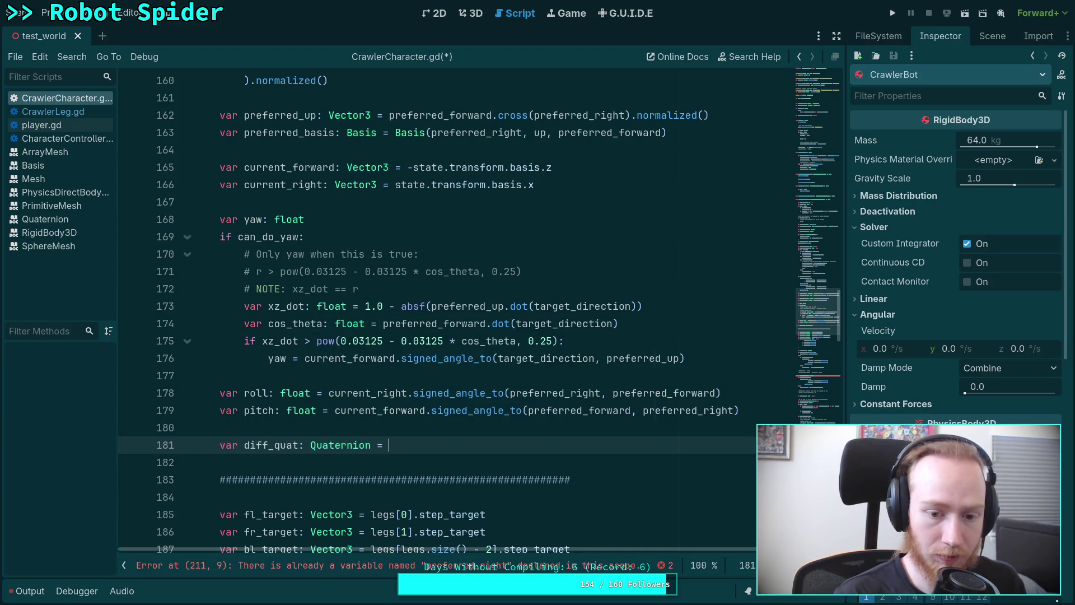
{"action": "type", "text": "Quat"}
{"action": "key", "text": "Return"}
{"action": "type", "text": "."}
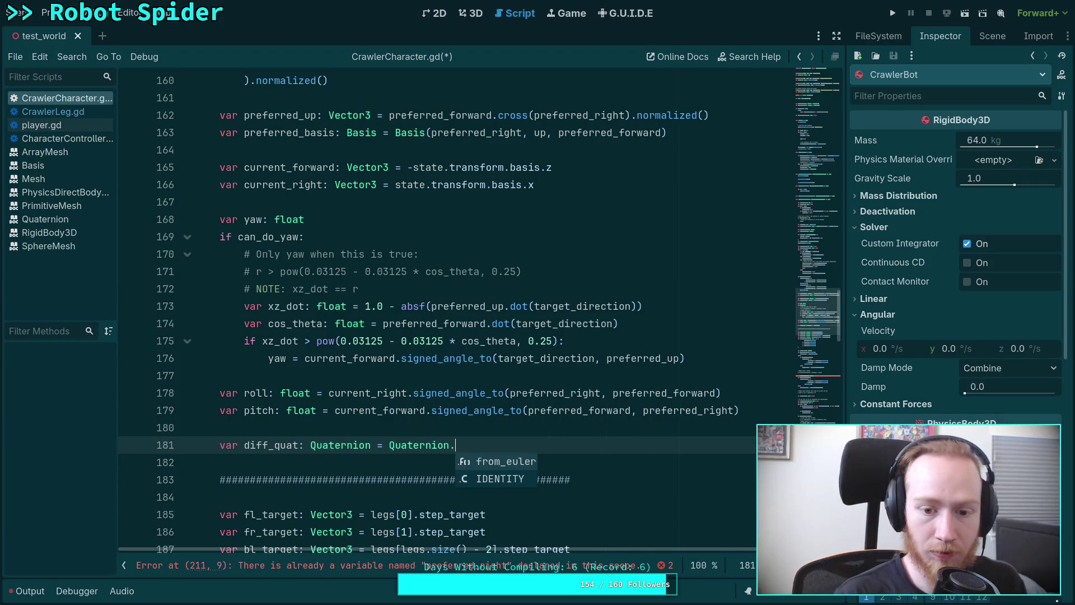
{"action": "key", "text": "Return"}
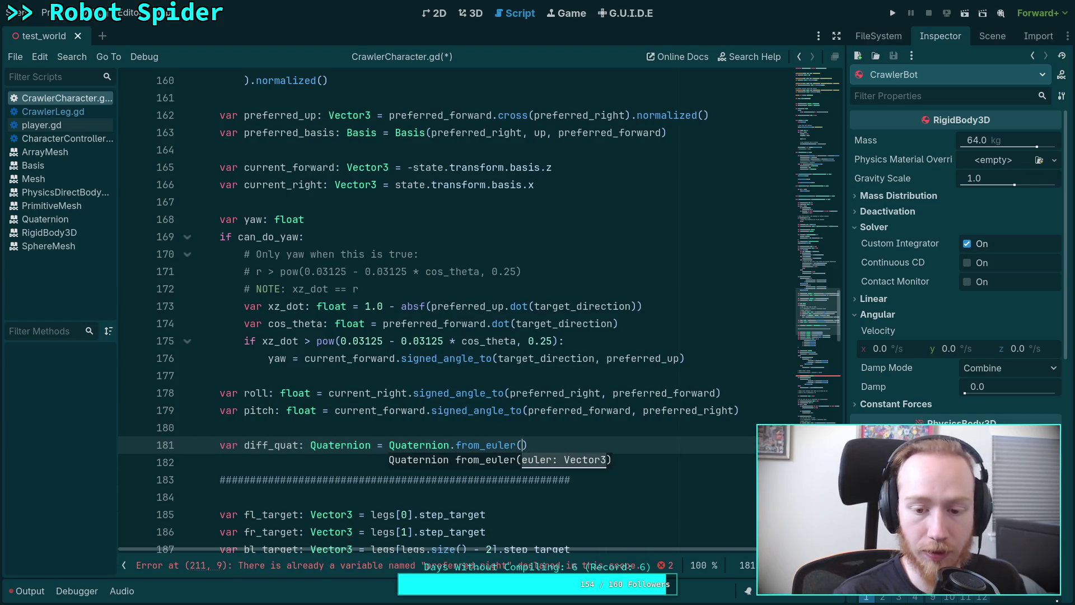
{"action": "mouse_move", "coordinate": [501, 447]}
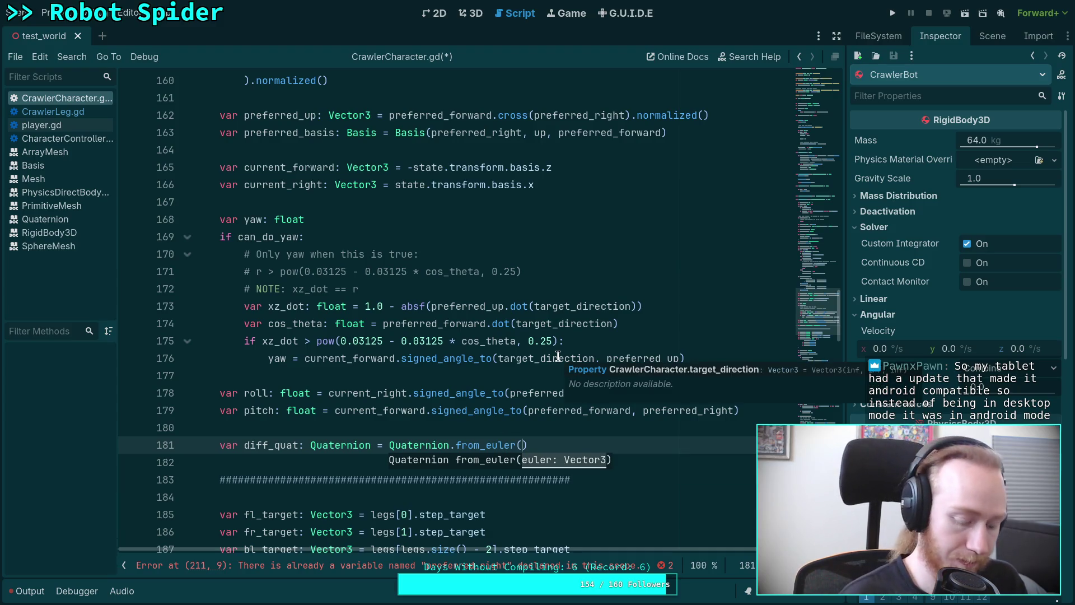
{"action": "type", "text": "Vector3("}
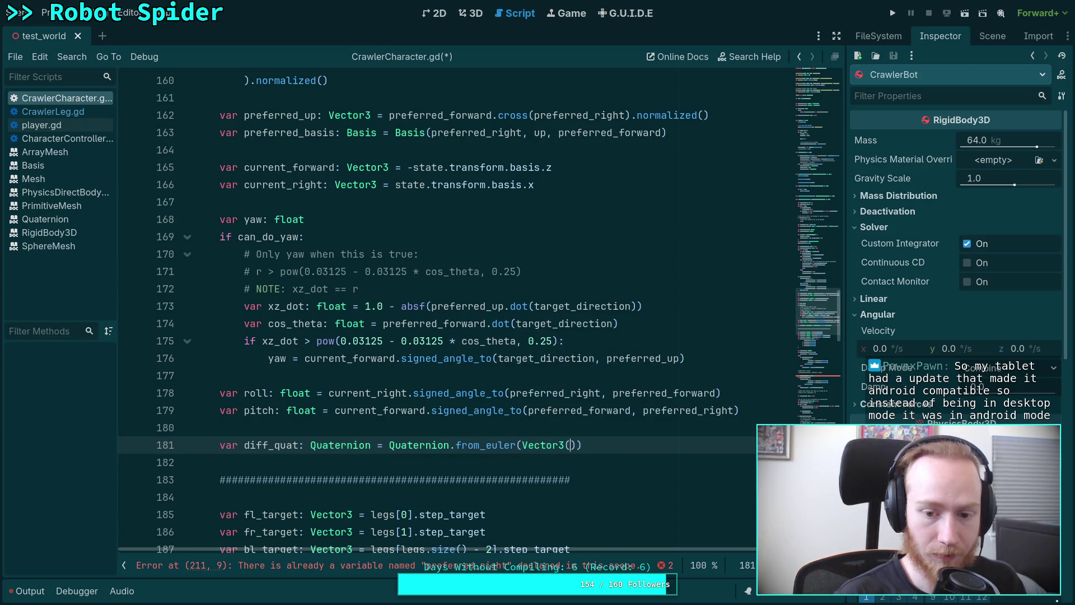
{"action": "key", "text": "Escape"}
Step: Add 'var angular_diff: Vector3 = Vector3(pitch, yaw, roll)' above and pass angular_diff to from_euler
{"action": "key", "text": "Up"}
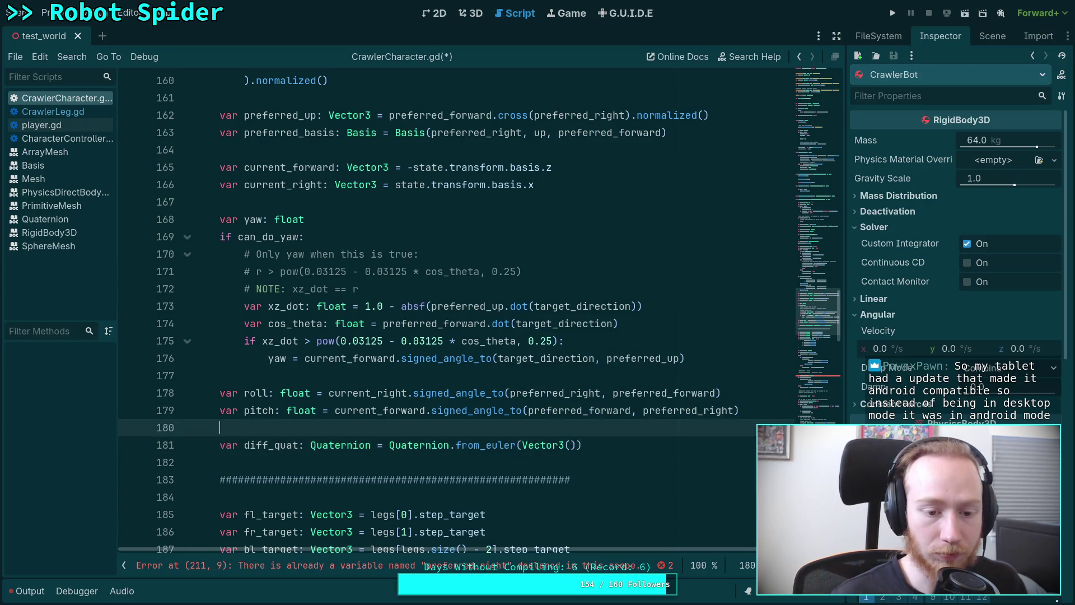
{"action": "key", "text": "Return"}
{"action": "type", "text": "var angular_diff: "}
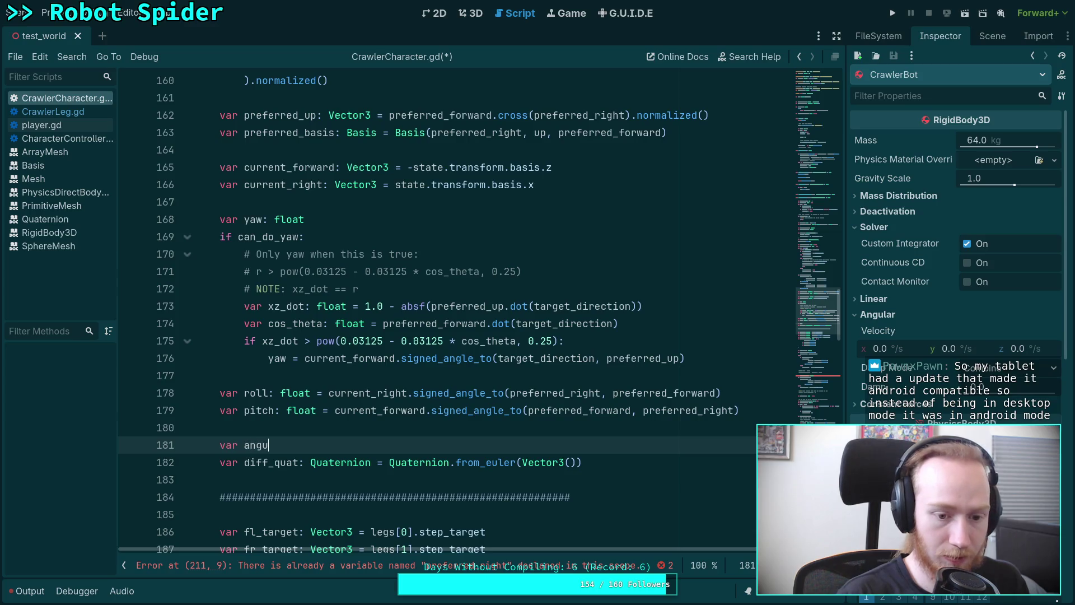
{"action": "type", "text": "Vector3 = "}
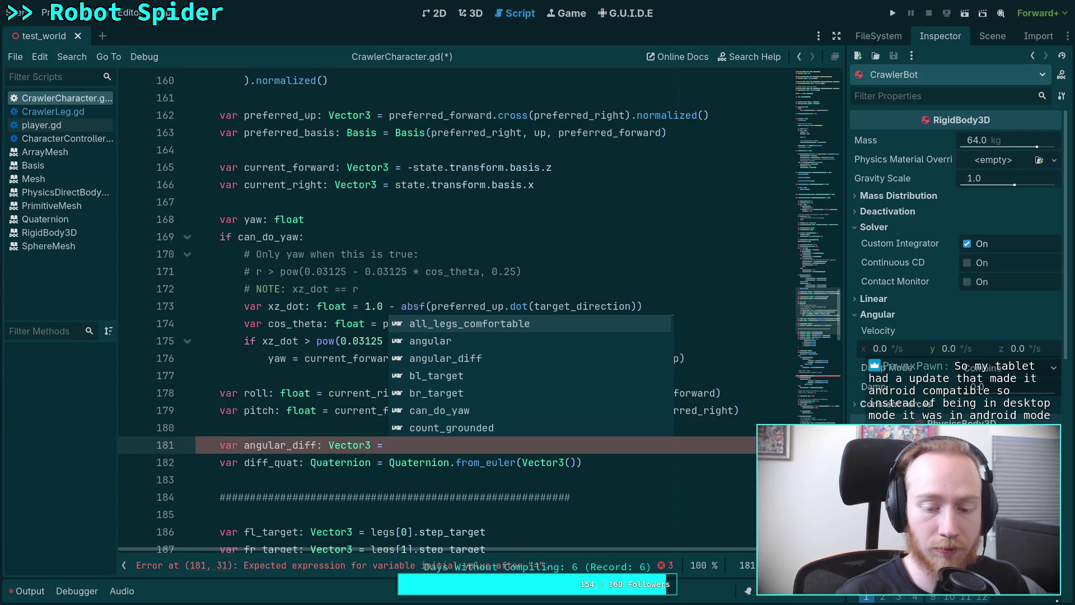
{"action": "type", "text": "Vector3("}
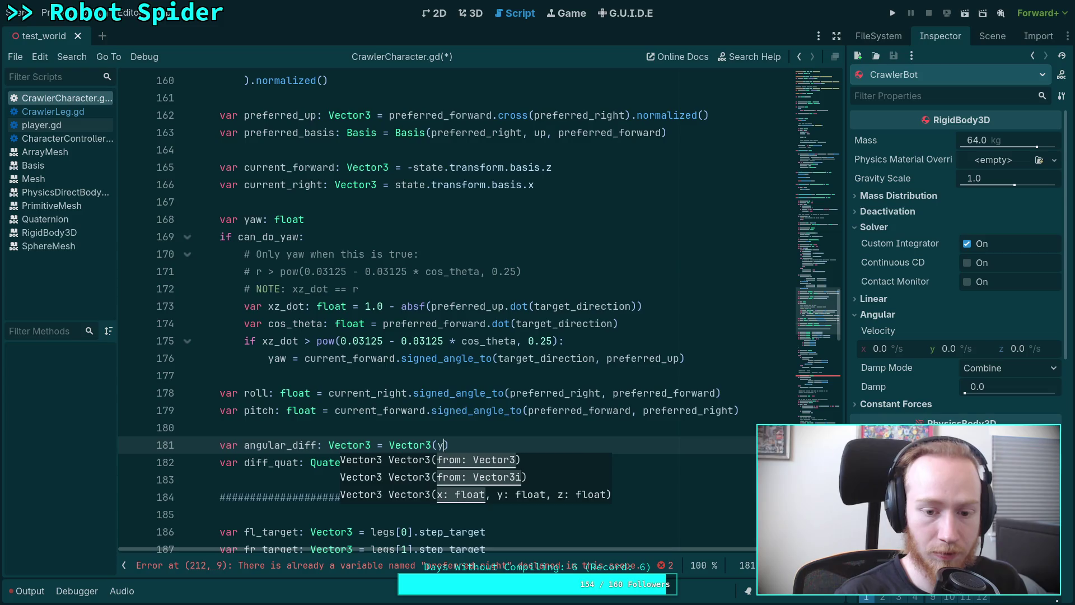
{"action": "type", "text": "pitch, yaw,"}
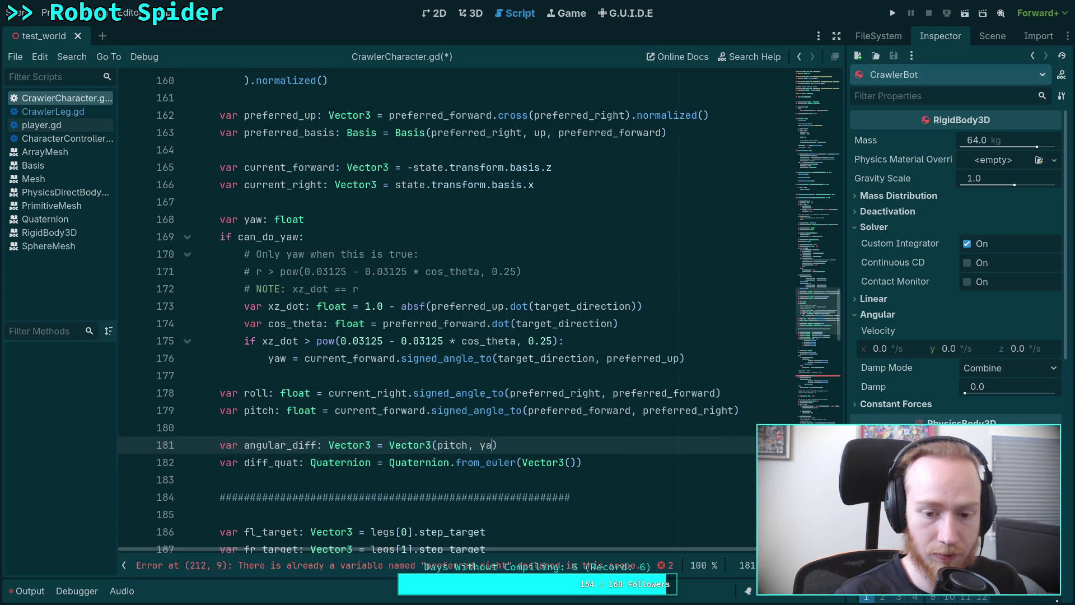
{"action": "type", "text": " roll"}
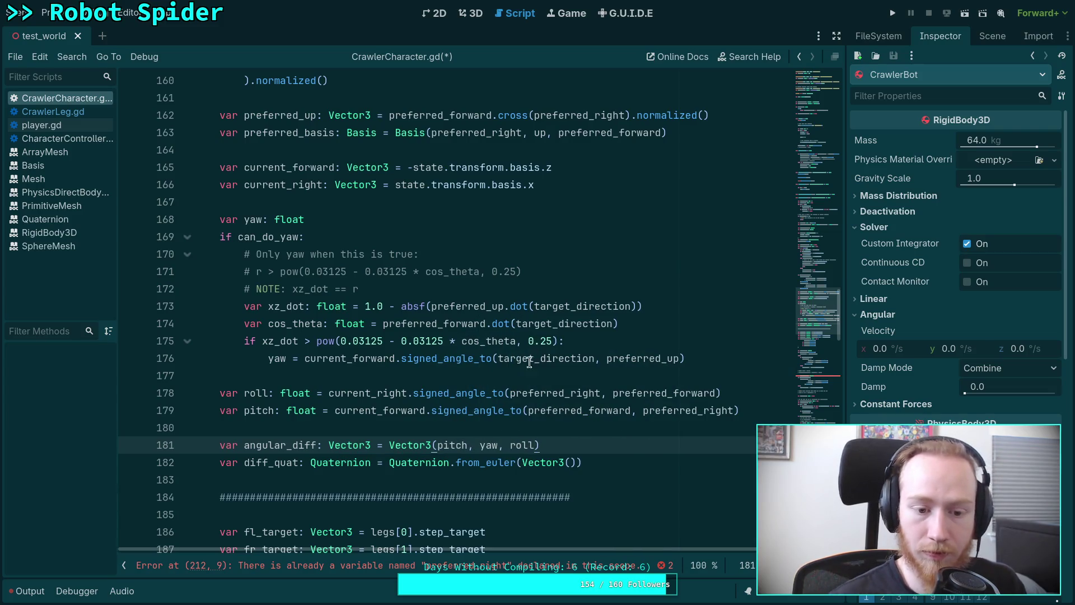
{"action": "left_click_drag", "start_coordinate": [520, 462], "coordinate": [576, 463]}
{"action": "type", "text": "angula"}
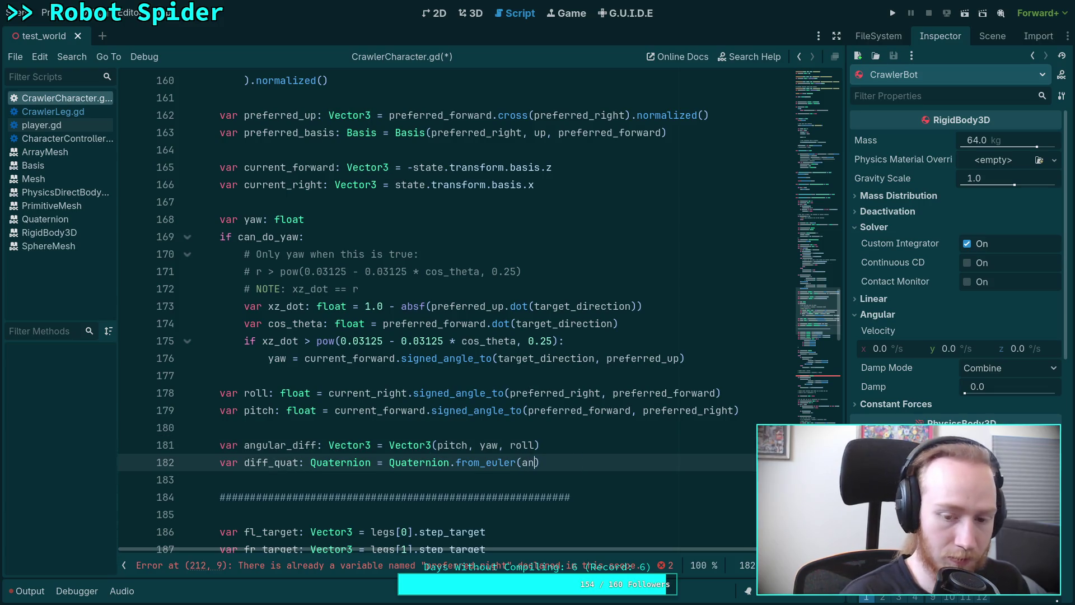
{"action": "type", "text": "r_diff"}
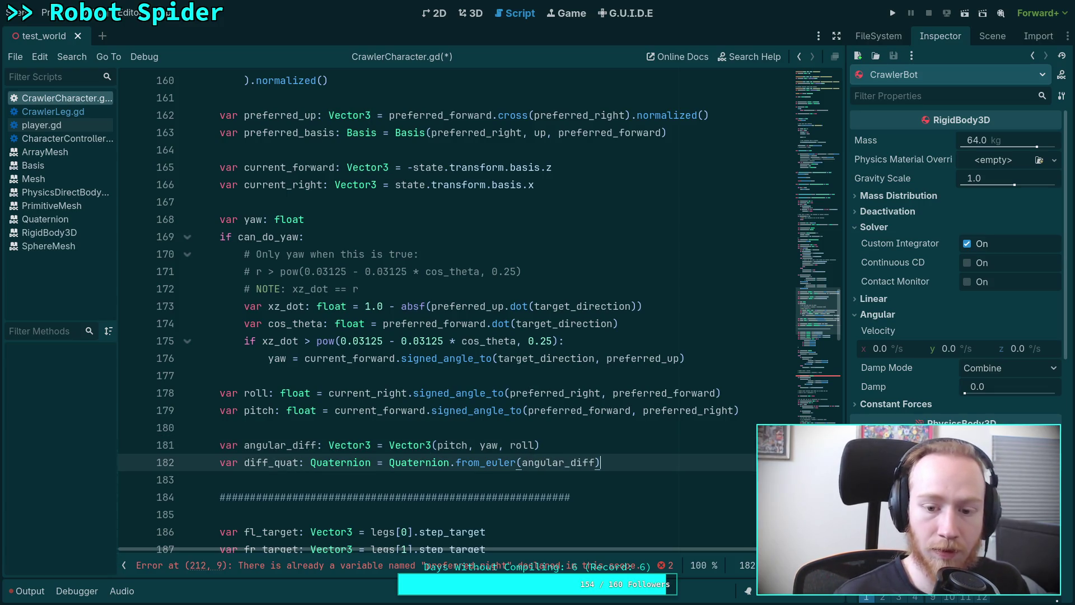
Step: Start a new 'var' declaration on the line below diff_quat
{"action": "scroll", "coordinate": [627, 421], "scroll_direction": "down", "scroll_amount": 1}
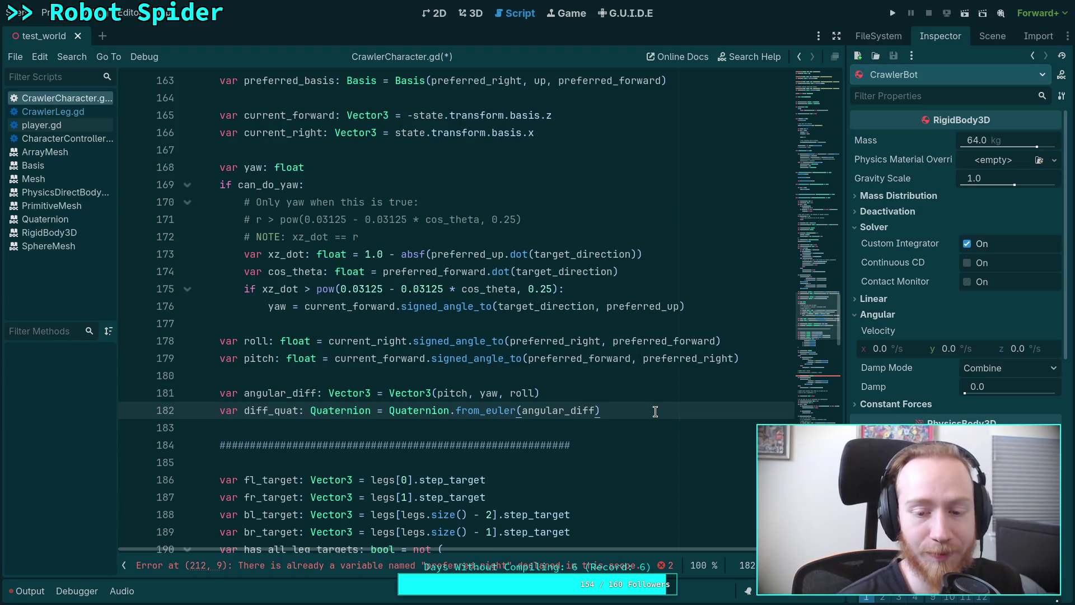
{"action": "scroll", "coordinate": [655, 411], "scroll_direction": "down", "scroll_amount": 1}
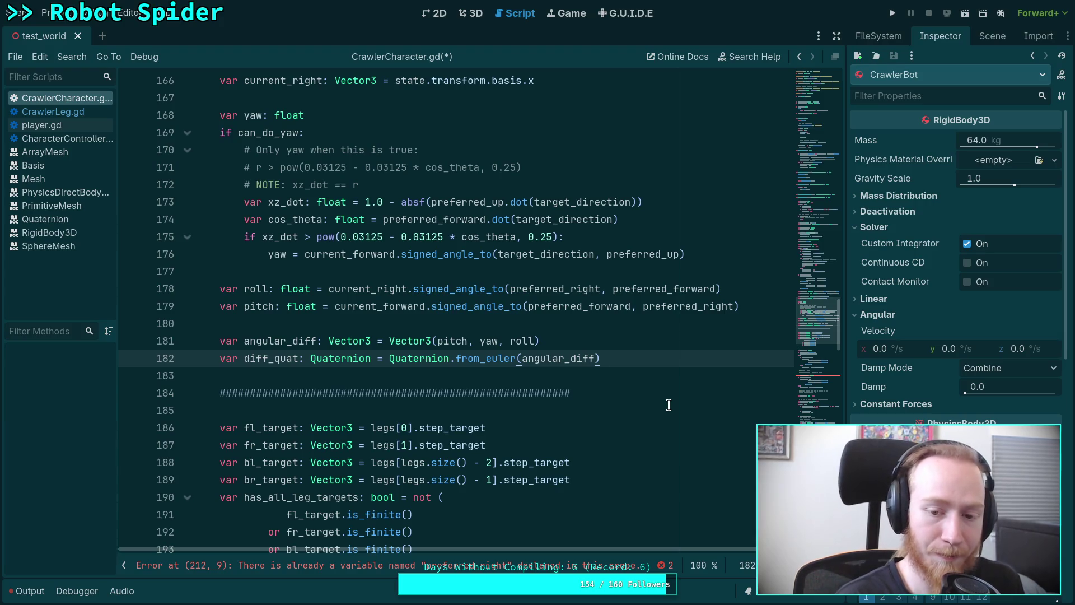
{"action": "key", "text": "Return"}
{"action": "type", "text": "var"}
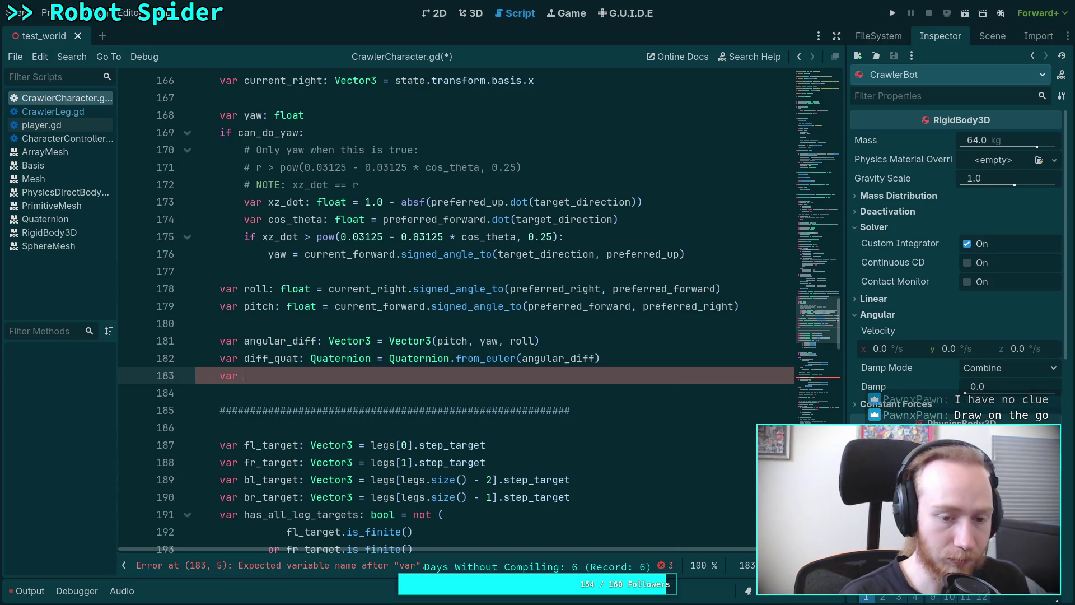
Step: Name the line 183 declaration current_quat and begin its Quaternion type
{"action": "type", "text": "current_quat: "}
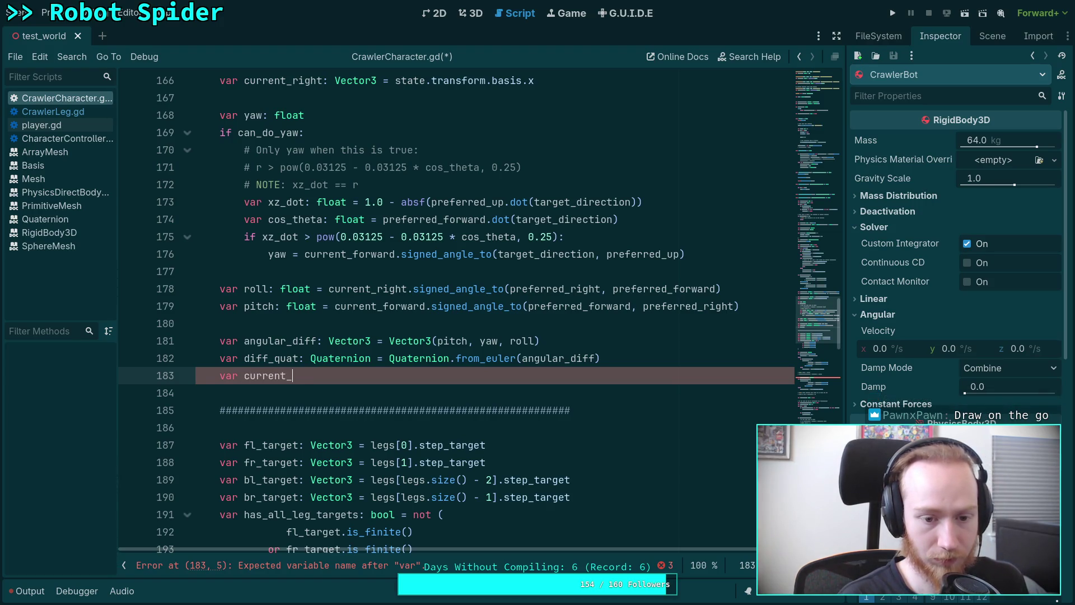
{"action": "type", "text": "Qu"}
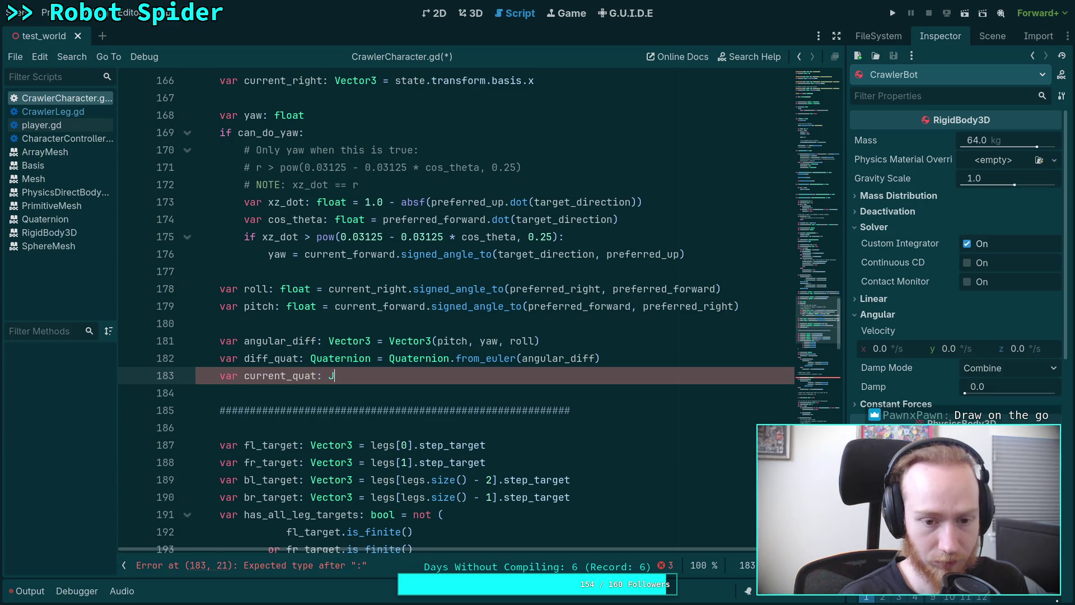
Step: Set current_quat: Quaternion to Quaternion(state.transform.basis)
{"action": "key", "text": "Down"}
{"action": "key", "text": "Down"}
{"action": "key", "text": "Return"}
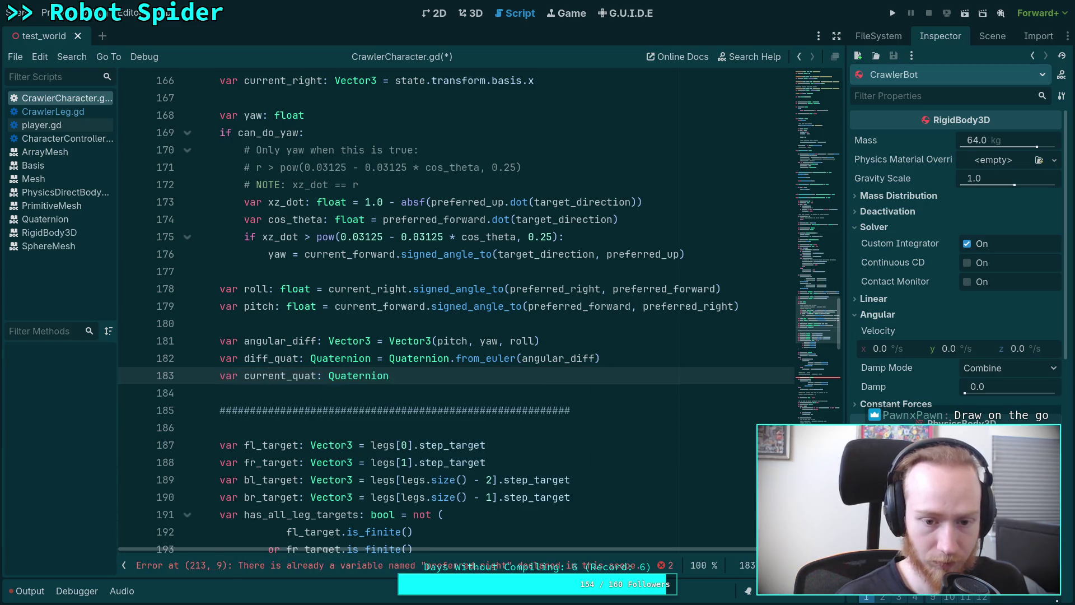
{"action": "type", "text": "stet"}
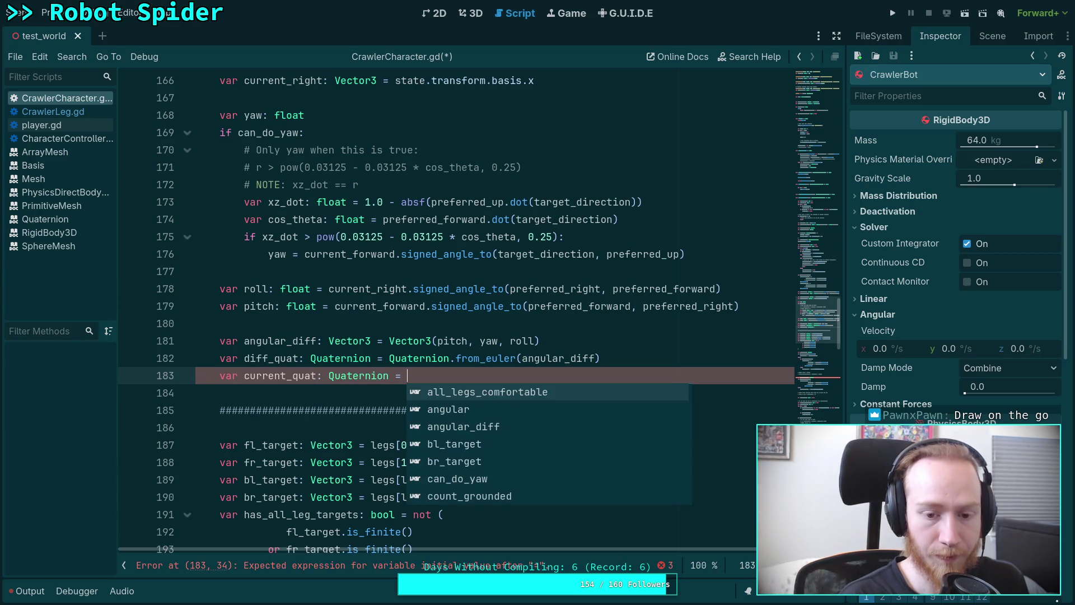
{"action": "key", "text": "BackSpace"}
{"action": "key", "text": "BackSpace"}
{"action": "type", "text": "ate.tra"}
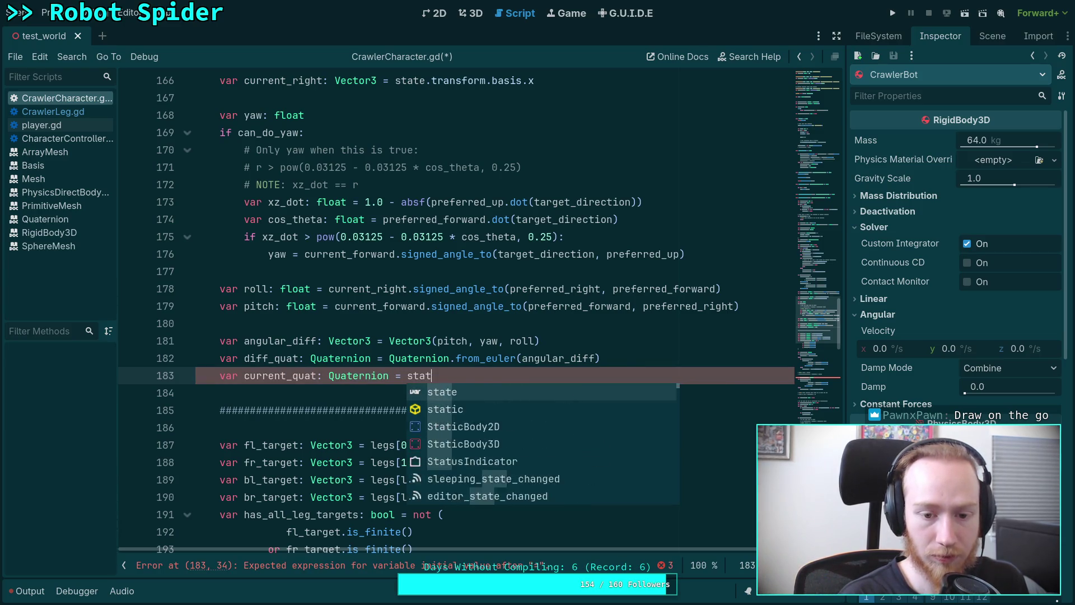
{"action": "key", "text": "Return"}
{"action": "type", "text": ".basis."}
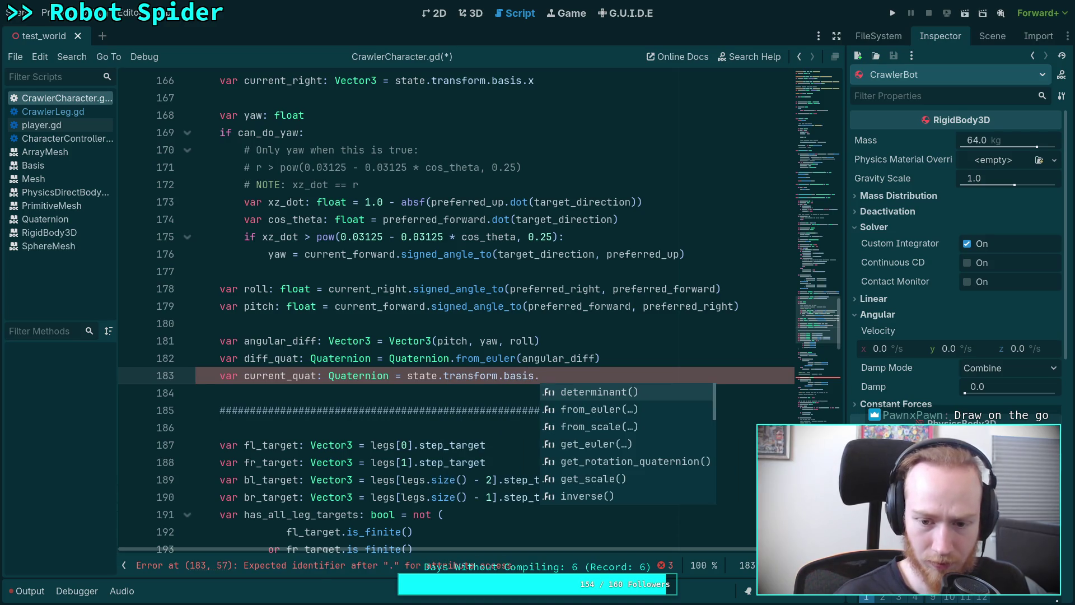
{"action": "type", "text": "qu"}
{"action": "key", "text": "BackSpace"}
{"action": "key", "text": "BackSpace"}
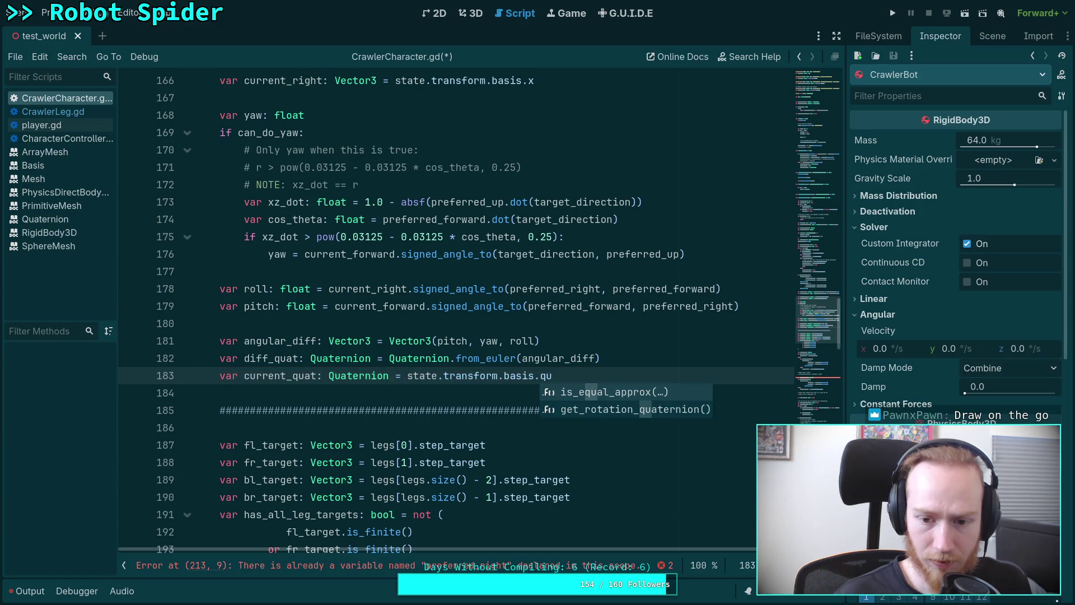
{"action": "key", "text": "Down"}
{"action": "key", "text": "Down"}
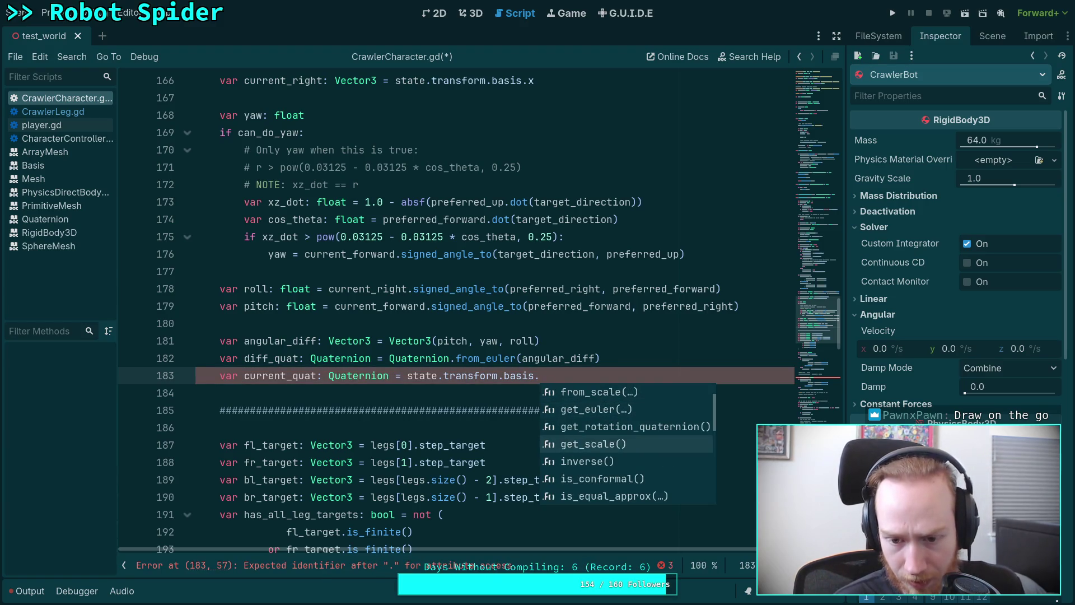
{"action": "key", "text": "BackSpace"}
{"action": "key", "text": "BackSpace"}
{"action": "key", "text": "BackSpace"}
{"action": "key", "text": "BackSpace"}
{"action": "key", "text": "BackSpace"}
{"action": "key", "text": "BackSpace"}
{"action": "type", "text": "Quatern"}
{"action": "type", "text": "ion"}
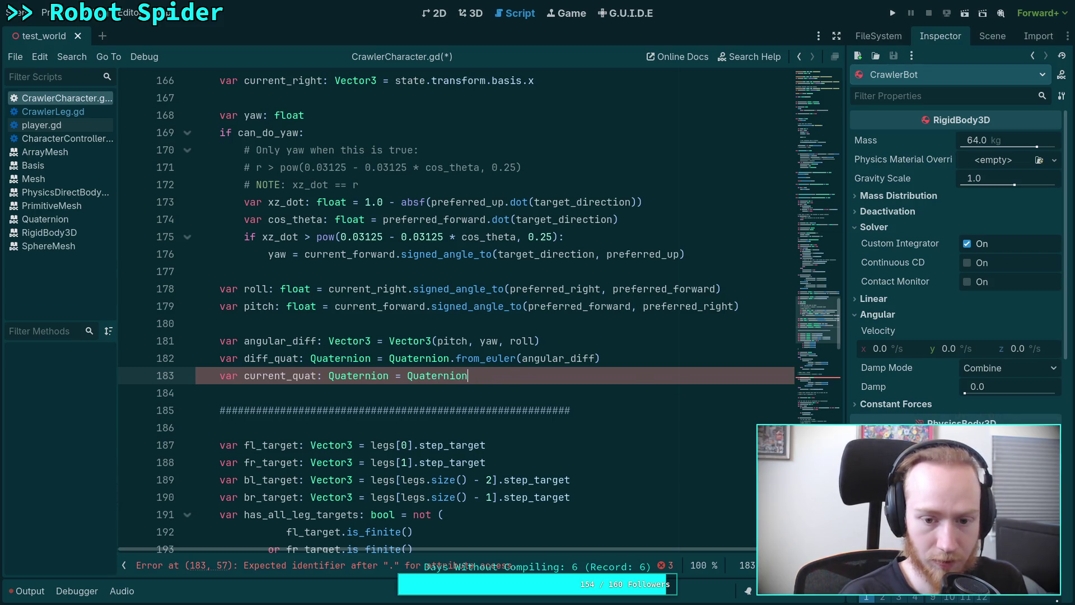
{"action": "type", "text": "(state.t"}
{"action": "type", "text": "ransform.basis"}
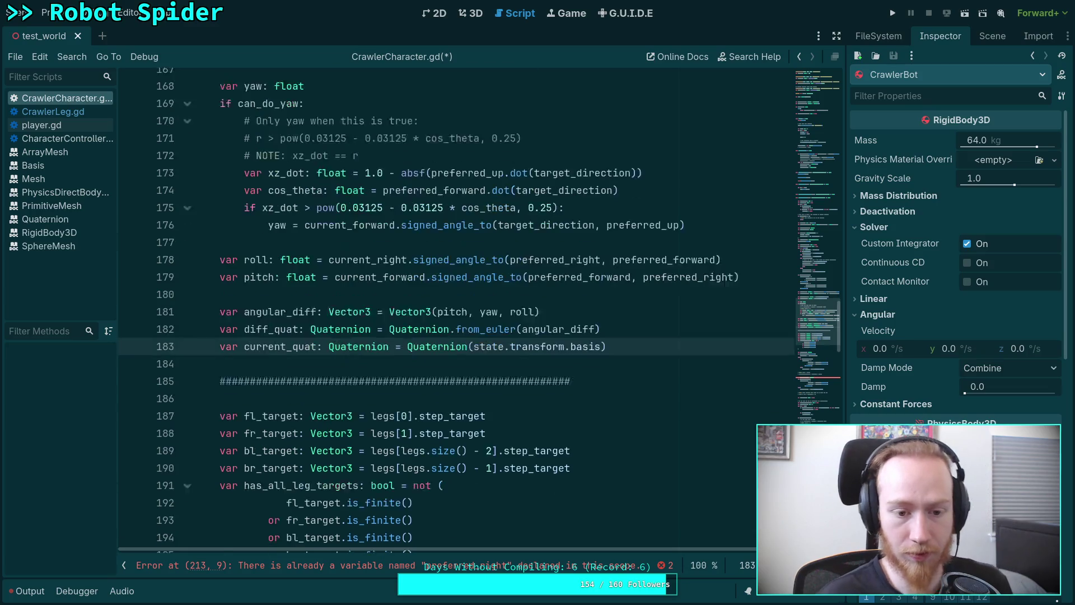
{"action": "scroll", "coordinate": [687, 341], "scroll_direction": "down", "scroll_amount": 1}
Step: Begin 'var conjugated: Quaternion =' on line 184, briefly checking the other windows
{"action": "left_click", "coordinate": [657, 324]}
{"action": "key", "text": "Return"}
{"action": "type", "text": "var conj"}
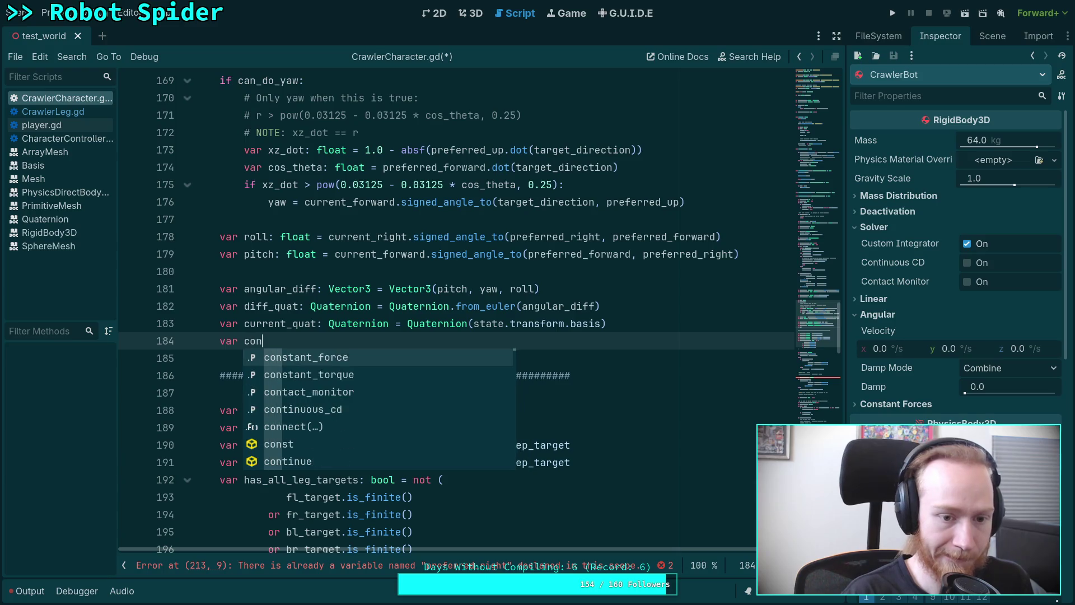
{"action": "type", "text": "u"}
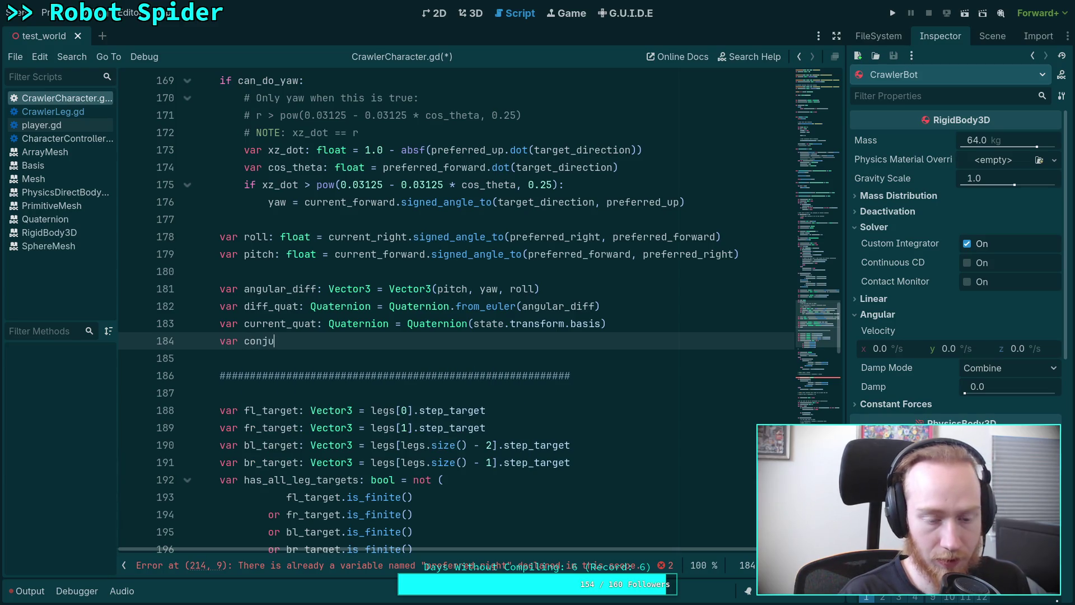
{"action": "type", "text": "gated: Quaternion ="}
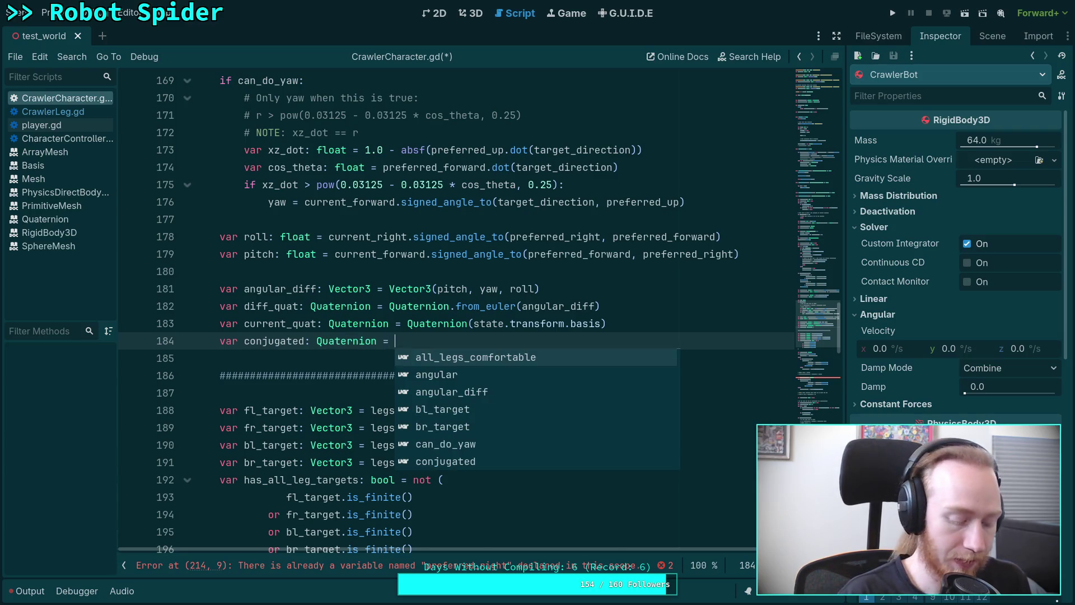
{"action": "key", "text": "alt+Tab"}
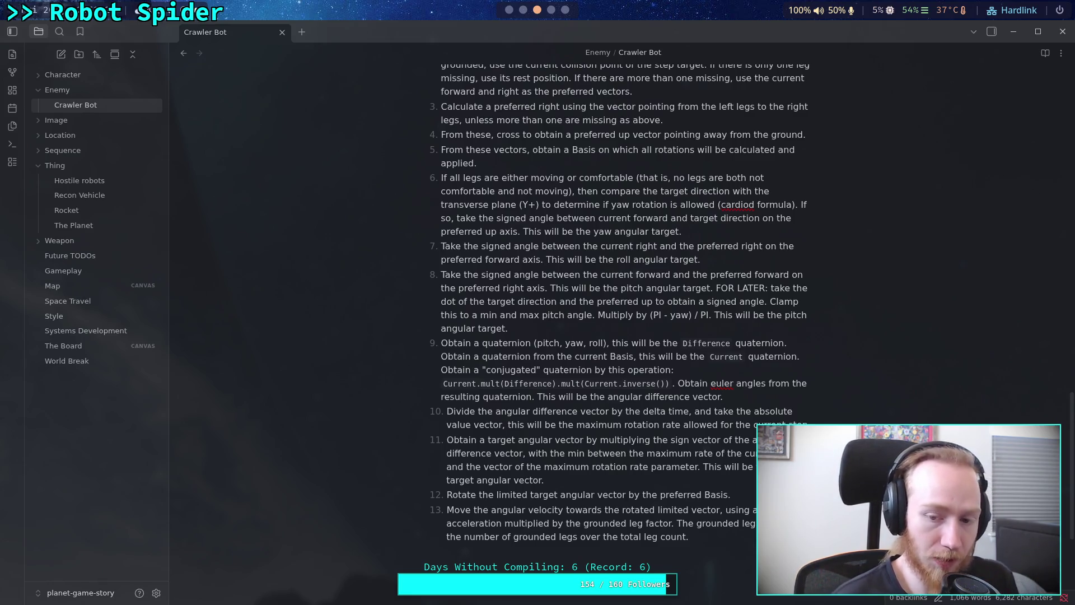
{"action": "key", "text": "super+2"}
{"action": "key", "text": "super+3"}
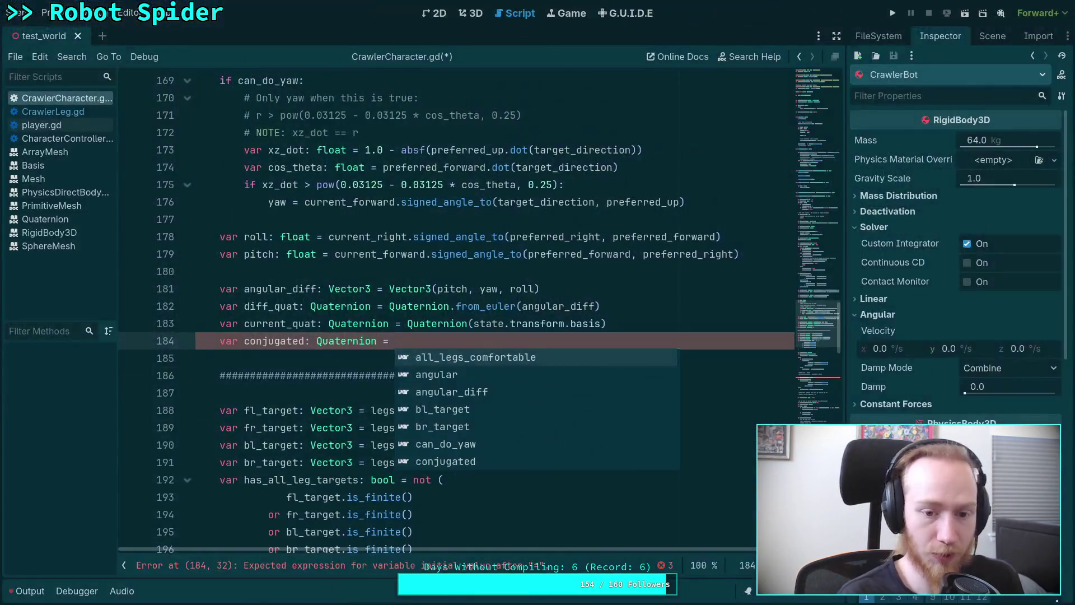
Step: Complete conjugated as current_quat * diff_quat, then look up the current_quat symbol
{"action": "type", "text": "current_q"}
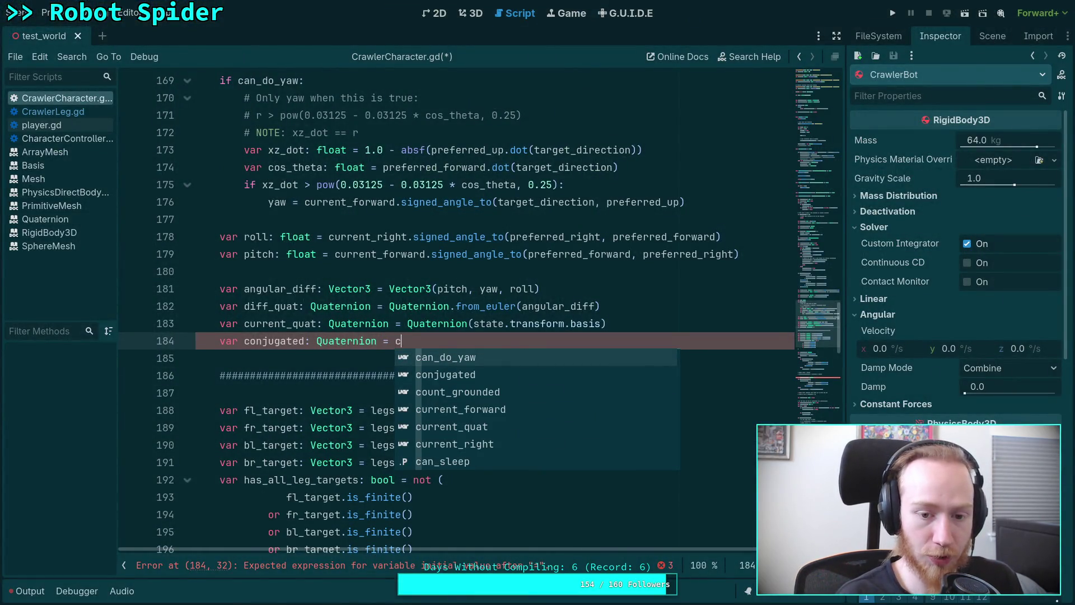
{"action": "key", "text": "Return"}
{"action": "type", "text": ".m"}
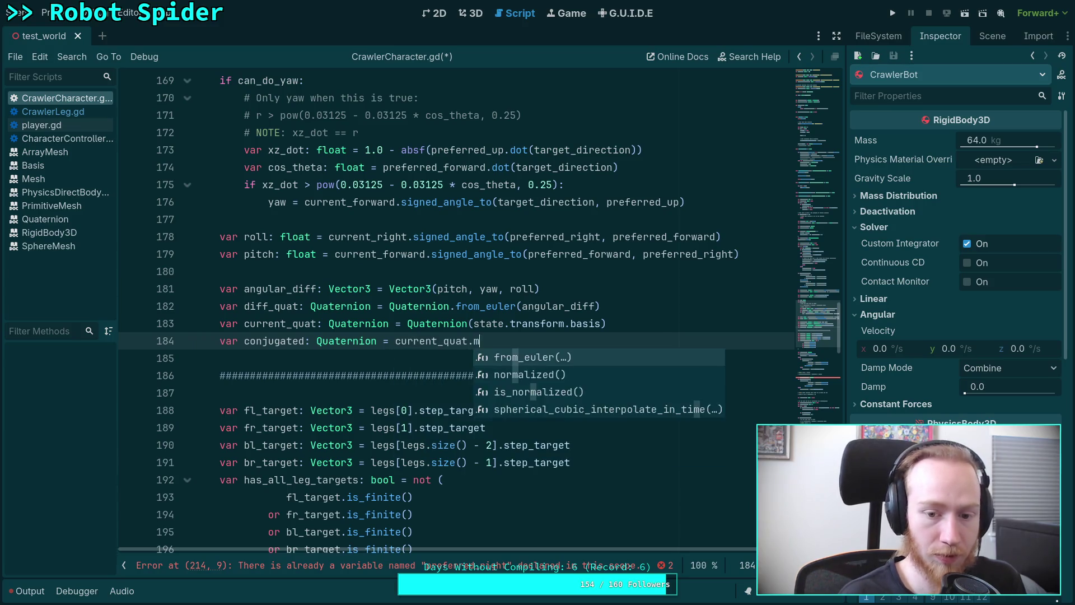
{"action": "type", "text": "u"}
{"action": "key", "text": "BackSpace"}
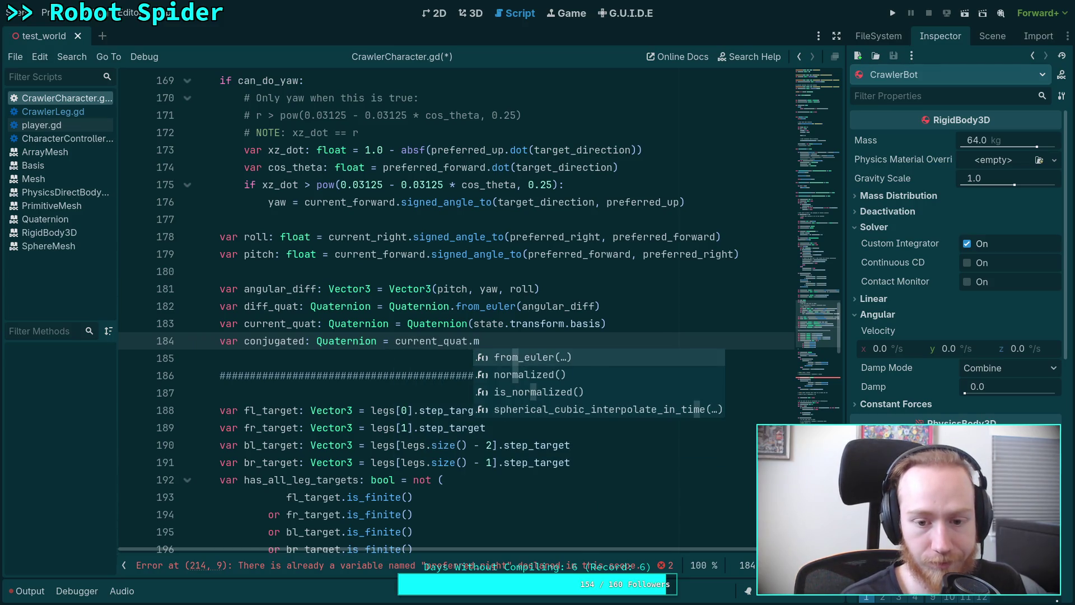
{"action": "key", "text": "BackSpace"}
{"action": "key", "text": "BackSpace"}
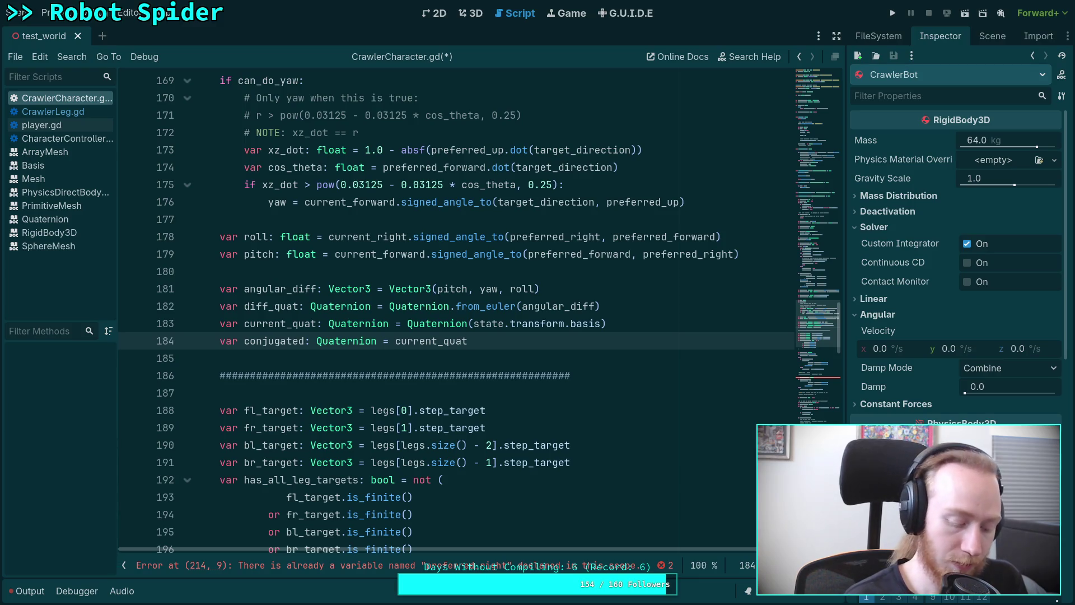
{"action": "type", "text": "&"}
{"action": "key", "text": "BackSpace"}
{"action": "key", "text": "BackSpace"}
{"action": "type", "text": "* "}
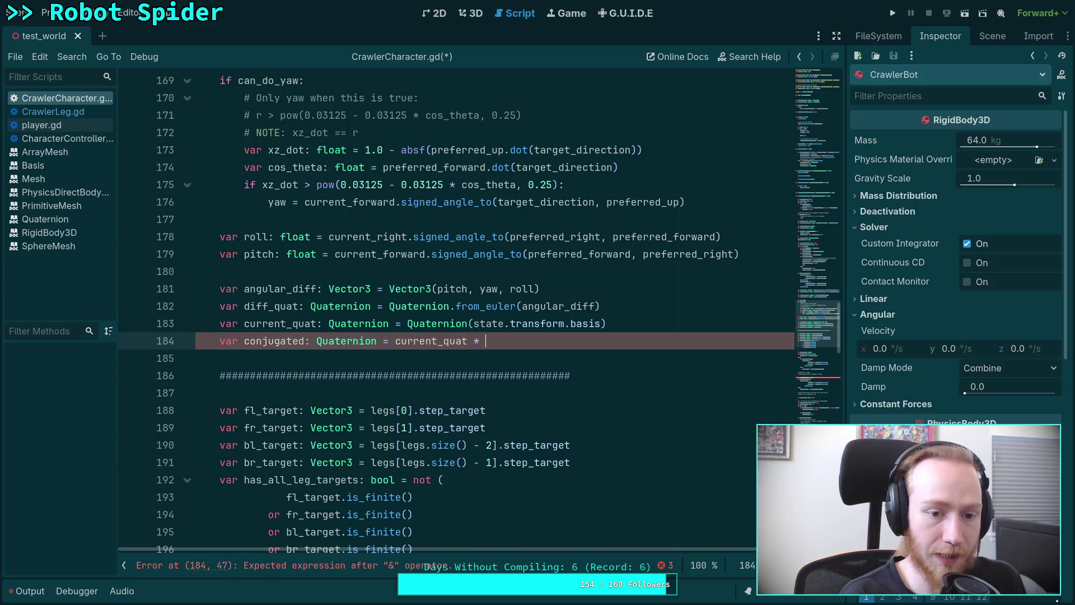
{"action": "type", "text": "diff_"}
{"action": "key", "text": "Return"}
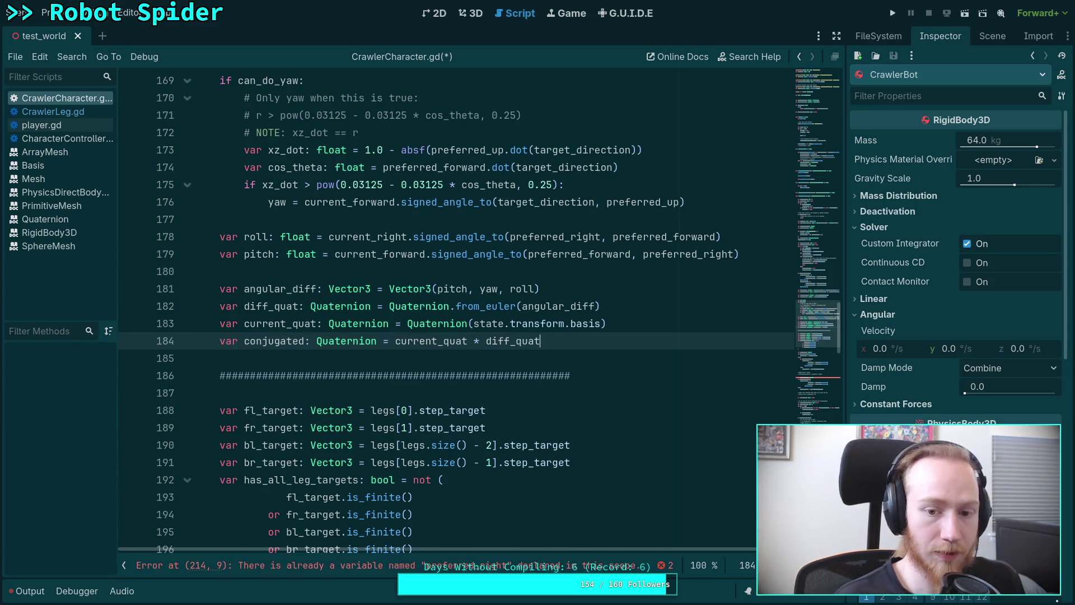
{"action": "right_click", "coordinate": [420, 340]}
{"action": "left_click", "coordinate": [475, 513]}
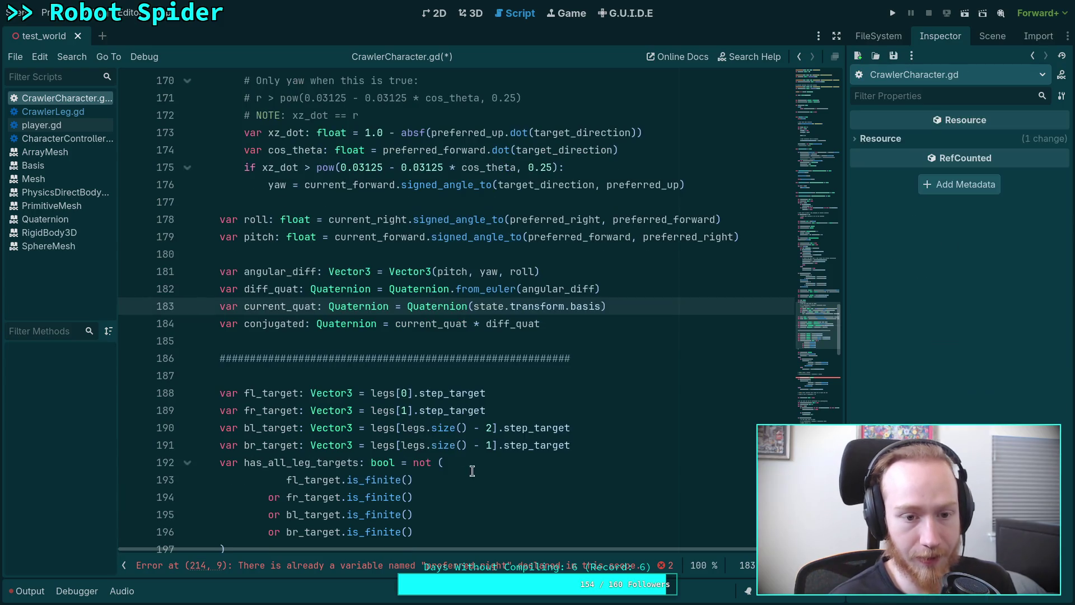
Step: Toggle a bookmark on line 184 on and then off again
{"action": "right_click", "coordinate": [483, 325]}
{"action": "left_click", "coordinate": [529, 476]}
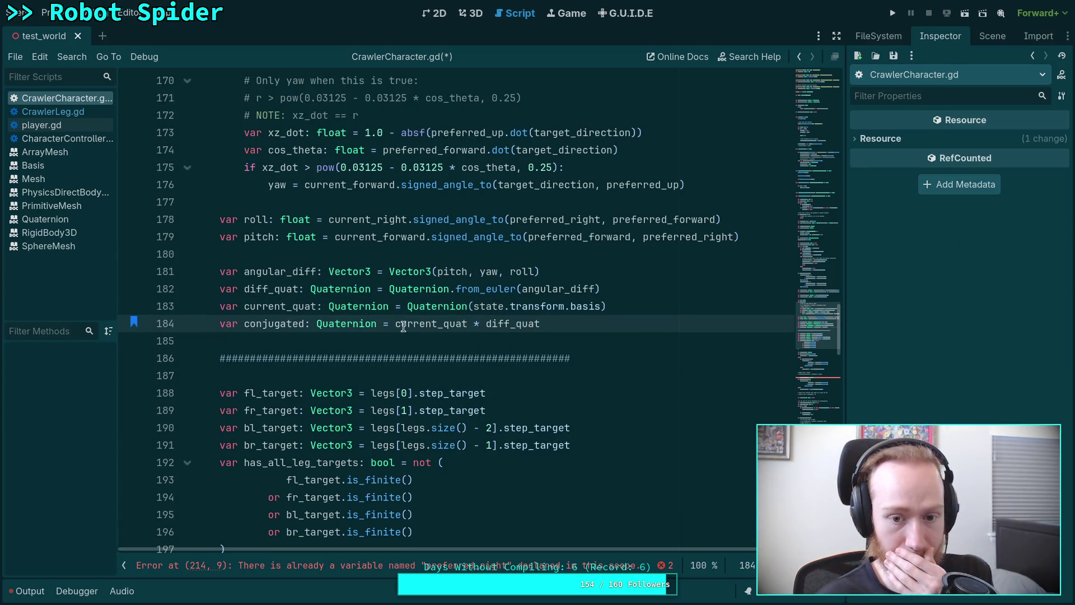
{"action": "right_click", "coordinate": [191, 323]}
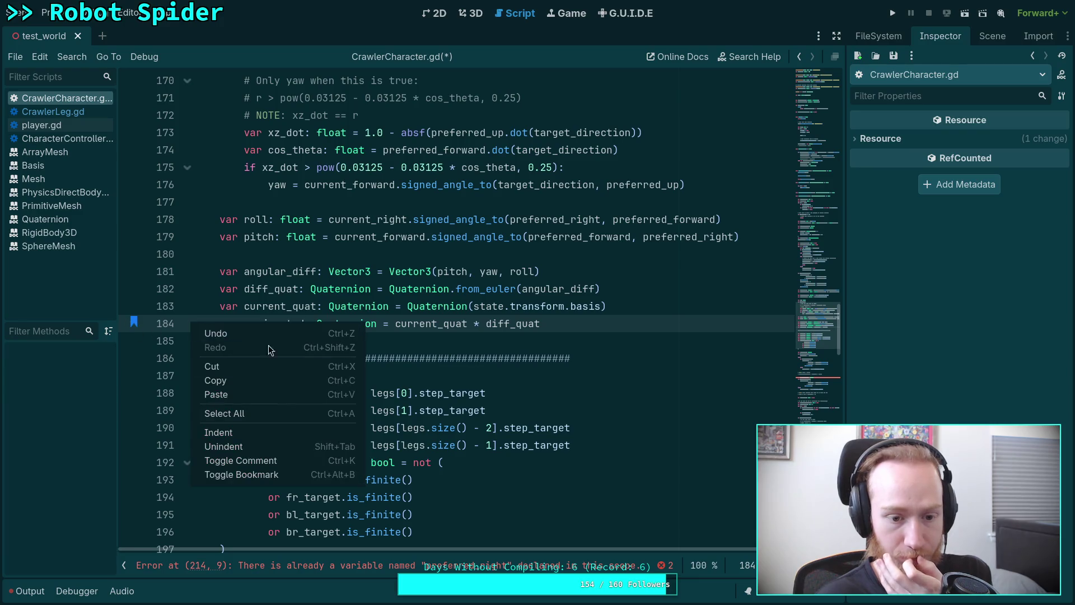
{"action": "left_click", "coordinate": [290, 472]}
Step: Open the Quaternion class reference from line 183 and scroll through its constructors and methods
{"action": "right_click", "coordinate": [440, 306]}
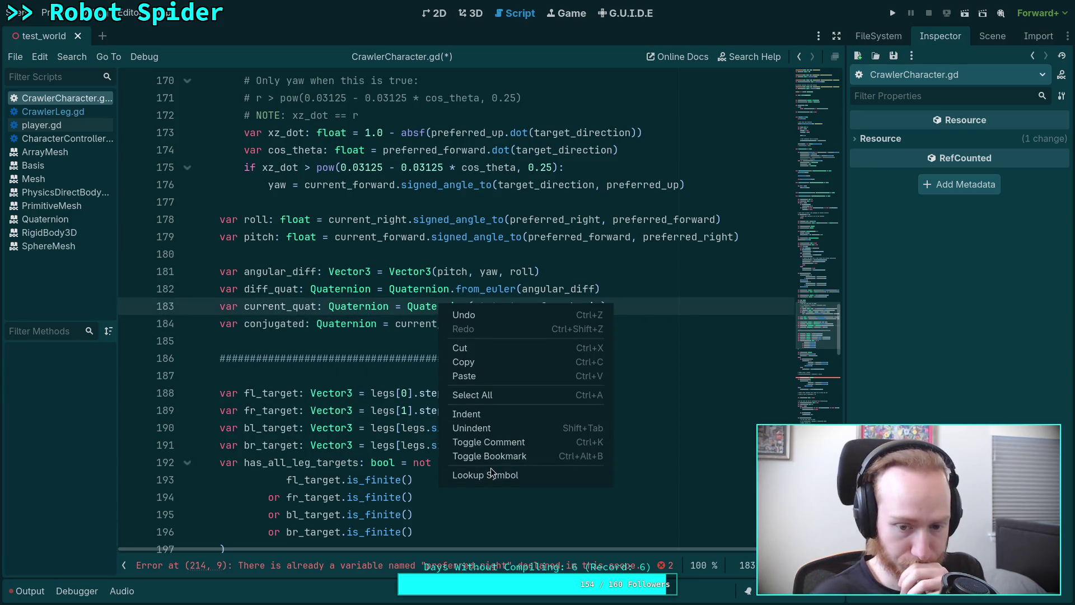
{"action": "left_click", "coordinate": [491, 474]}
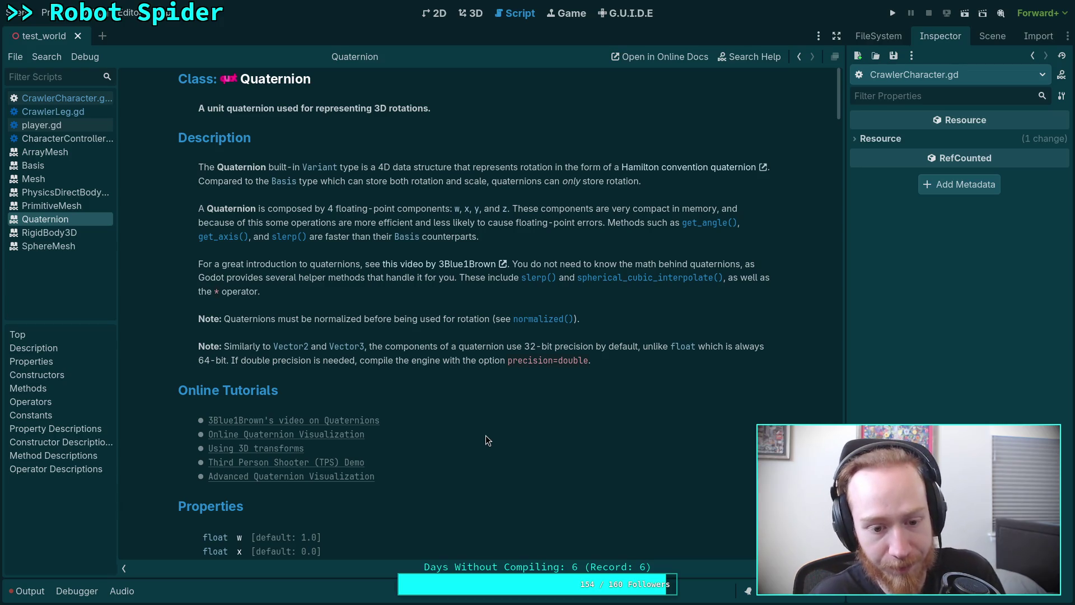
{"action": "scroll", "coordinate": [485, 435], "scroll_direction": "down", "scroll_amount": 3}
{"action": "scroll", "coordinate": [486, 440], "scroll_direction": "down", "scroll_amount": 3}
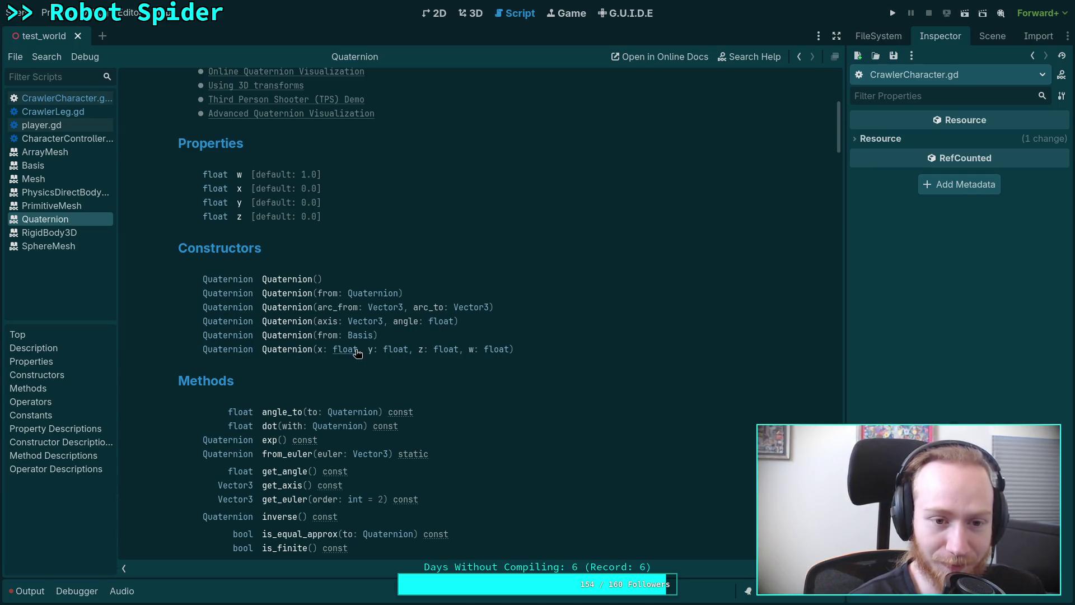
Step: Read the Quaternion operator * description on composing rotations, then move to Behaviour.kt
{"action": "scroll", "coordinate": [356, 350], "scroll_direction": "down", "scroll_amount": 3}
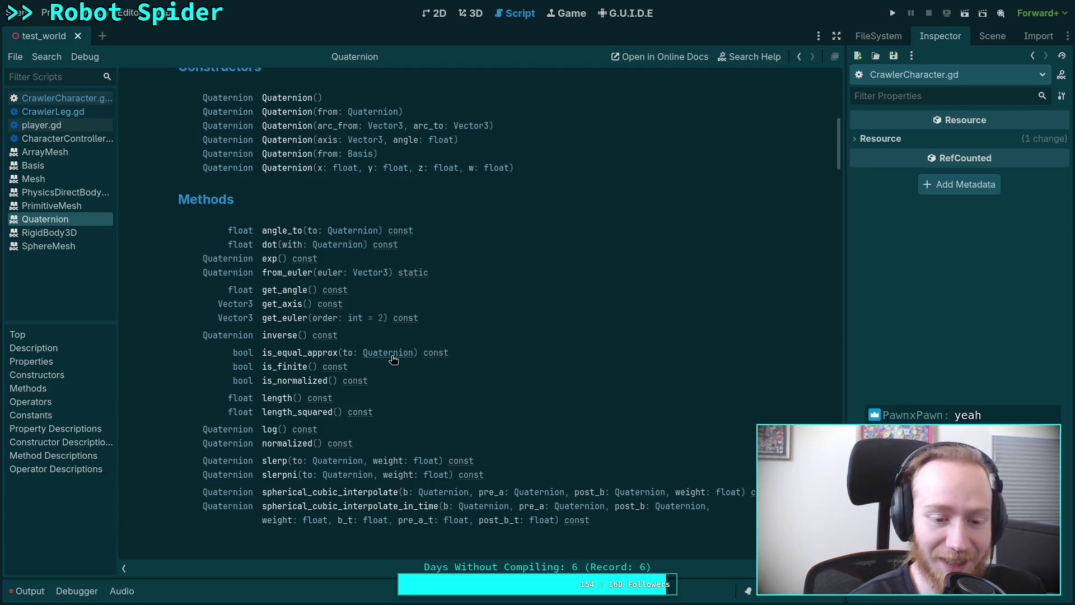
{"action": "scroll", "coordinate": [386, 353], "scroll_direction": "down", "scroll_amount": 1}
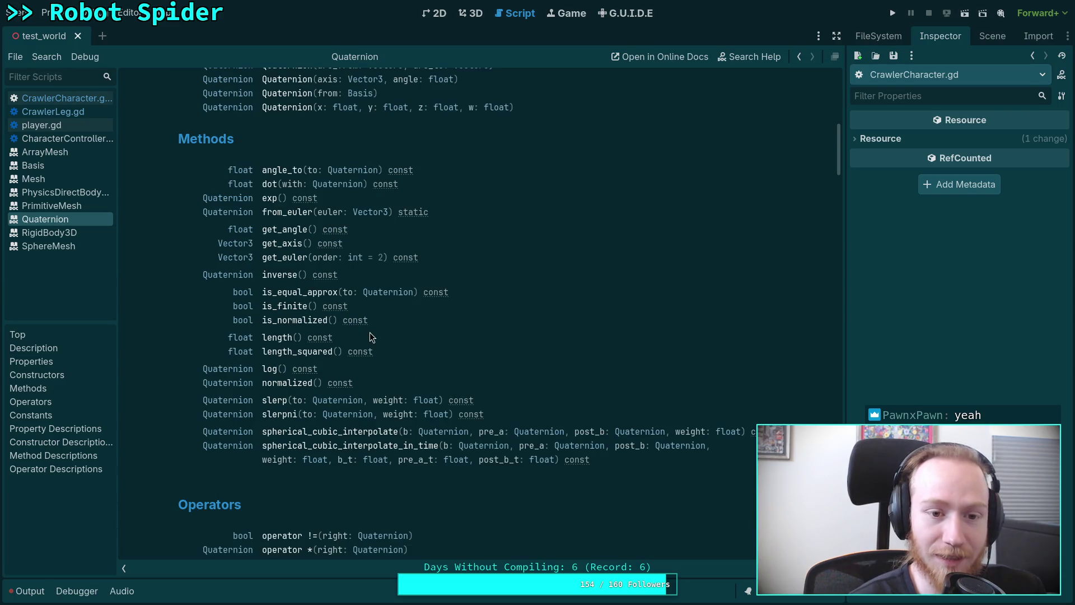
{"action": "scroll", "coordinate": [482, 375], "scroll_direction": "down", "scroll_amount": 5}
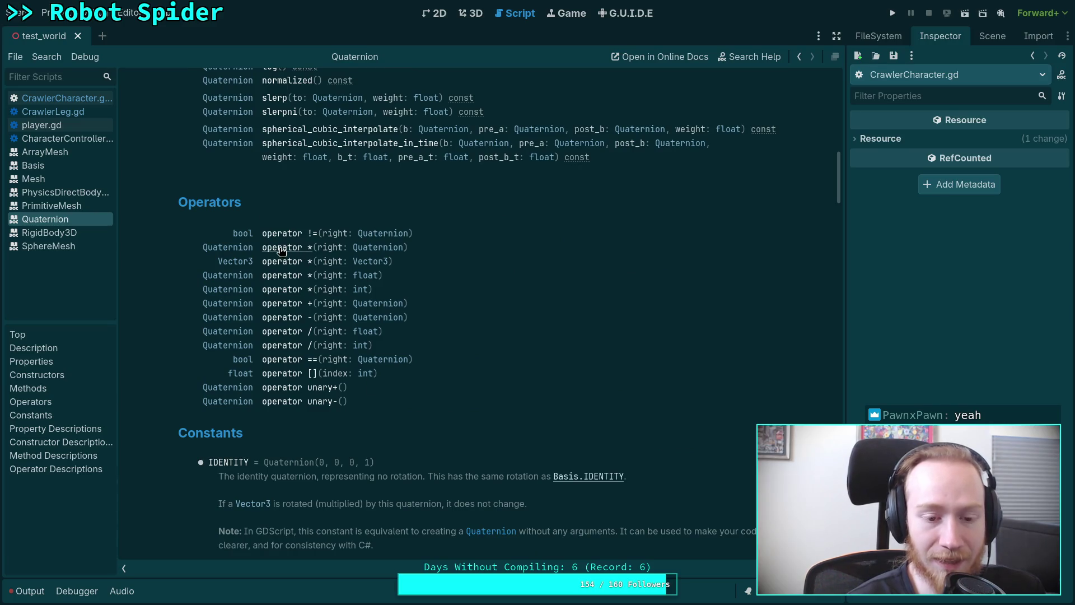
{"action": "left_click", "coordinate": [282, 250]}
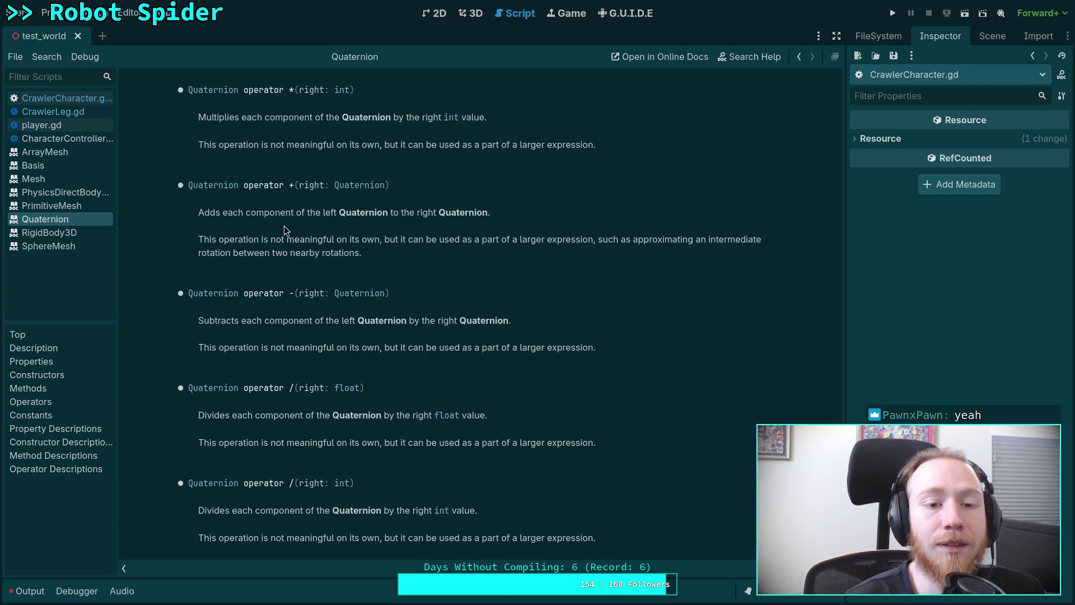
{"action": "scroll", "coordinate": [280, 224], "scroll_direction": "up", "scroll_amount": 2}
{"action": "scroll", "coordinate": [281, 224], "scroll_direction": "up", "scroll_amount": 4}
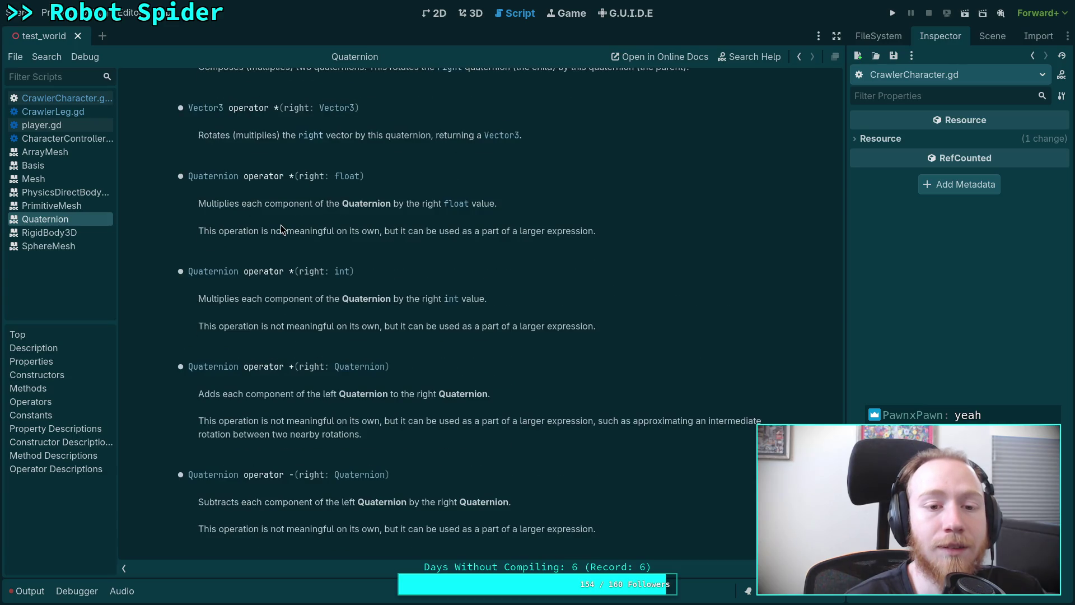
{"action": "scroll", "coordinate": [281, 224], "scroll_direction": "up", "scroll_amount": 2}
{"action": "scroll", "coordinate": [280, 228], "scroll_direction": "up", "scroll_amount": 2}
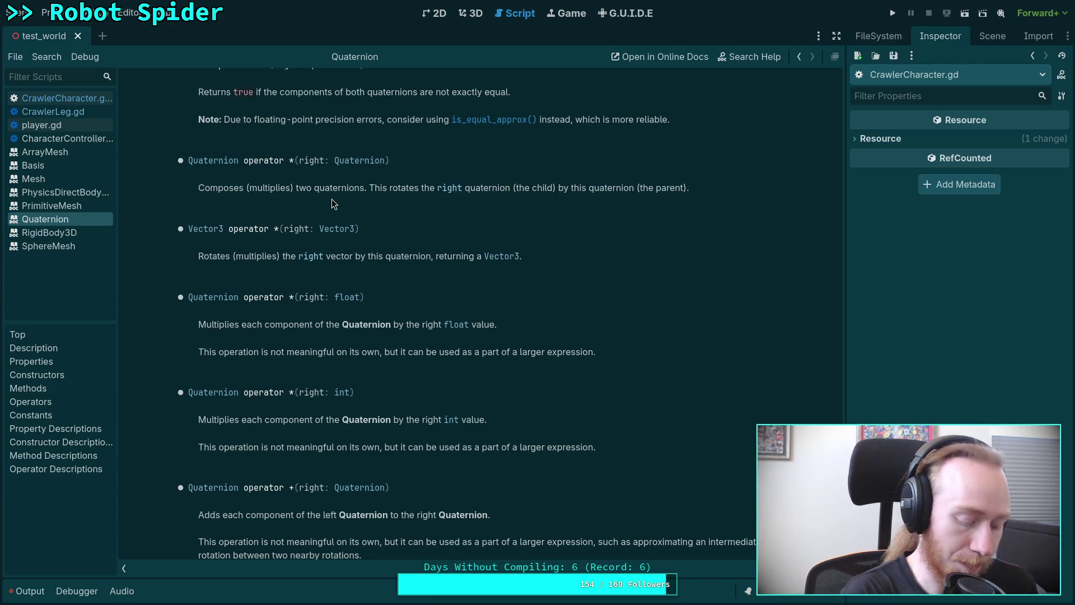
{"action": "key", "text": "alt+Tab"}
{"action": "key", "text": "alt+Tab"}
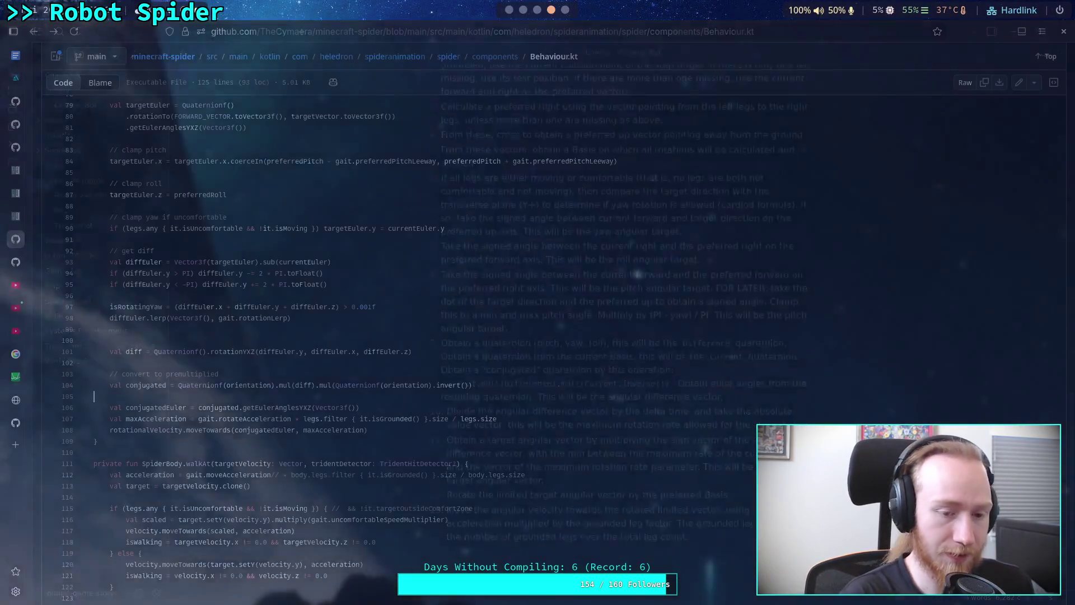
Step: Open JOML's Kotlin Quaternionf.kt and inspect the mul operator extensions on lines 8–9
{"action": "left_click", "coordinate": [15, 423]}
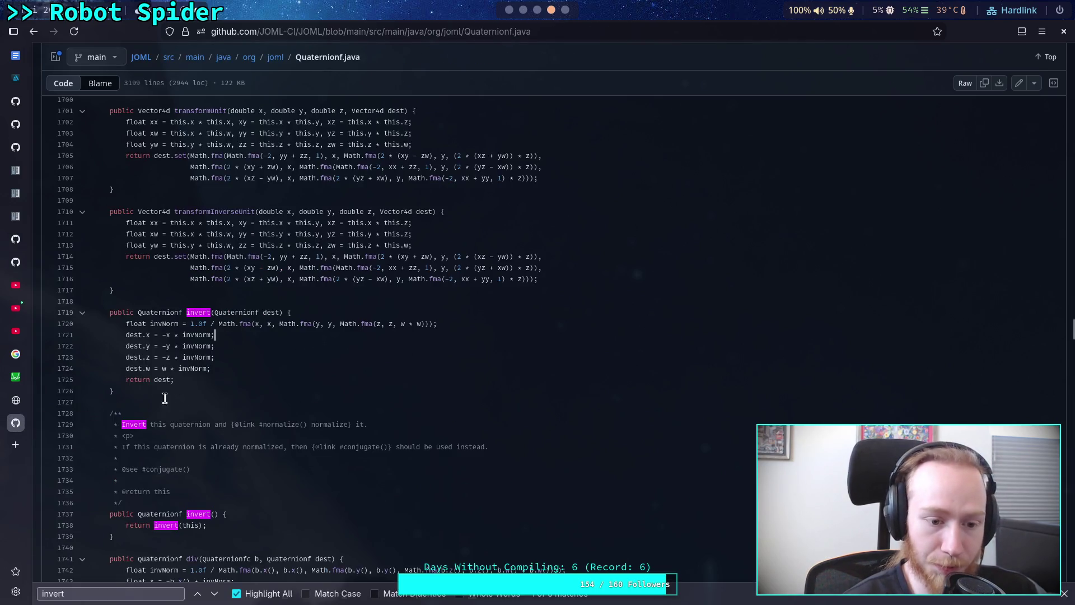
{"action": "left_click", "coordinate": [197, 58]}
{"action": "left_click", "coordinate": [100, 249]}
{"action": "scroll", "coordinate": [113, 340], "scroll_direction": "down", "scroll_amount": 3}
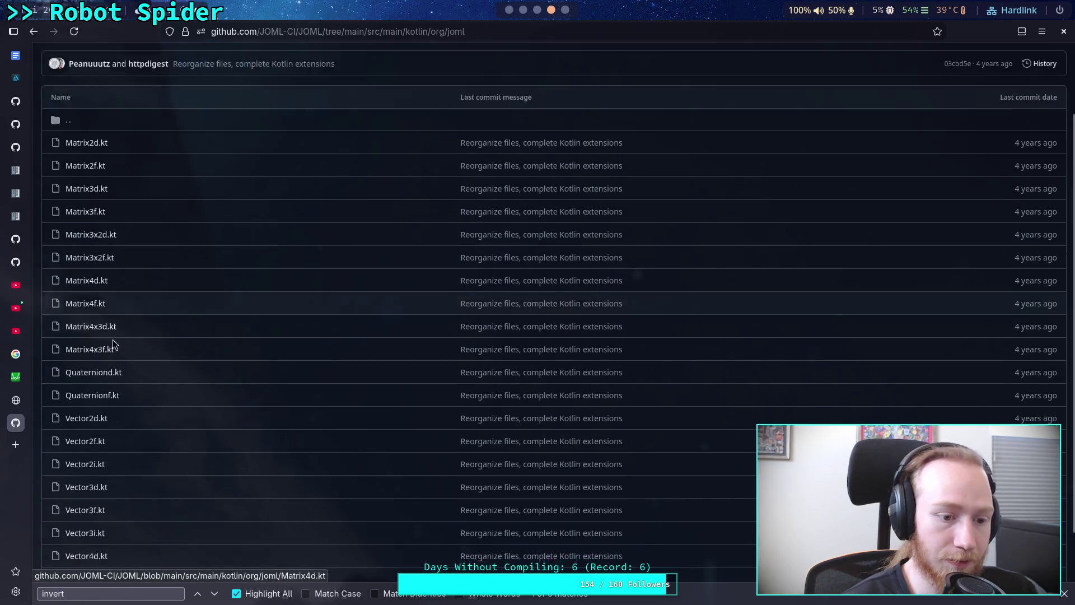
{"action": "left_click", "coordinate": [91, 338]}
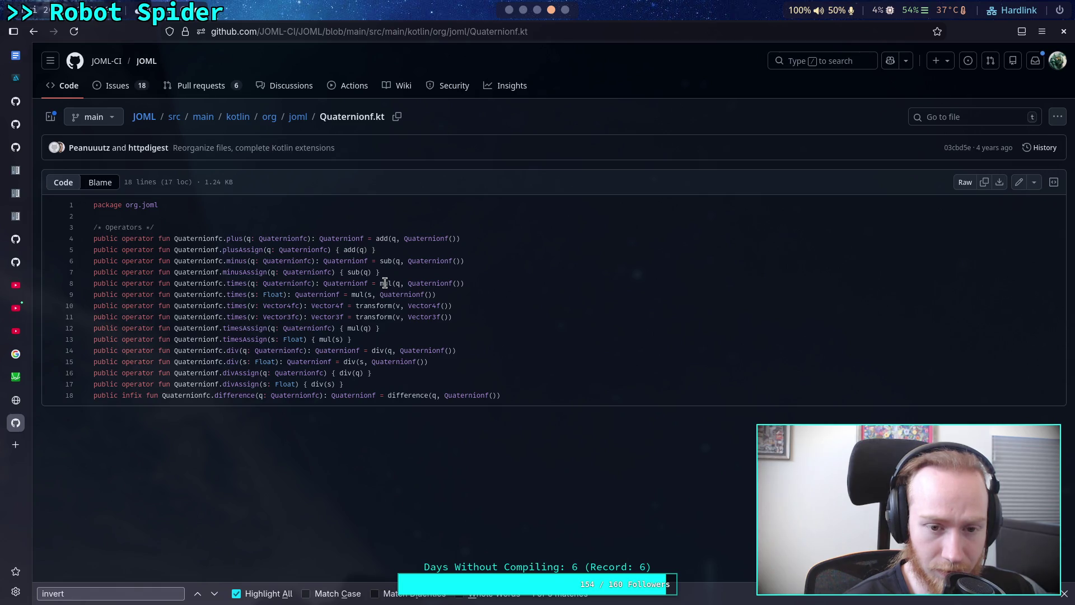
{"action": "left_click_drag", "start_coordinate": [385, 283], "coordinate": [473, 283]}
{"action": "left_click", "coordinate": [474, 283]}
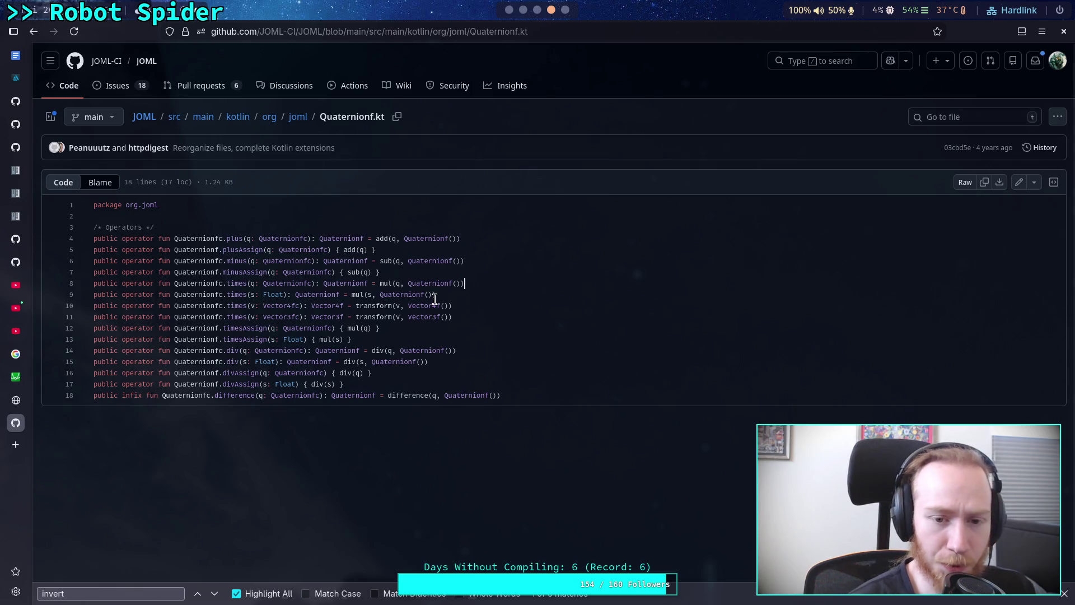
{"action": "left_click_drag", "start_coordinate": [437, 294], "coordinate": [356, 296]}
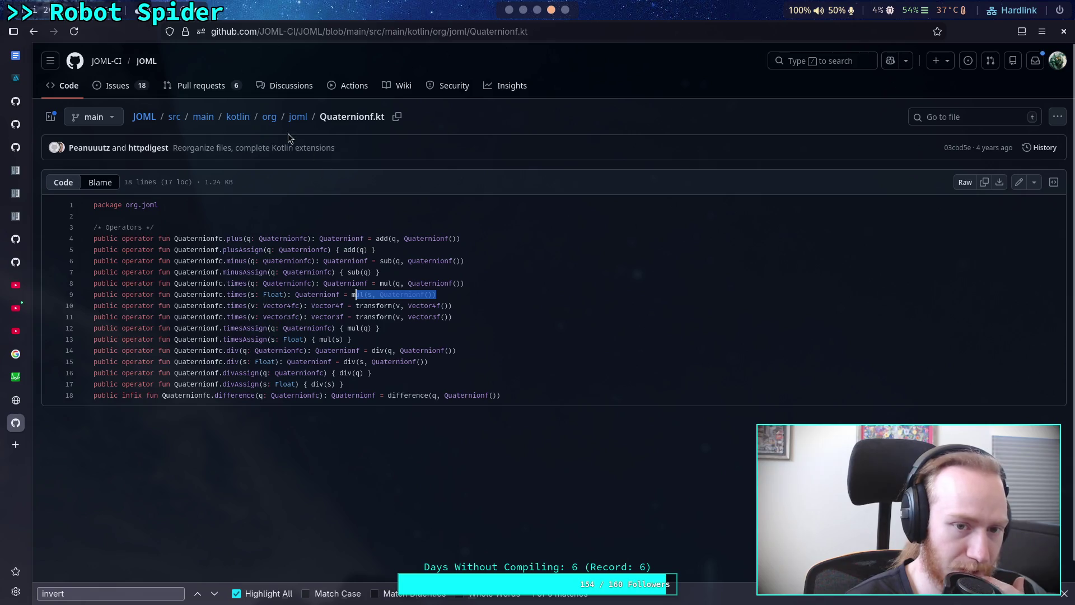
Step: Navigate to src/main/java/org/joml and open Quaternionf.java
{"action": "left_click", "coordinate": [298, 117]}
{"action": "scroll", "coordinate": [148, 345], "scroll_direction": "down", "scroll_amount": 3}
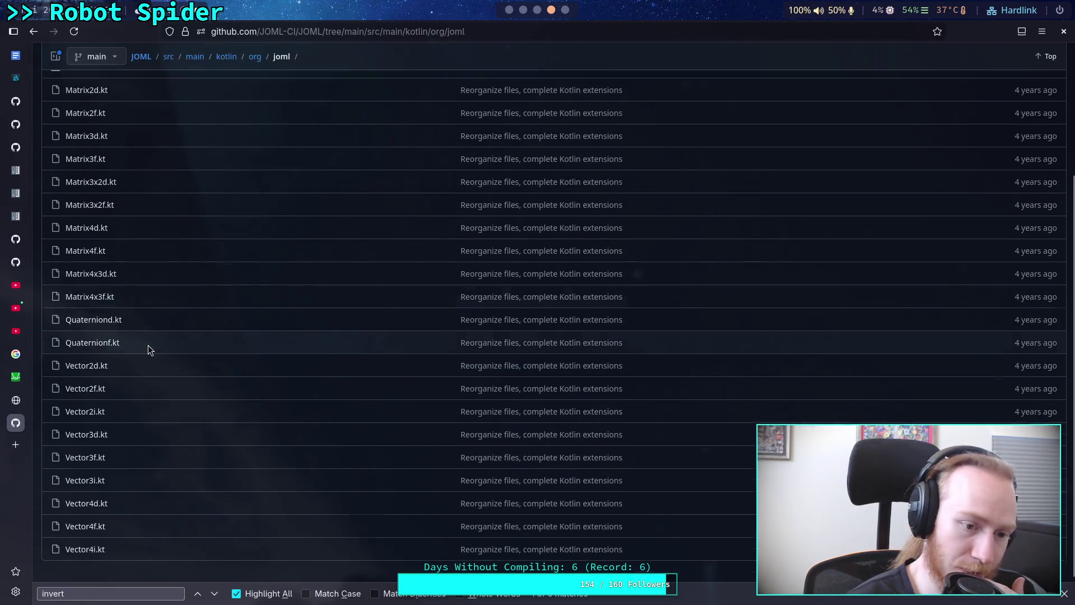
{"action": "left_click", "coordinate": [194, 56]}
{"action": "left_click", "coordinate": [99, 228]}
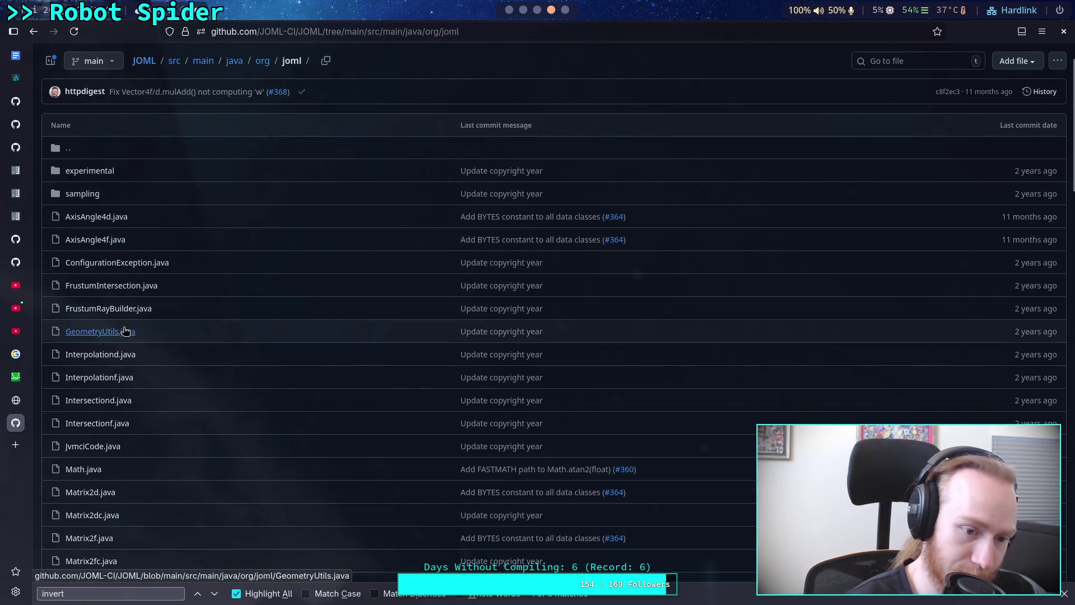
{"action": "scroll", "coordinate": [104, 392], "scroll_direction": "down", "scroll_amount": 5}
{"action": "scroll", "coordinate": [112, 437], "scroll_direction": "down", "scroll_amount": 20}
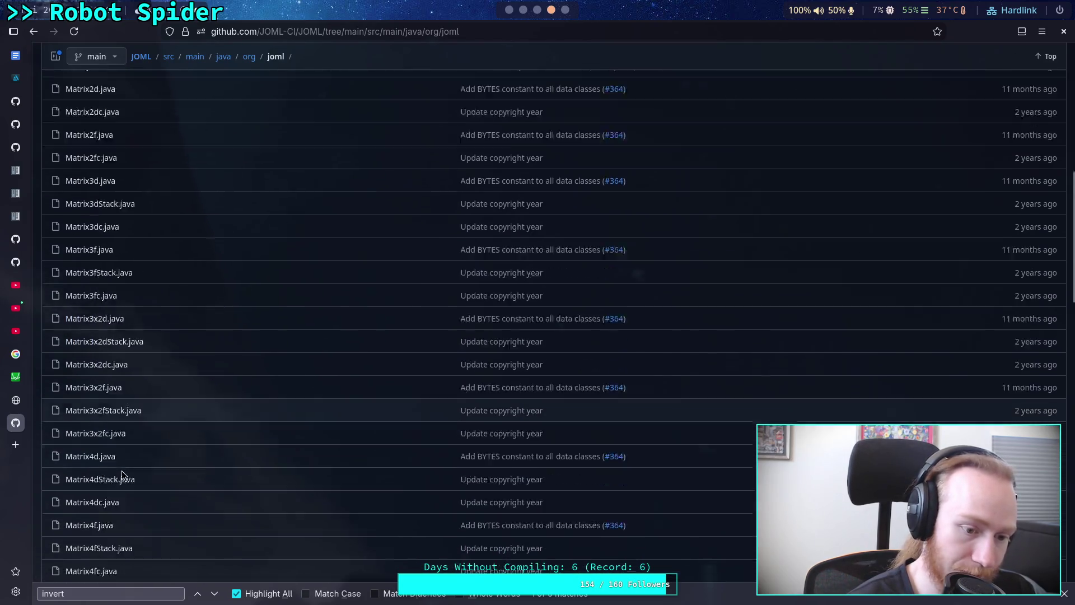
{"action": "left_click", "coordinate": [108, 426]}
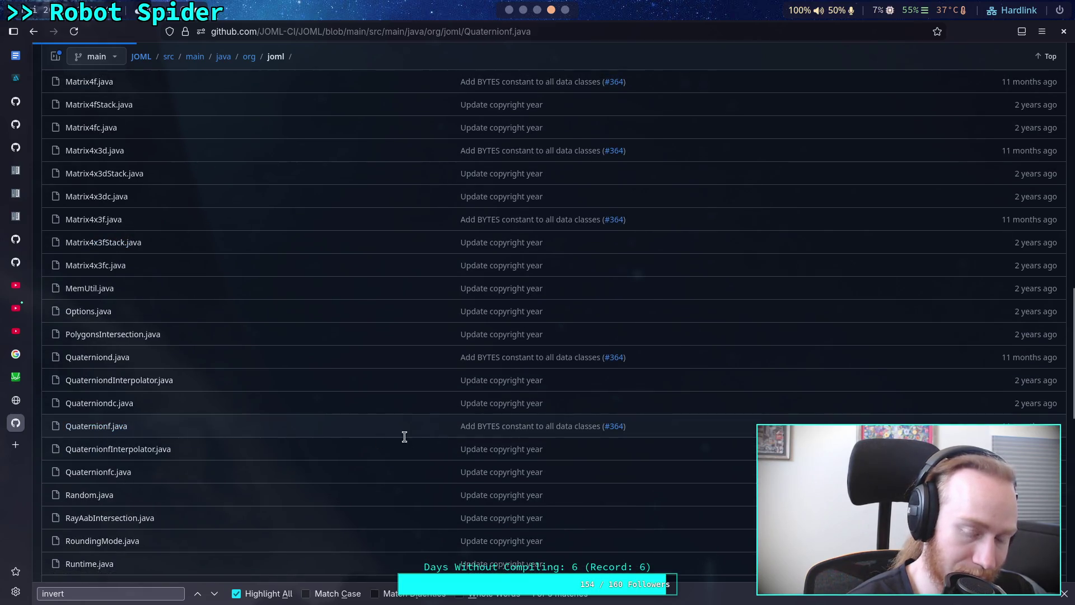
Step: Search Quaternionf.java for 'mul(' and highlight the T * Q formula on line 1001
{"action": "key", "text": "ctrl+f"}
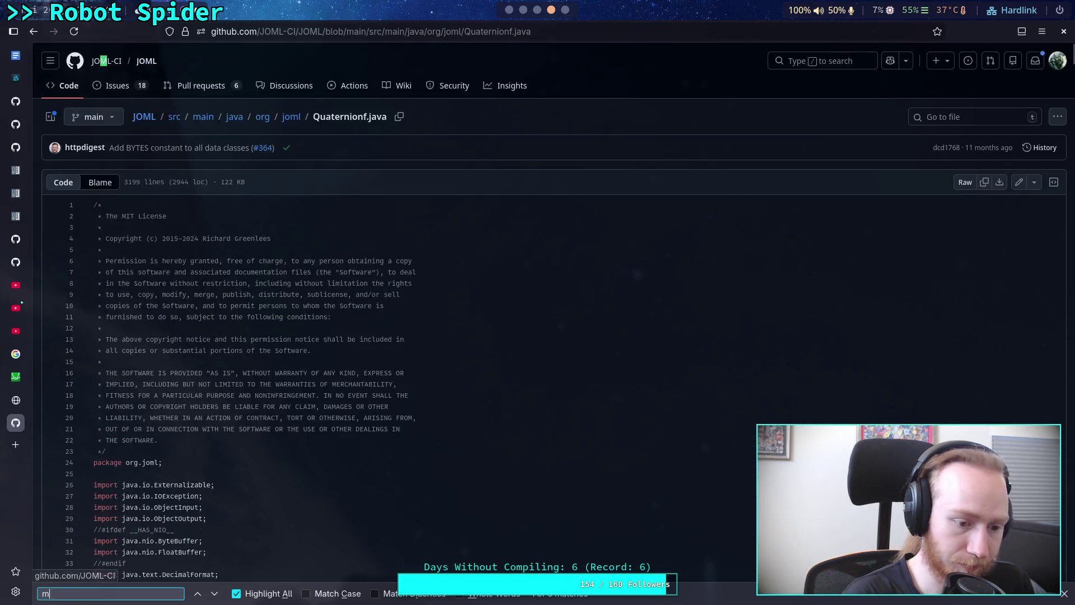
{"action": "type", "text": "mul("}
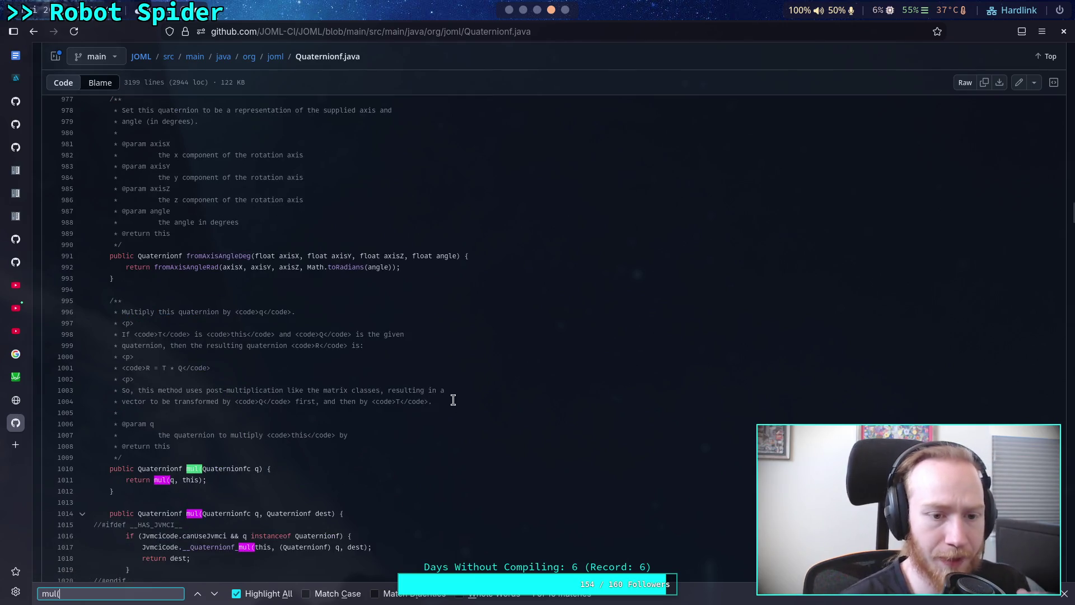
{"action": "scroll", "coordinate": [392, 358], "scroll_direction": "down", "scroll_amount": 2}
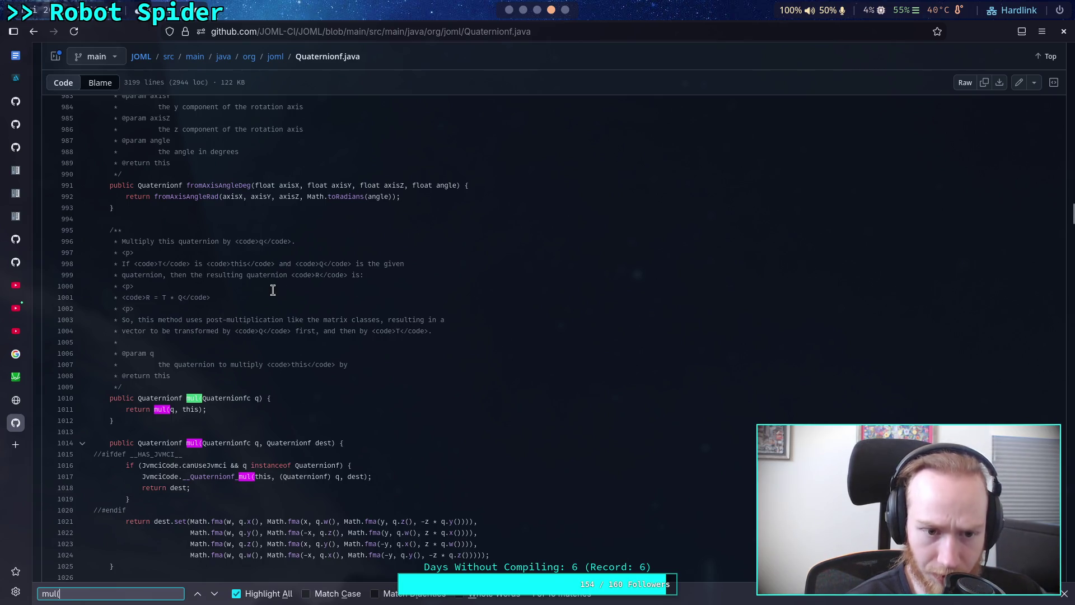
{"action": "left_click_drag", "start_coordinate": [162, 297], "coordinate": [182, 297]}
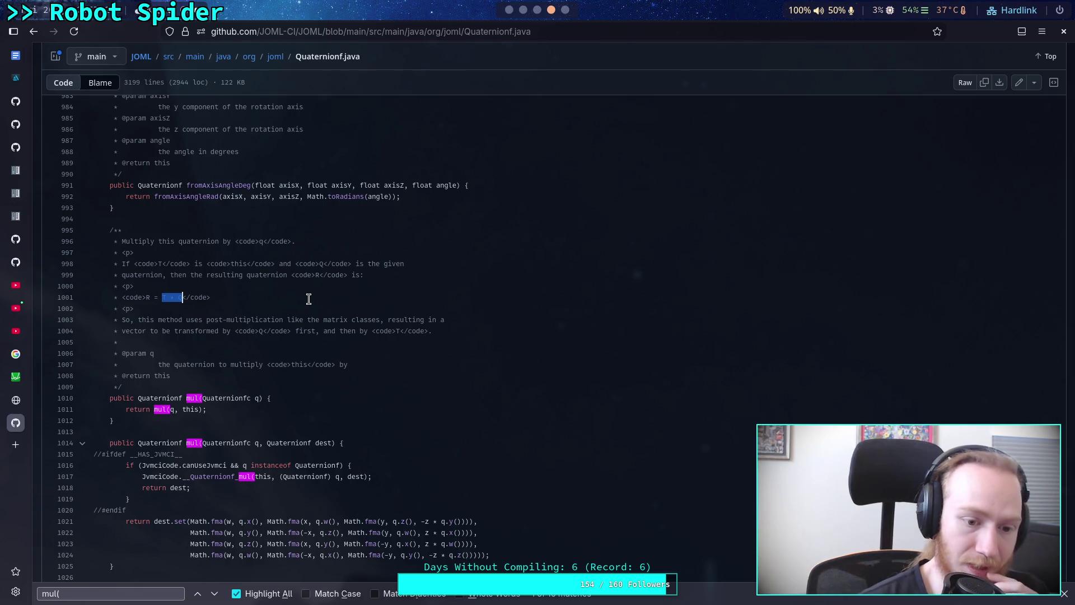
Step: Inspect mul's parameters on line 1014 and its fma-based component formulas
{"action": "scroll", "coordinate": [309, 299], "scroll_direction": "down", "scroll_amount": 5}
{"action": "left_click", "coordinate": [208, 304]}
{"action": "left_click_drag", "start_coordinate": [207, 303], "coordinate": [329, 303]}
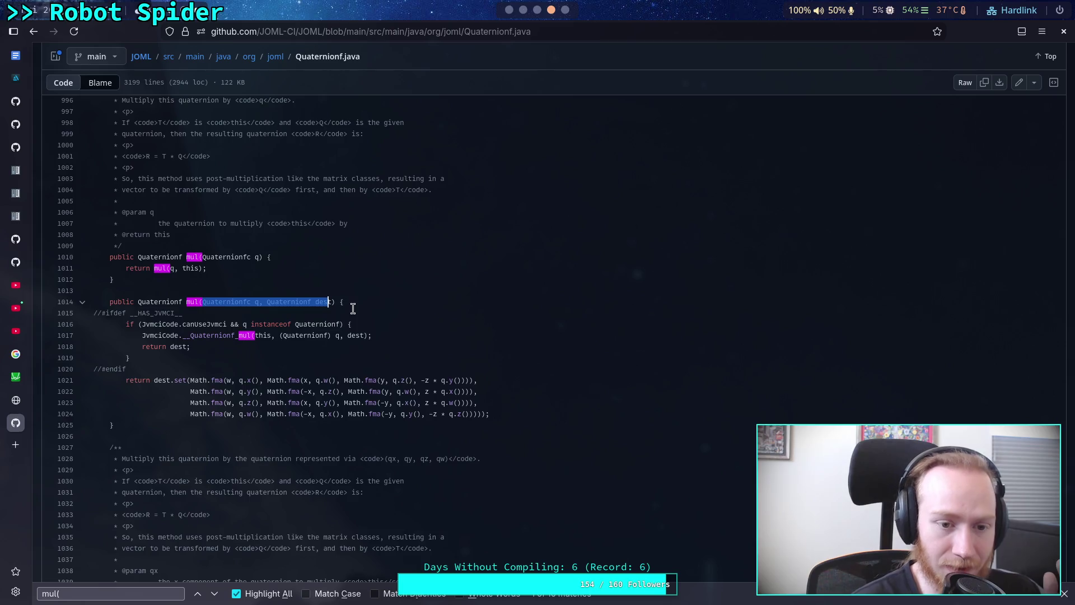
{"action": "left_click", "coordinate": [310, 302]}
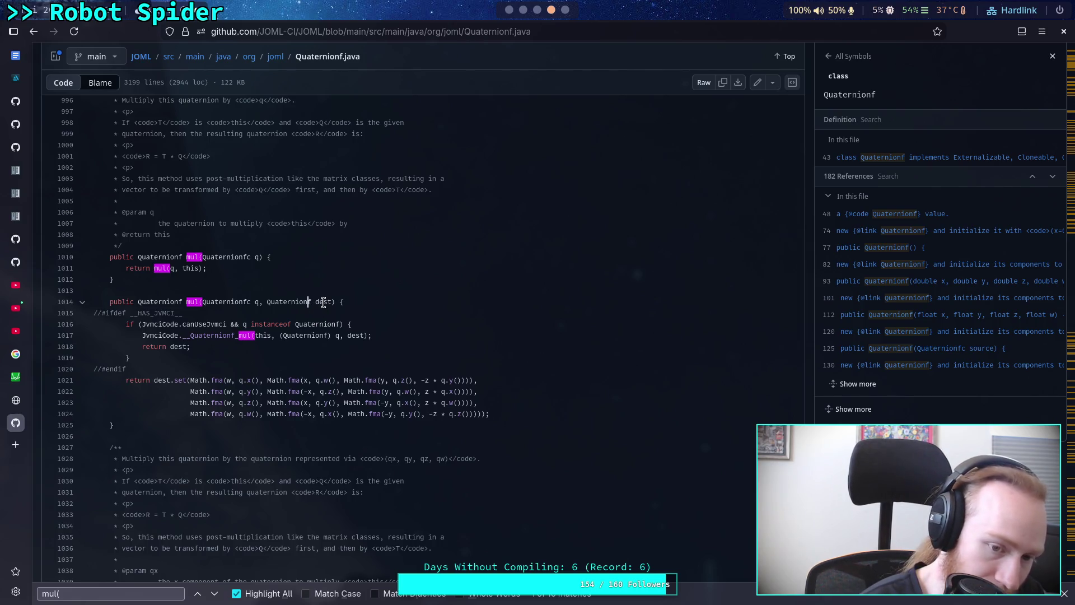
{"action": "left_click_drag", "start_coordinate": [219, 380], "coordinate": [448, 413]}
{"action": "left_click", "coordinate": [533, 407]}
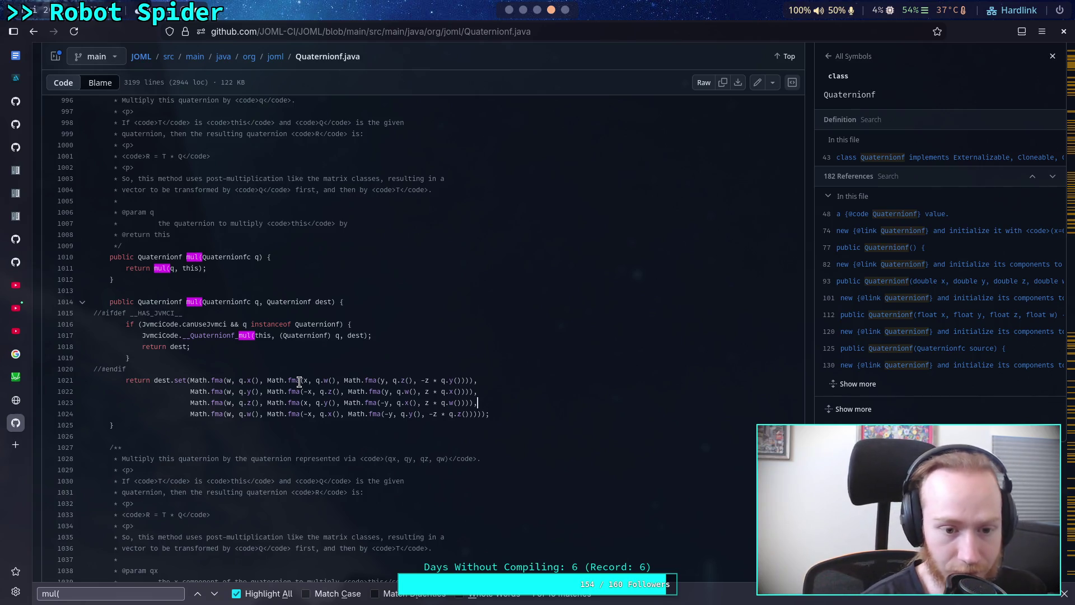
Step: Read through Godot's quaternion.cpp, then select 'cpp' in the page address
{"action": "left_click", "coordinate": [27, 146]}
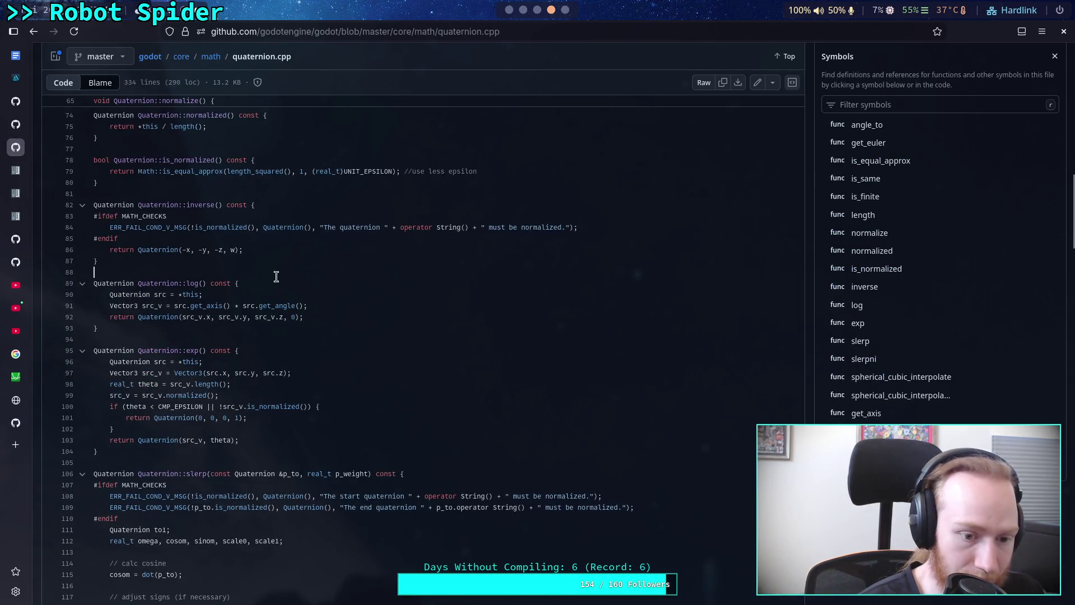
{"action": "scroll", "coordinate": [276, 277], "scroll_direction": "up", "scroll_amount": 15}
{"action": "scroll", "coordinate": [276, 277], "scroll_direction": "down", "scroll_amount": 10}
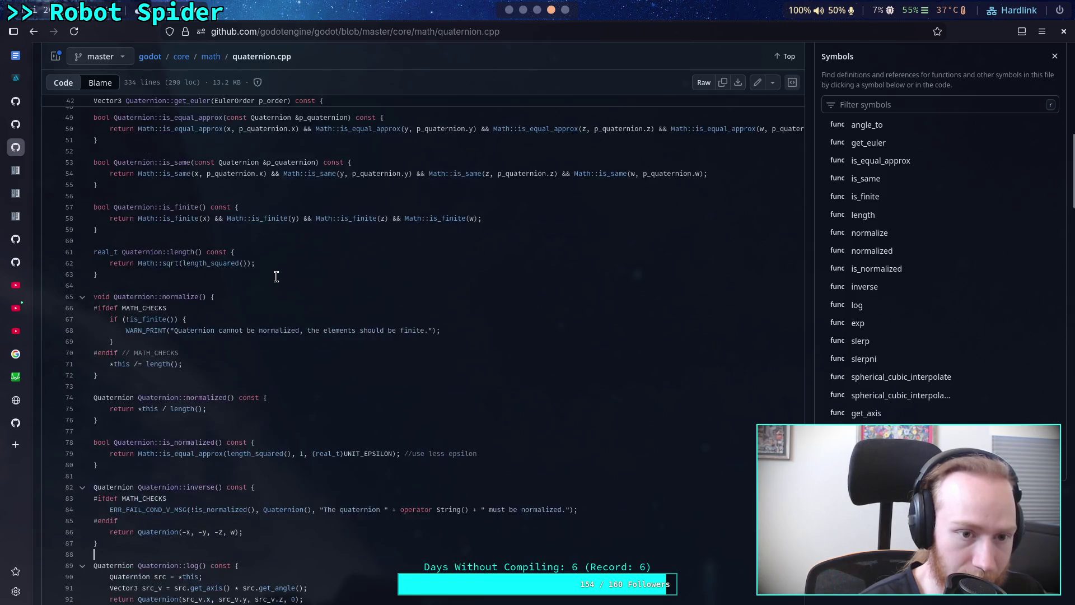
{"action": "scroll", "coordinate": [276, 276], "scroll_direction": "down", "scroll_amount": 16}
{"action": "scroll", "coordinate": [276, 277], "scroll_direction": "down", "scroll_amount": 20}
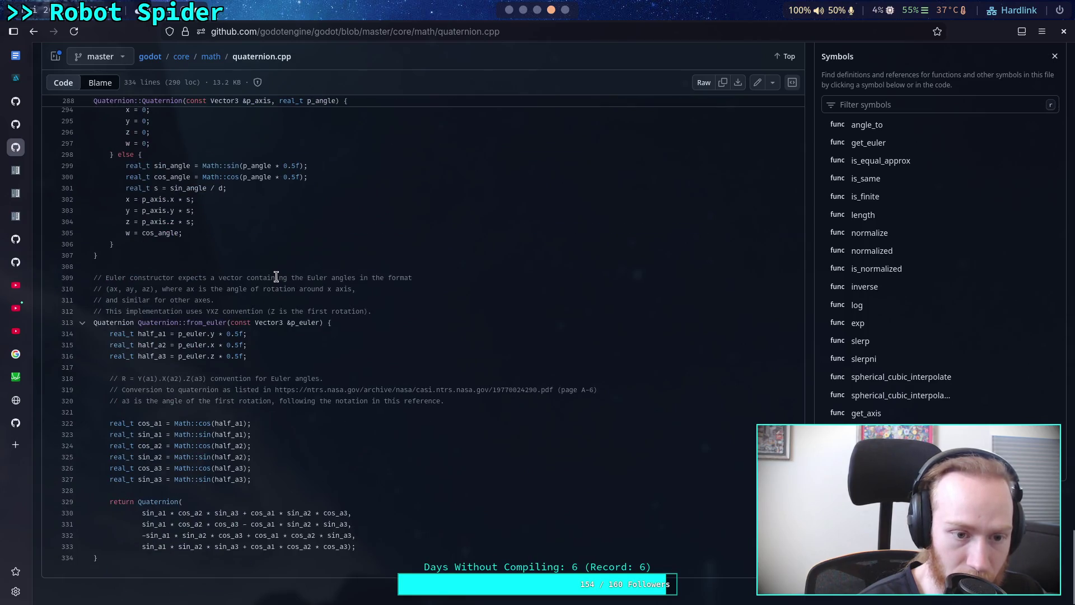
{"action": "scroll", "coordinate": [276, 276], "scroll_direction": "up", "scroll_amount": 6}
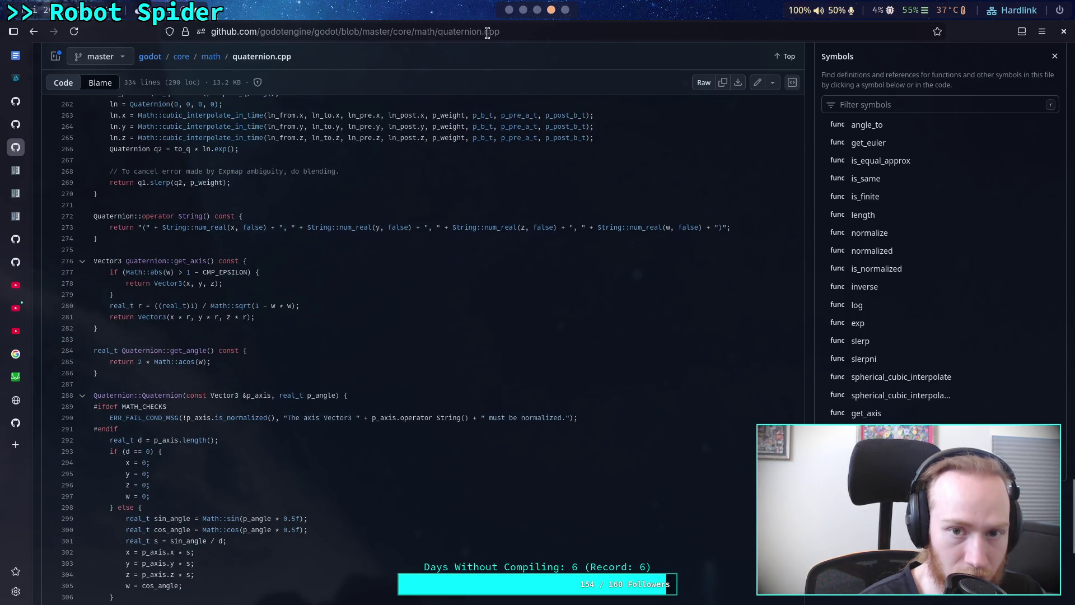
{"action": "double_click", "coordinate": [549, 35]}
Step: Load quaternion.h and scroll down to its operator definitions at the end
{"action": "type", "text": "https://"}
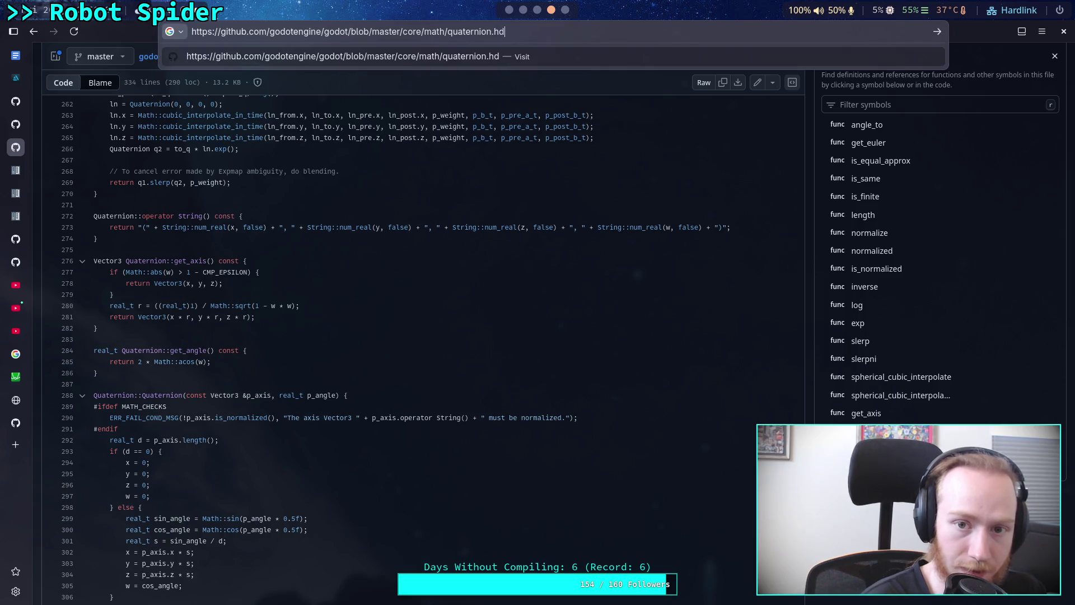
{"action": "key", "text": "Return"}
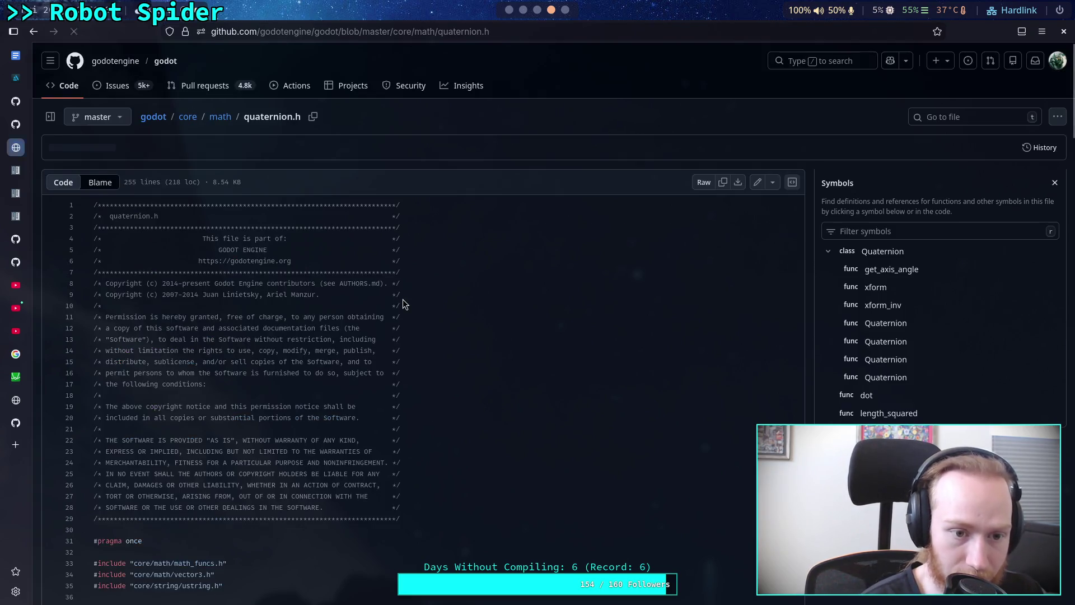
{"action": "scroll", "coordinate": [402, 299], "scroll_direction": "down", "scroll_amount": 10}
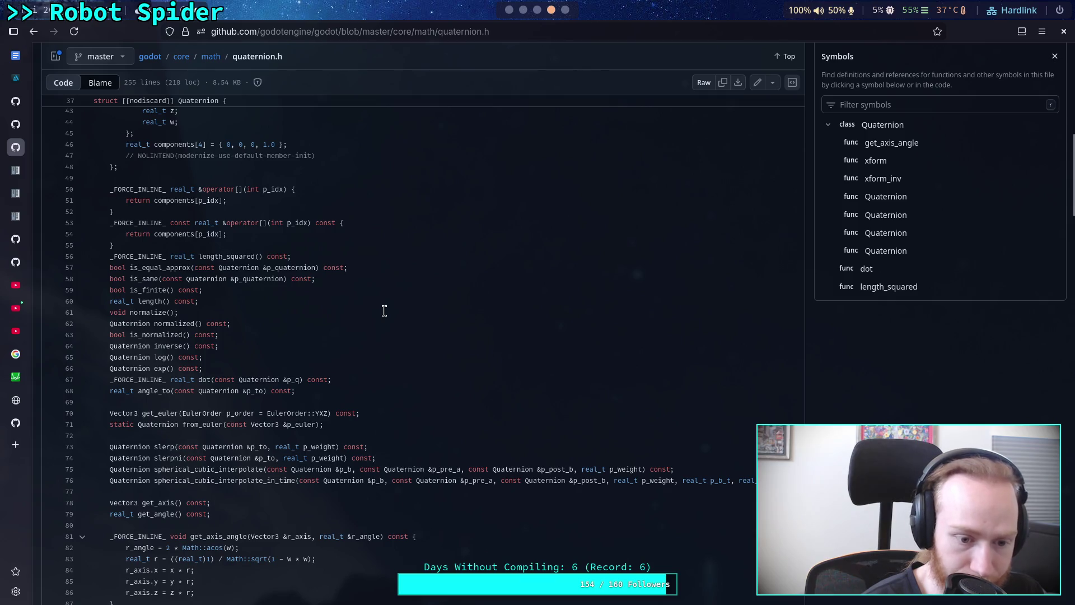
{"action": "scroll", "coordinate": [384, 310], "scroll_direction": "down", "scroll_amount": 8}
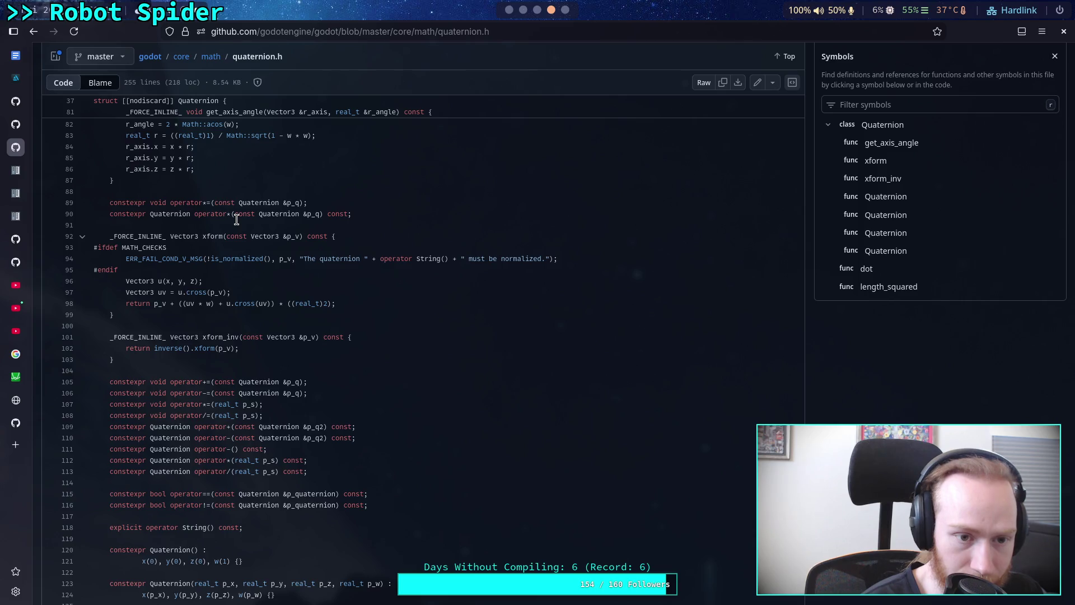
{"action": "scroll", "coordinate": [236, 219], "scroll_direction": "down", "scroll_amount": 8}
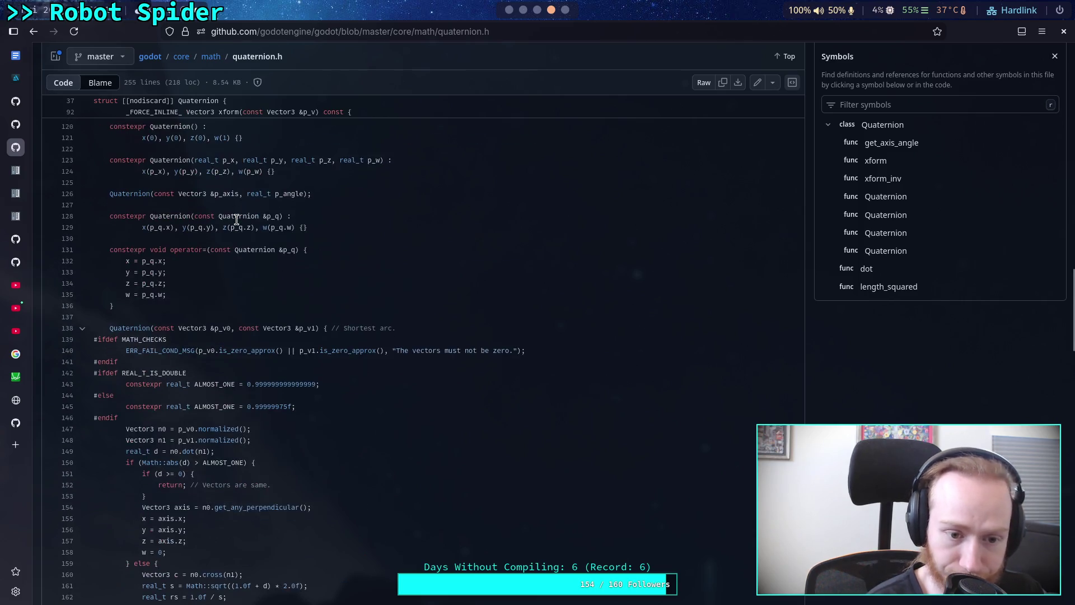
{"action": "scroll", "coordinate": [241, 229], "scroll_direction": "up", "scroll_amount": 3}
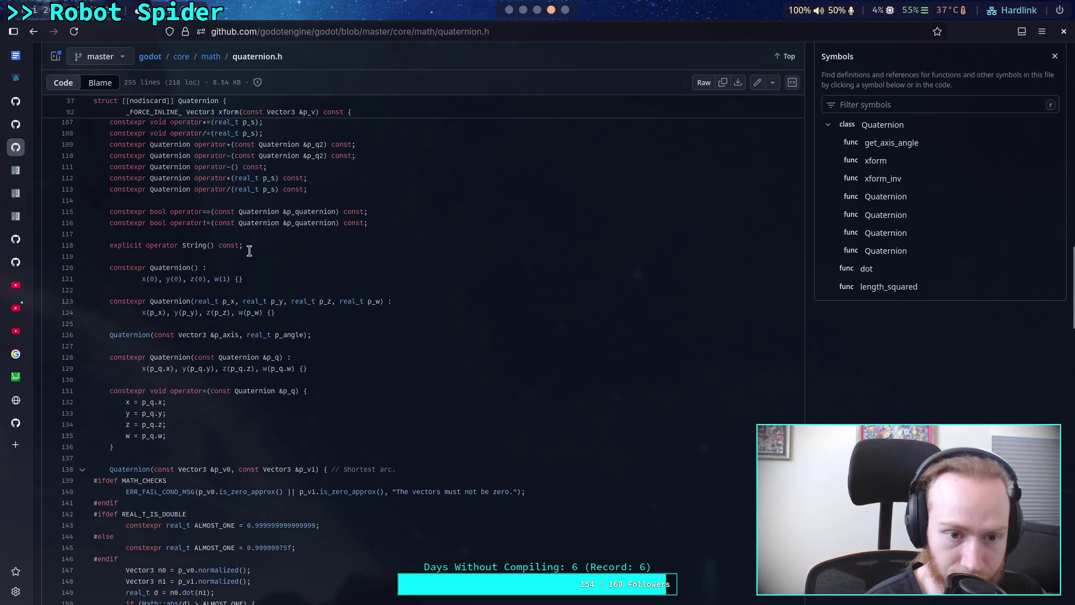
{"action": "scroll", "coordinate": [250, 251], "scroll_direction": "down", "scroll_amount": 12}
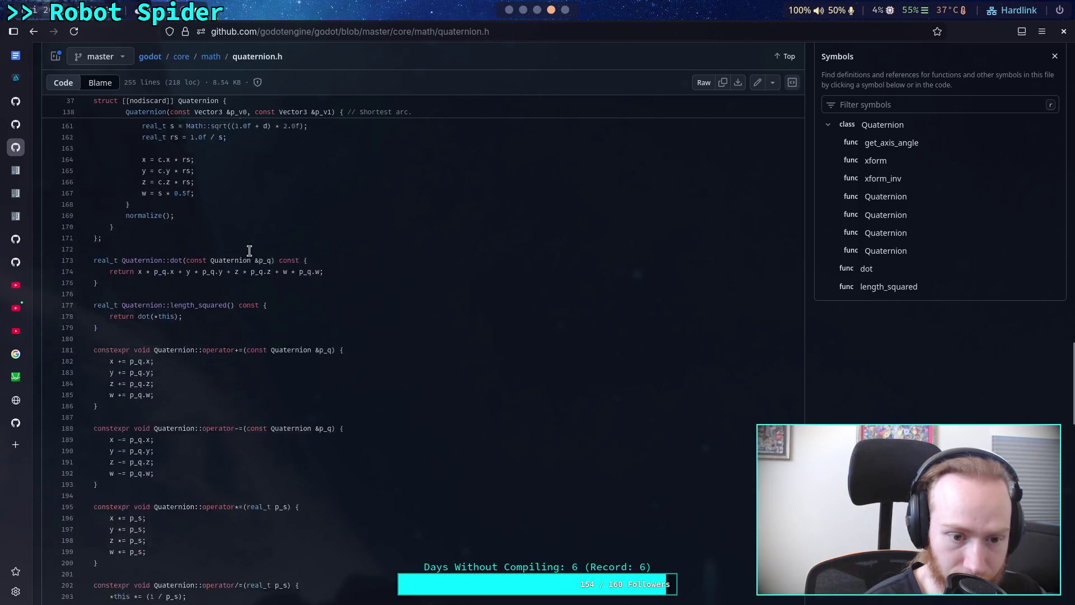
{"action": "scroll", "coordinate": [250, 251], "scroll_direction": "up", "scroll_amount": 9}
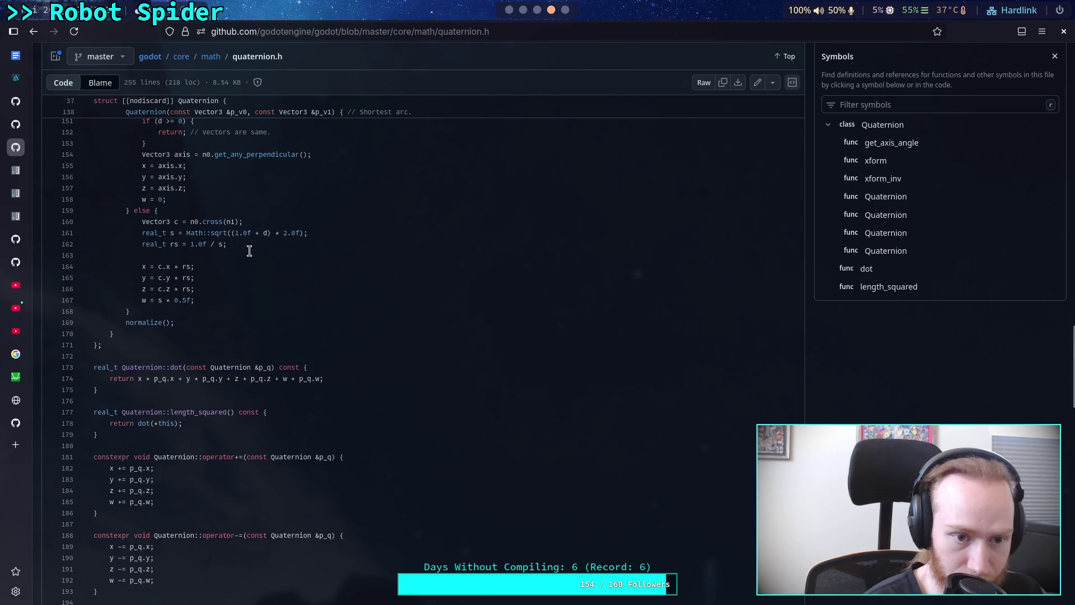
{"action": "scroll", "coordinate": [249, 251], "scroll_direction": "down", "scroll_amount": 13}
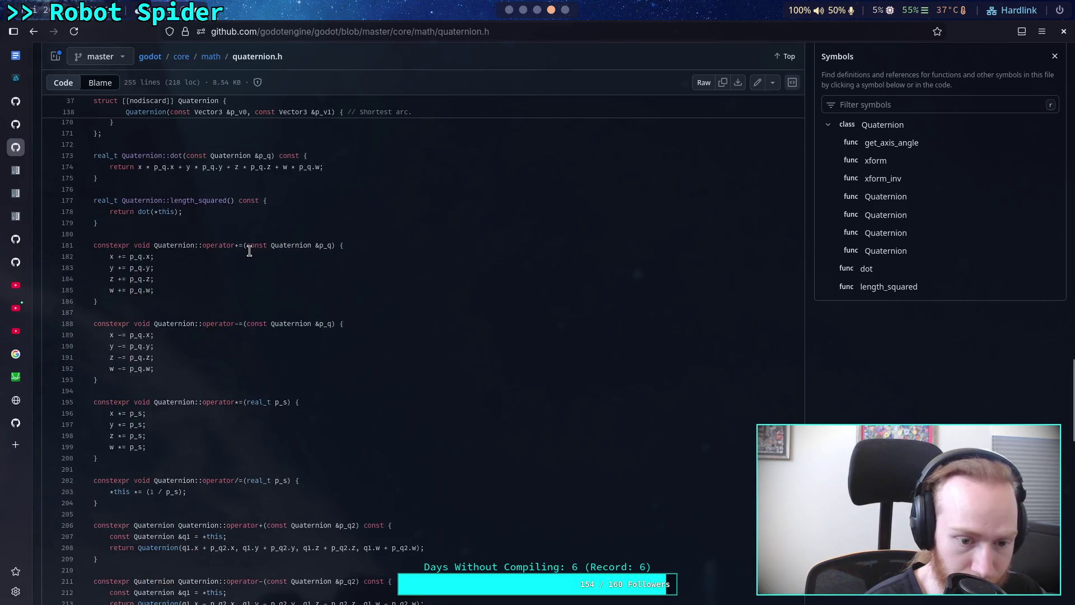
{"action": "scroll", "coordinate": [249, 251], "scroll_direction": "down", "scroll_amount": 3}
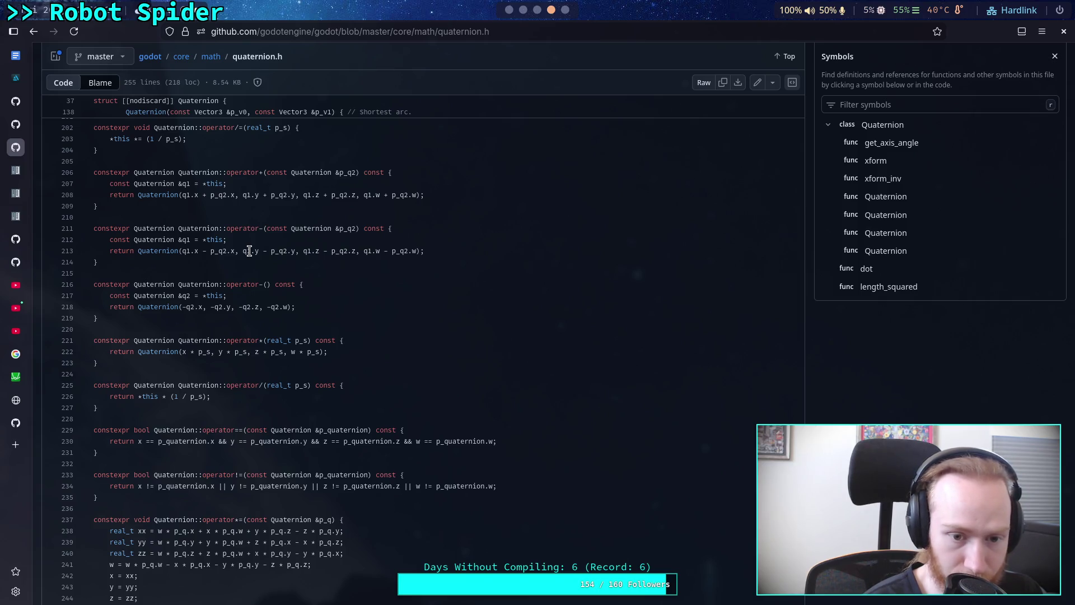
{"action": "scroll", "coordinate": [249, 251], "scroll_direction": "down", "scroll_amount": 2}
{"action": "scroll", "coordinate": [249, 251], "scroll_direction": "down", "scroll_amount": 3}
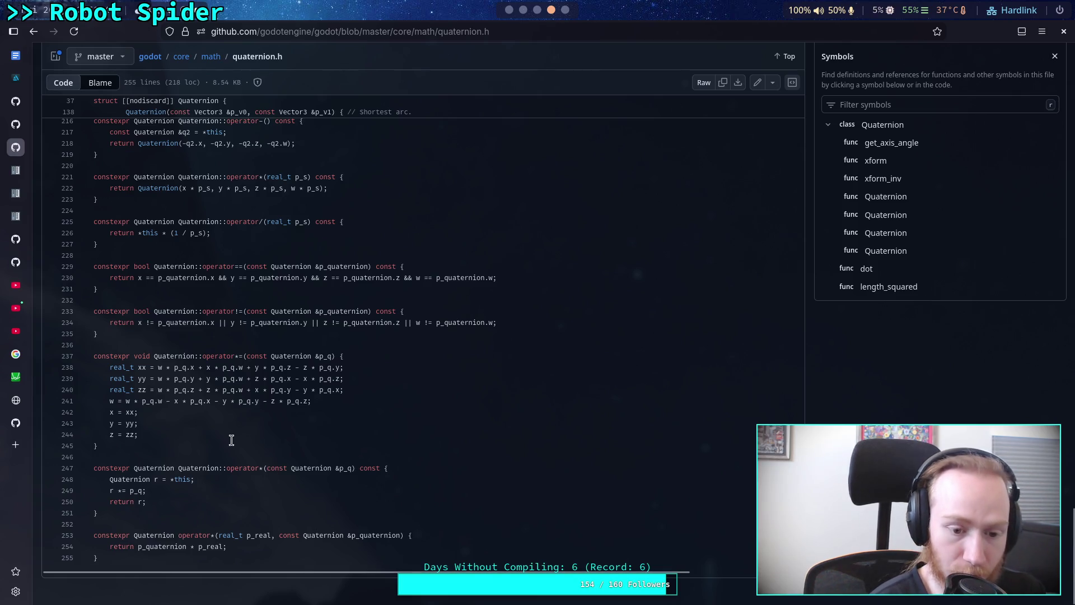
Step: Return to the Godot editor desktop showing the Quaternion docs
{"action": "left_click", "coordinate": [537, 10]}
{"action": "left_click", "coordinate": [523, 10]}
{"action": "left_click", "coordinate": [551, 11]}
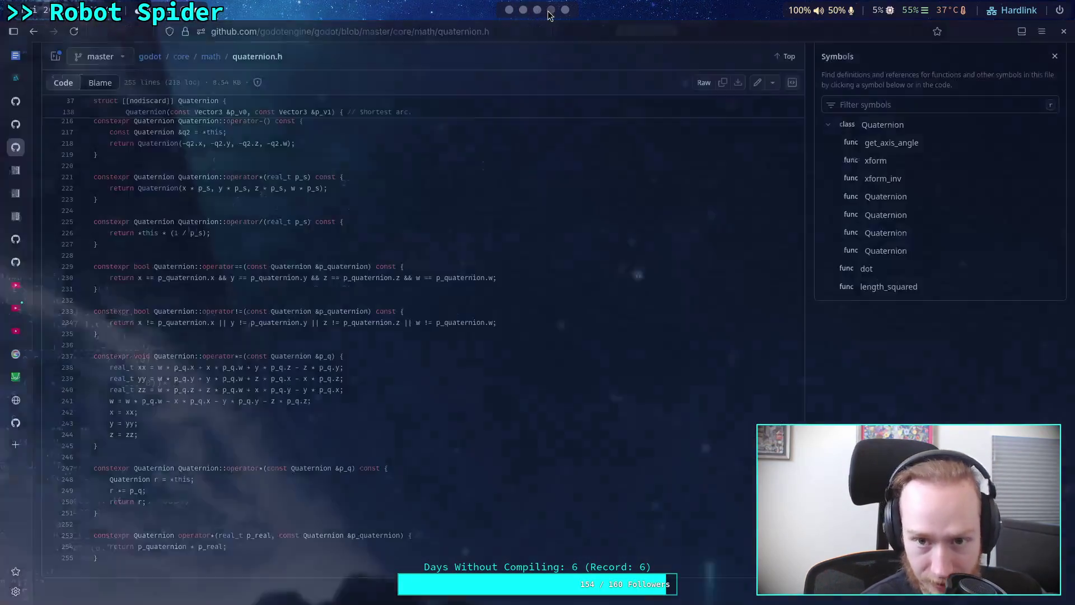
{"action": "left_click", "coordinate": [508, 10]}
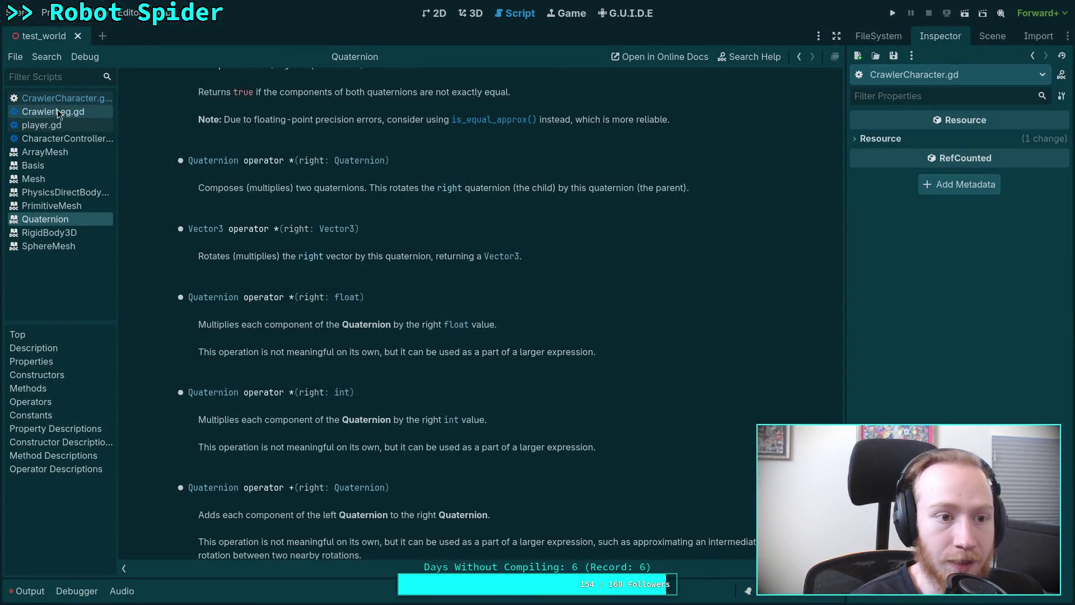
Step: Change line 184 to conjugated = (current_quat * diff_quat) * current_quat.inverse()
{"action": "left_click", "coordinate": [56, 98]}
{"action": "left_click_drag", "start_coordinate": [393, 323], "coordinate": [592, 323]}
{"action": "type", "text": "("}
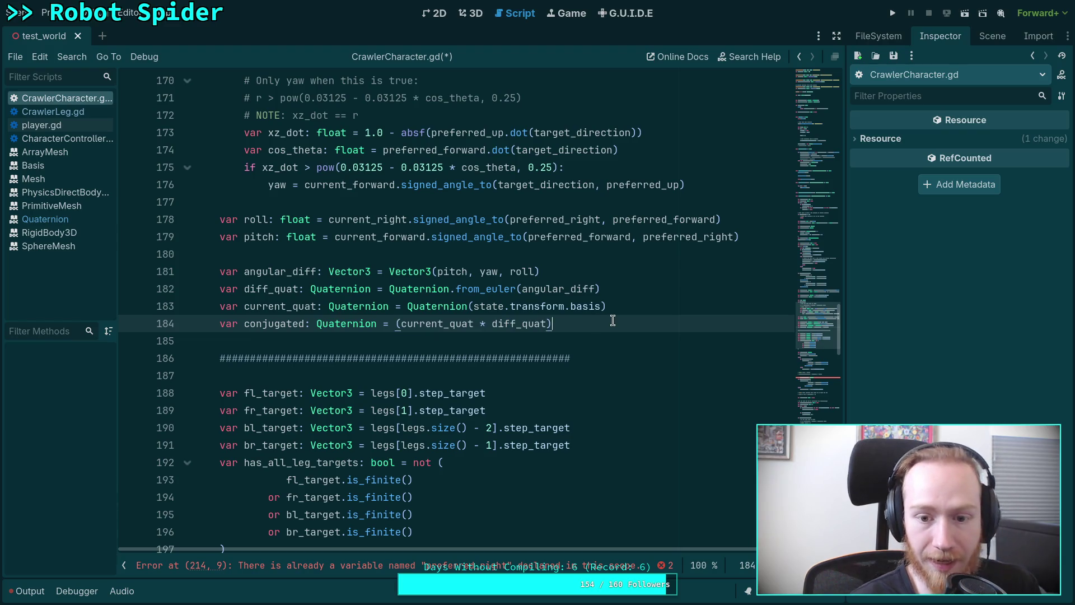
{"action": "type", "text": " *"}
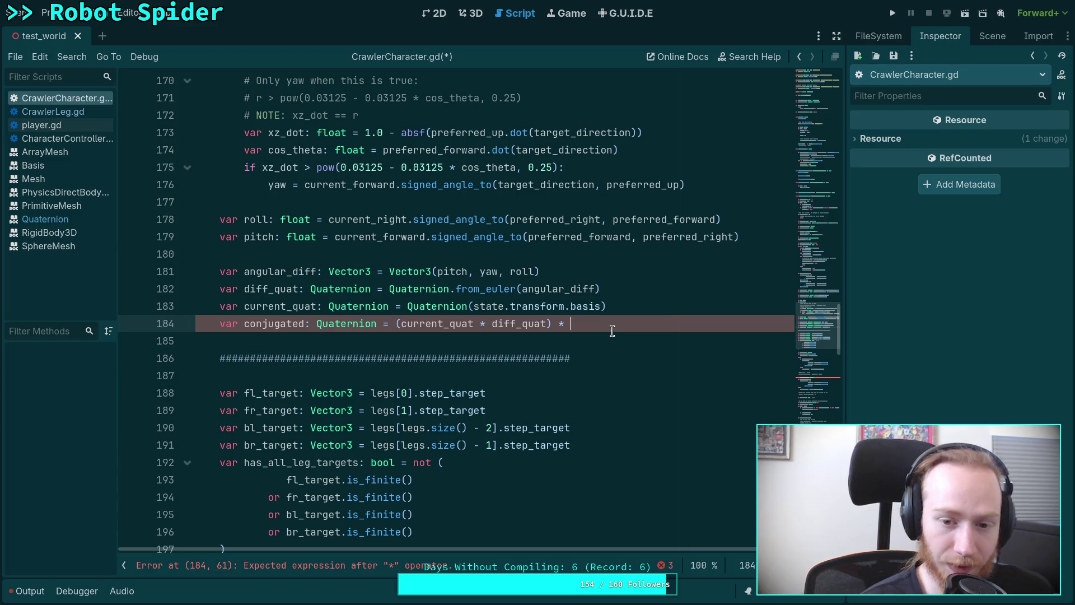
{"action": "type", "text": "current_quat"}
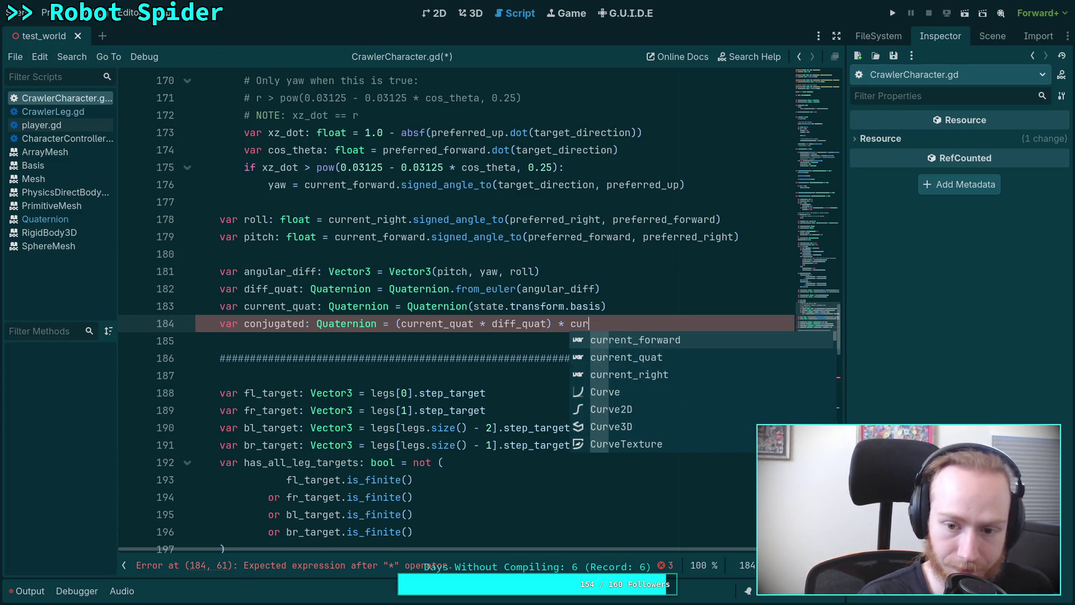
{"action": "type", "text": ".inverse("}
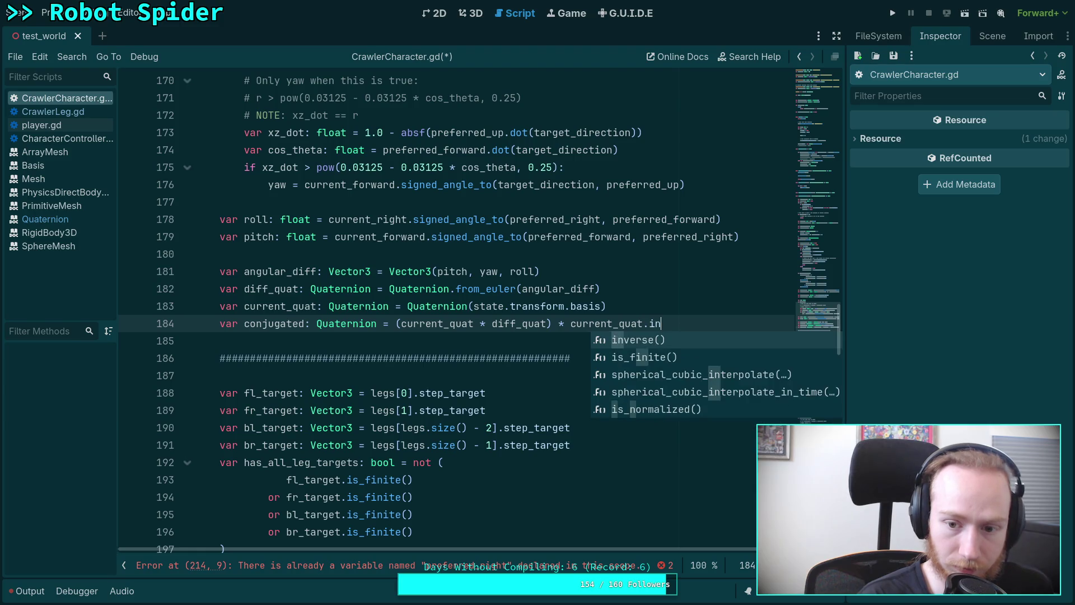
{"action": "key", "text": "Return"}
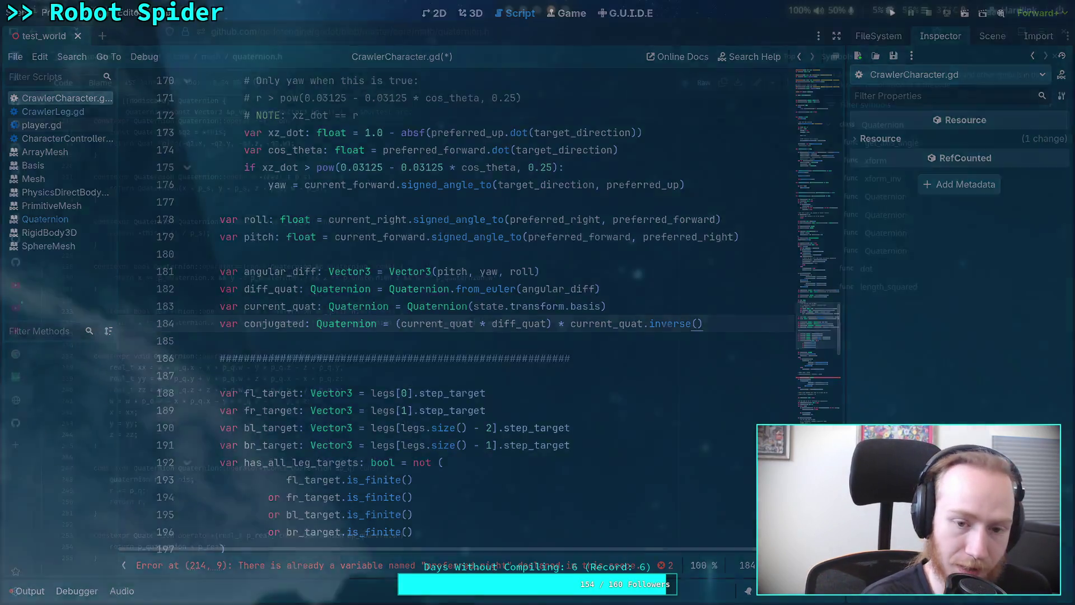
{"action": "key", "text": "alt+Tab"}
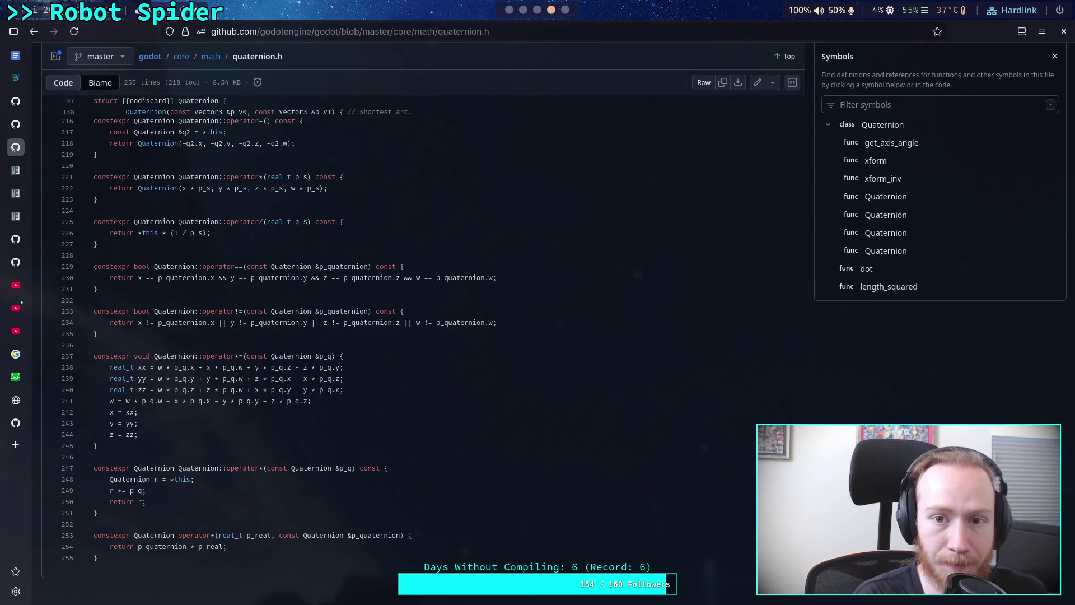
Step: Check the Crawler Bot note's conjugation step and add an empty line after line 184
{"action": "key", "text": "super+3"}
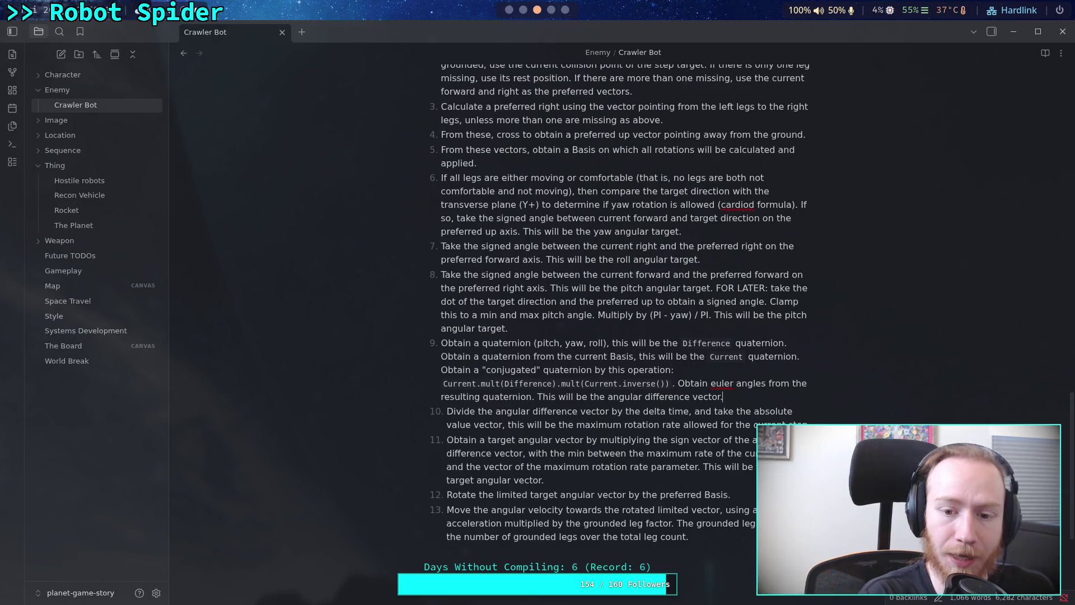
{"action": "key", "text": "super+4"}
{"action": "key", "text": "alt+Tab"}
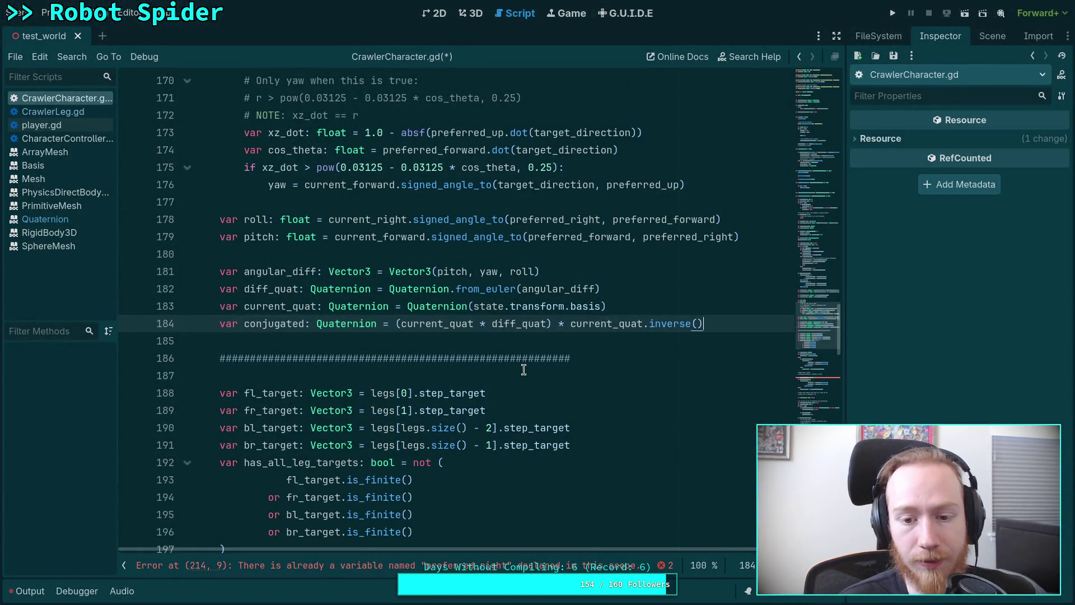
{"action": "key", "text": "Return"}
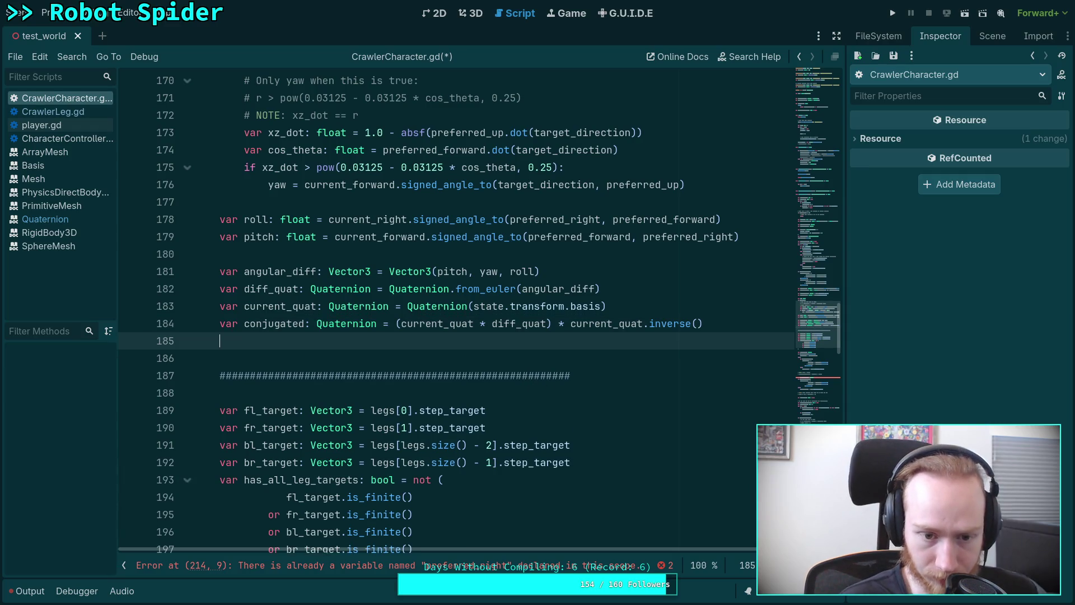
{"action": "key", "text": "alt+Tab"}
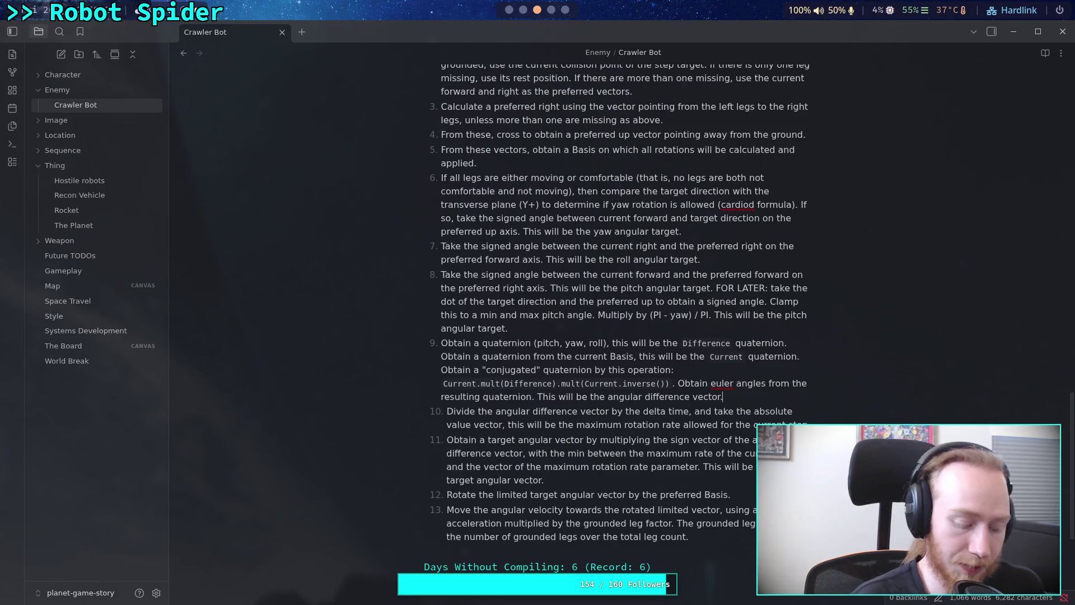
{"action": "key", "text": "alt+Tab"}
Step: Write line 185 as angular_diff = conjugated.get_euler()
{"action": "type", "text": "ang"}
{"action": "key", "text": "Down"}
{"action": "key", "text": "Return"}
{"action": "type", "text": "="}
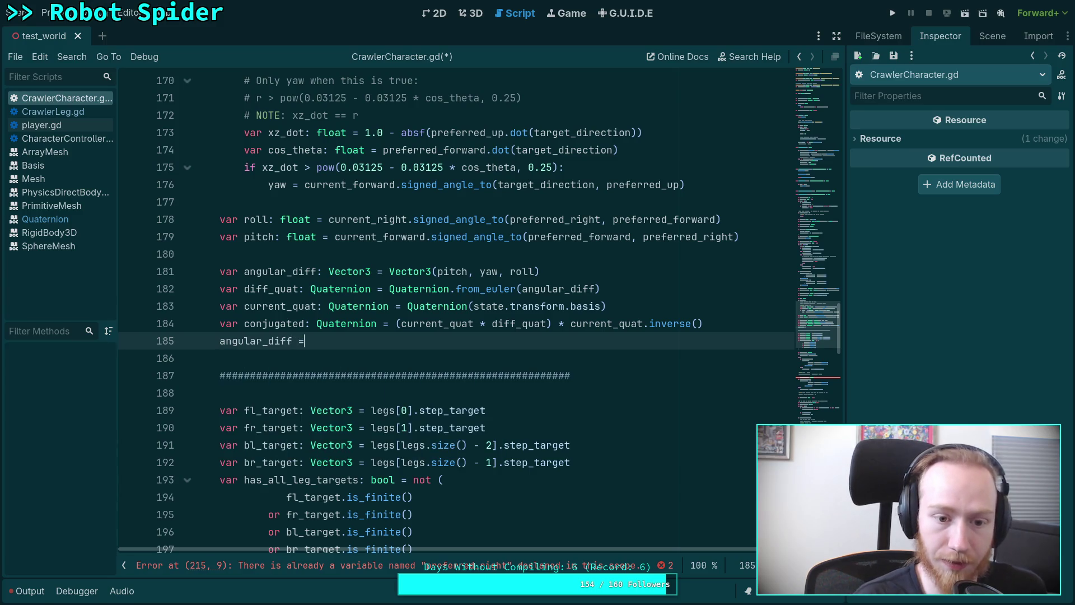
{"action": "type", "text": " conjugated."}
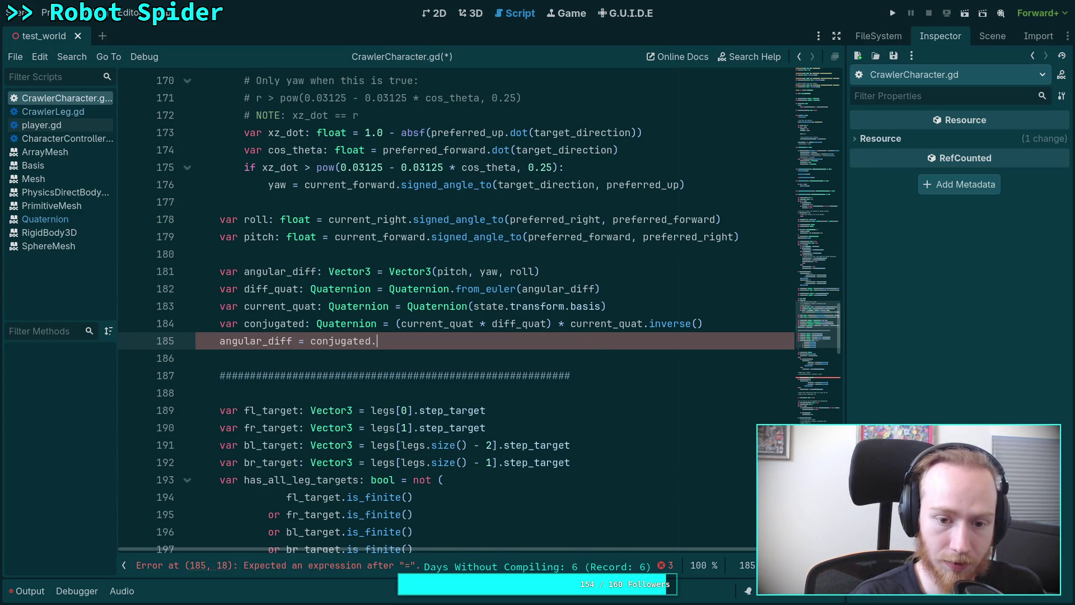
{"action": "type", "text": "ge"}
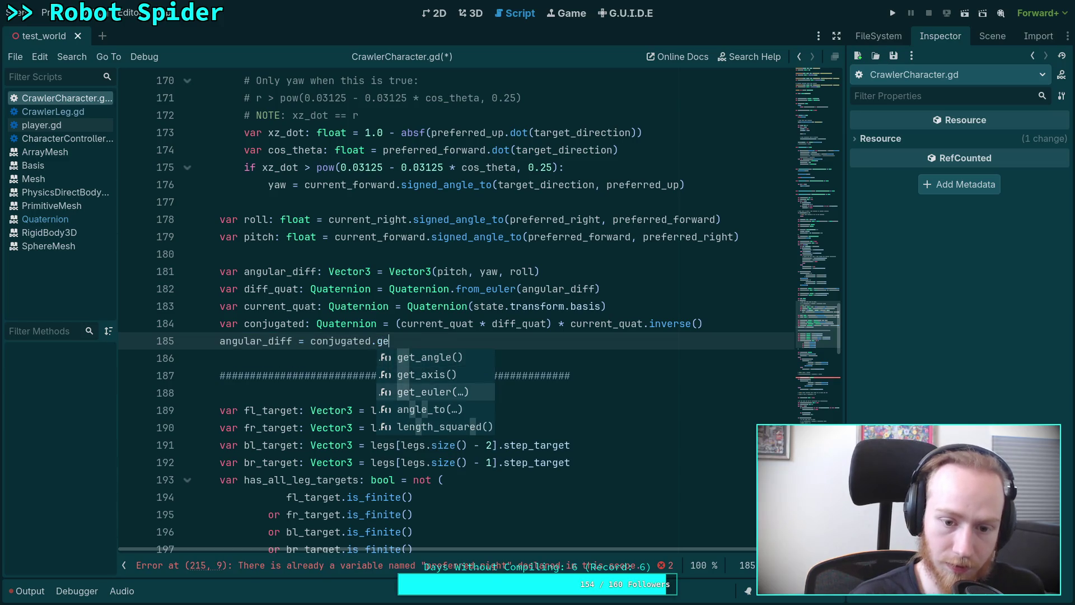
{"action": "left_click", "coordinate": [425, 391]}
{"action": "mouse_move", "coordinate": [419, 339]}
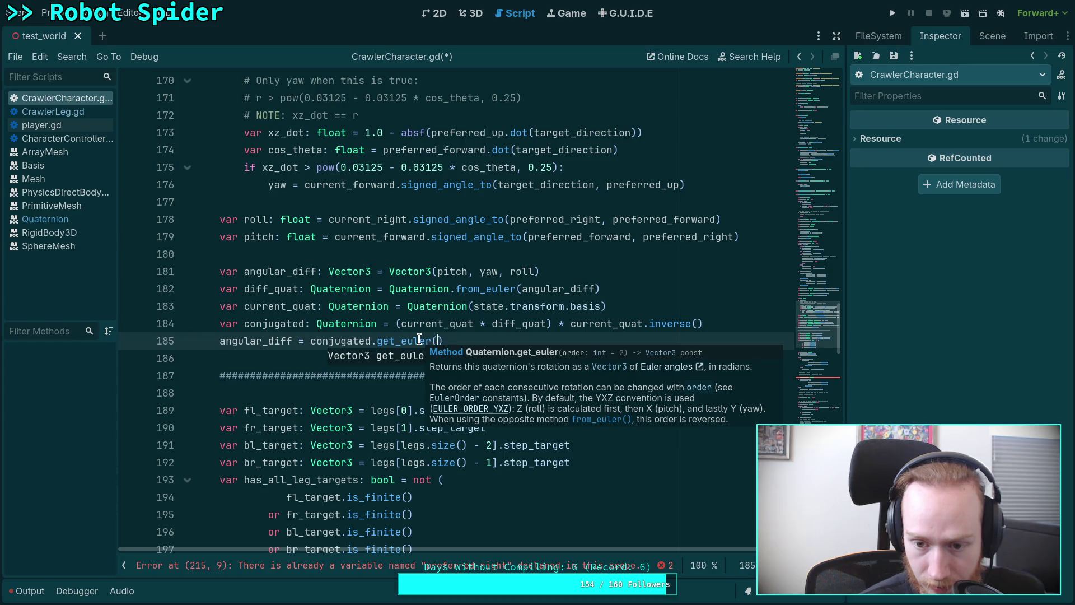
{"action": "left_click", "coordinate": [503, 338]}
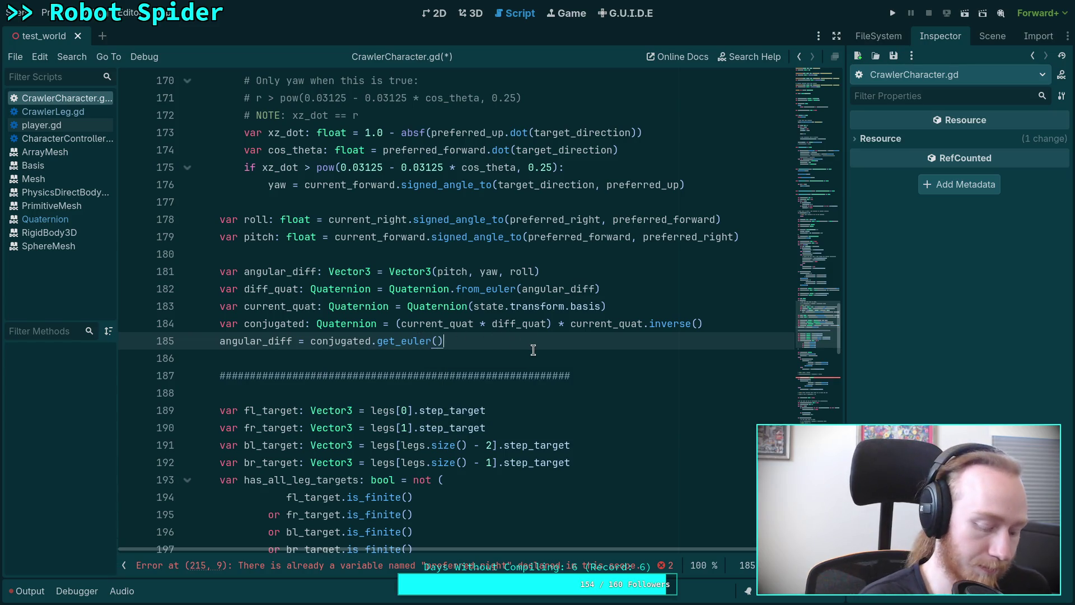
Step: Delete the extra word 'vector' from step 10 of the Crawler Bot note
{"action": "key", "text": "super+Right"}
{"action": "key", "text": "super+Right"}
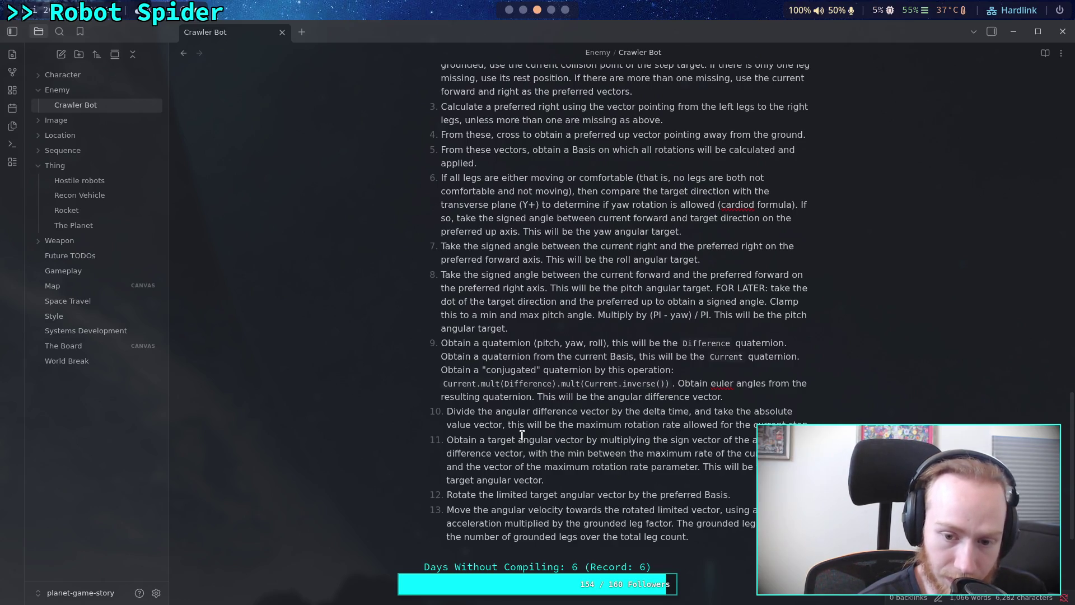
{"action": "left_click_drag", "start_coordinate": [504, 425], "coordinate": [472, 426]}
{"action": "key", "text": "BackSpace"}
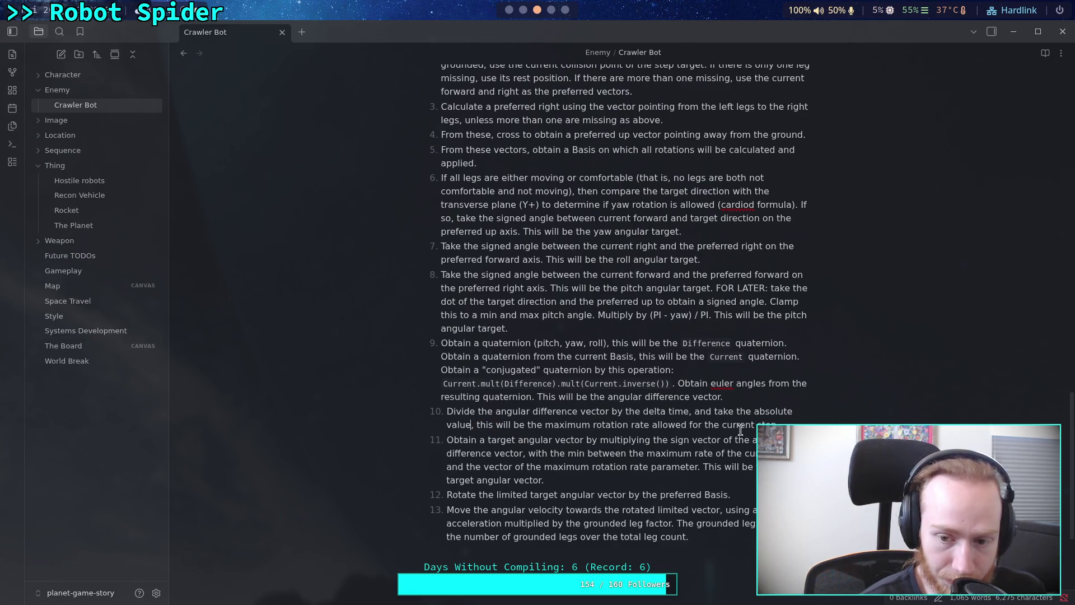
{"action": "key", "text": "alt+Tab"}
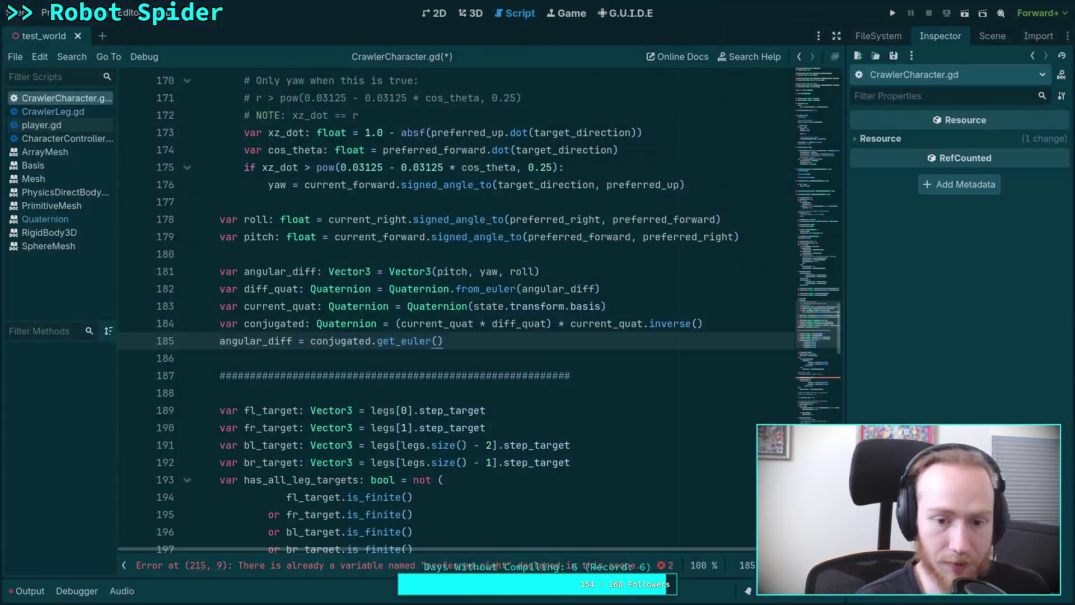
Step: Add var max_angular: Vector3 = angular_diff.abs() / state.step below the get_euler line
{"action": "key", "text": "Return"}
{"action": "key", "text": "Return"}
{"action": "type", "text": "var max_angular: Vector3 = "}
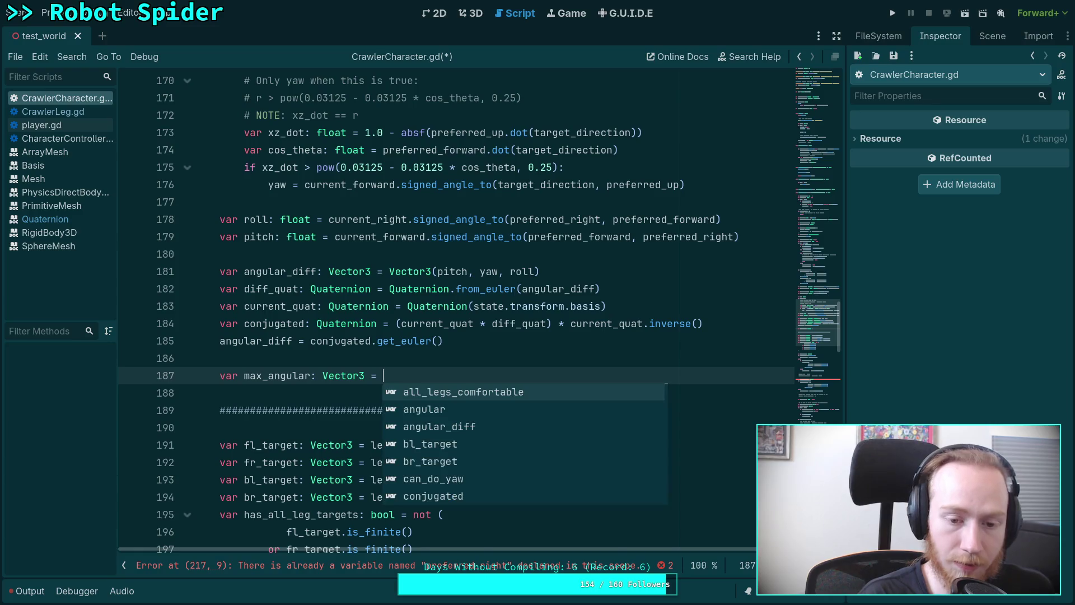
{"action": "type", "text": "ang"}
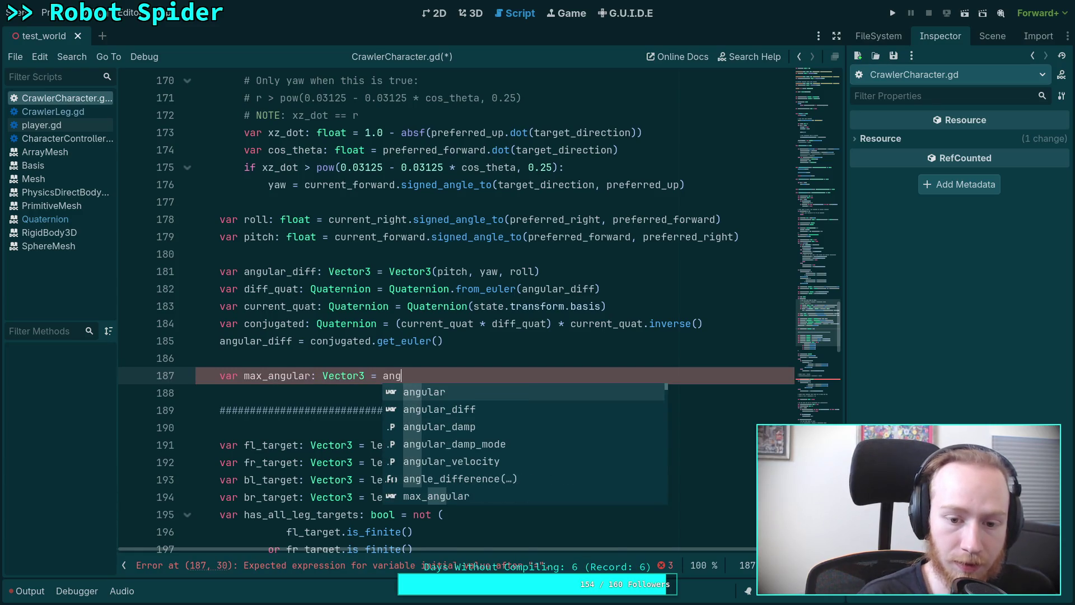
{"action": "type", "text": "ular_diff.abs"}
{"action": "key", "text": "Return"}
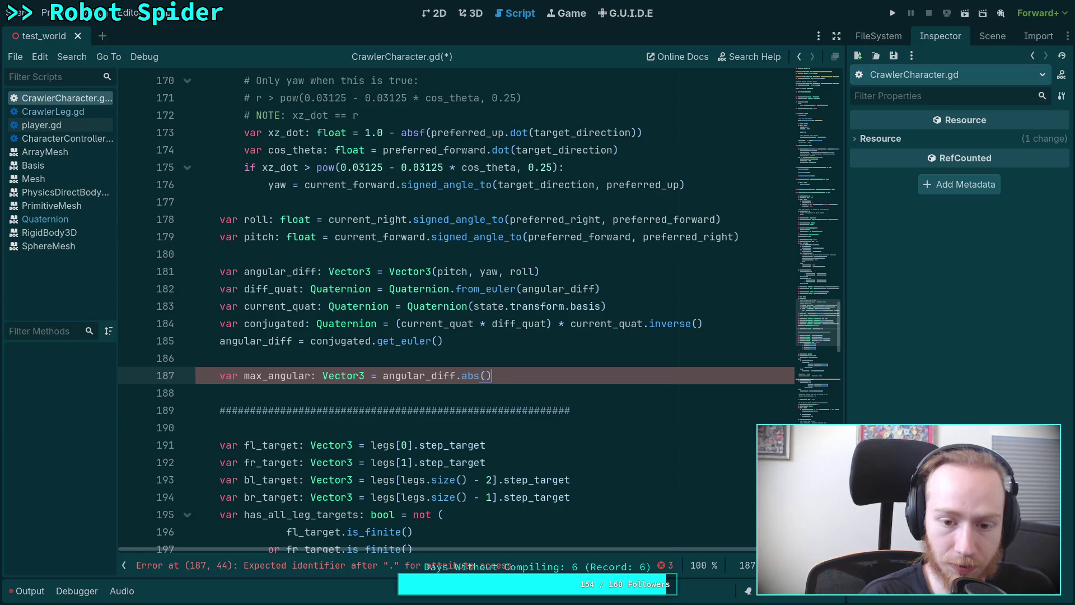
{"action": "key", "text": "BackSpace"}
{"action": "key", "text": "BackSpace"}
{"action": "type", "text": "/ "}
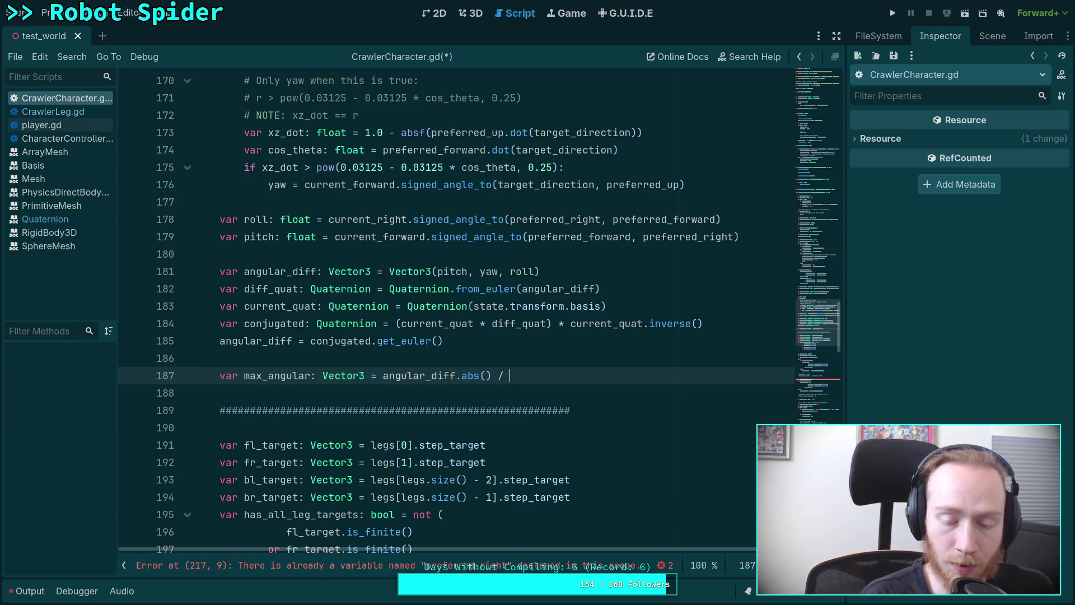
{"action": "type", "text": "state.step"}
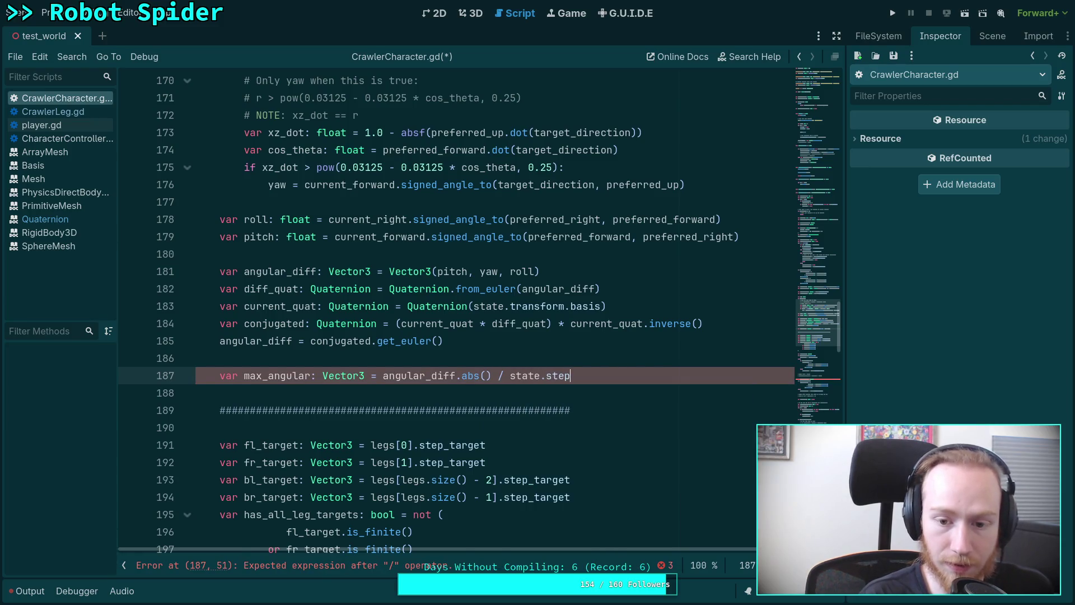
{"action": "key", "text": "alt+Tab"}
{"action": "key", "text": "alt+Tab"}
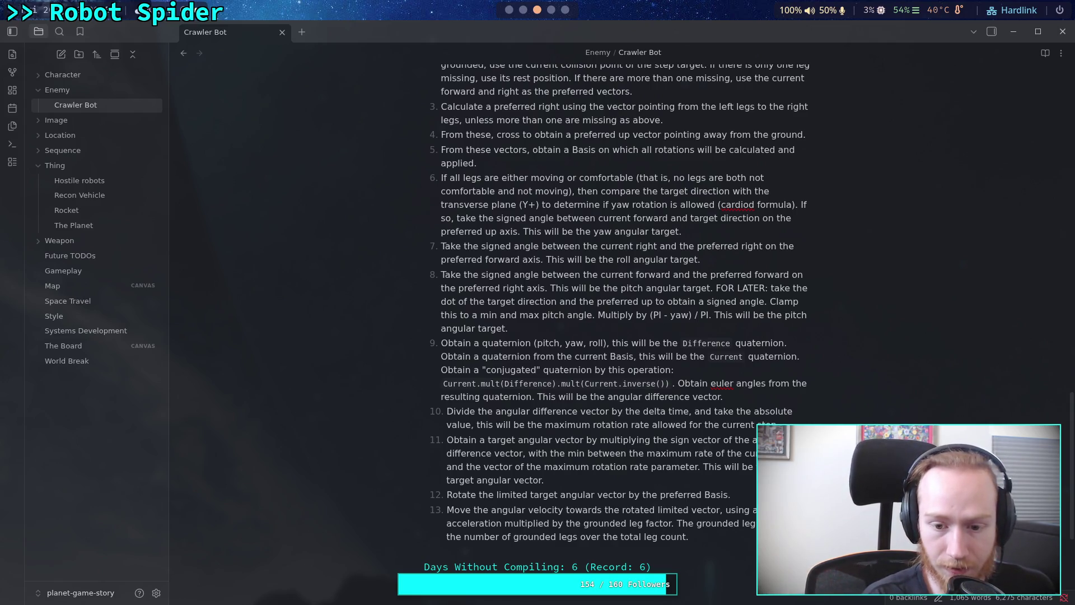
Step: Declare var target_angular: Vector3 on line 188 below max_angular
{"action": "key", "text": "alt+Tab"}
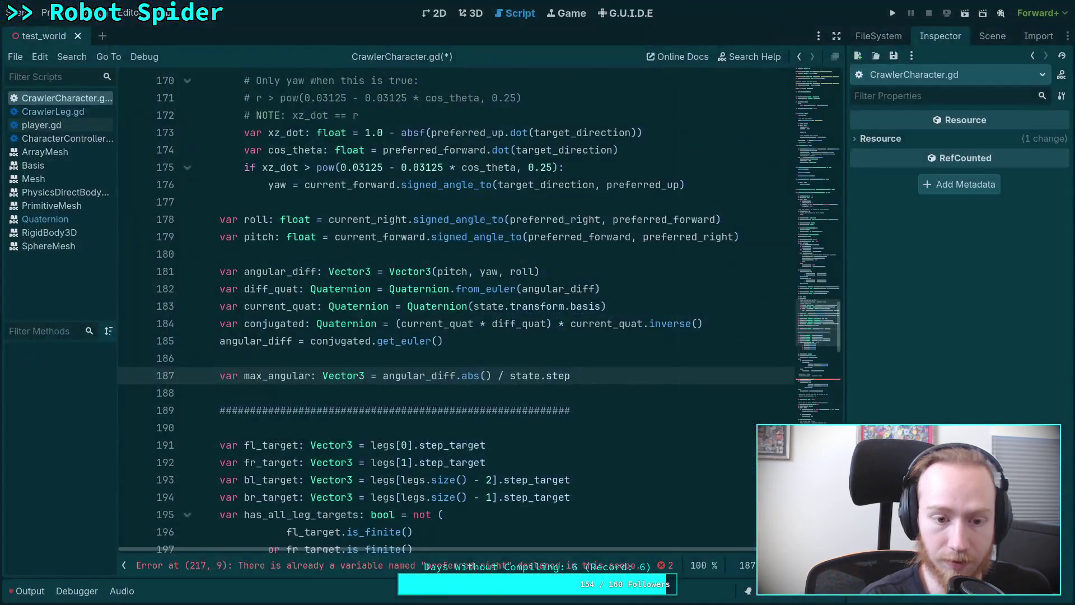
{"action": "key", "text": "Return"}
{"action": "type", "text": "var "}
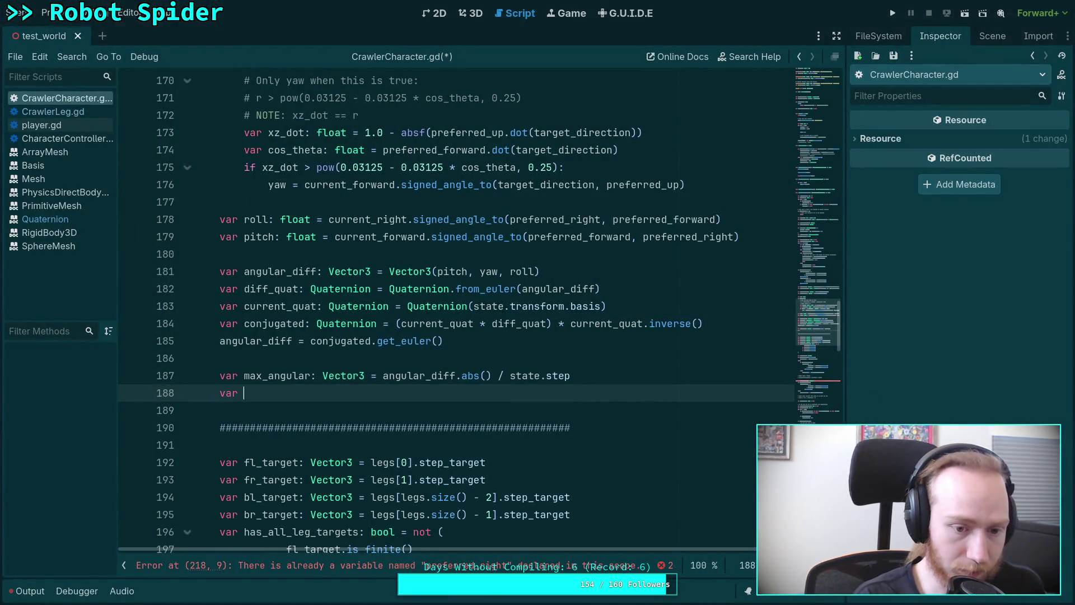
{"action": "type", "text": "target_angul"}
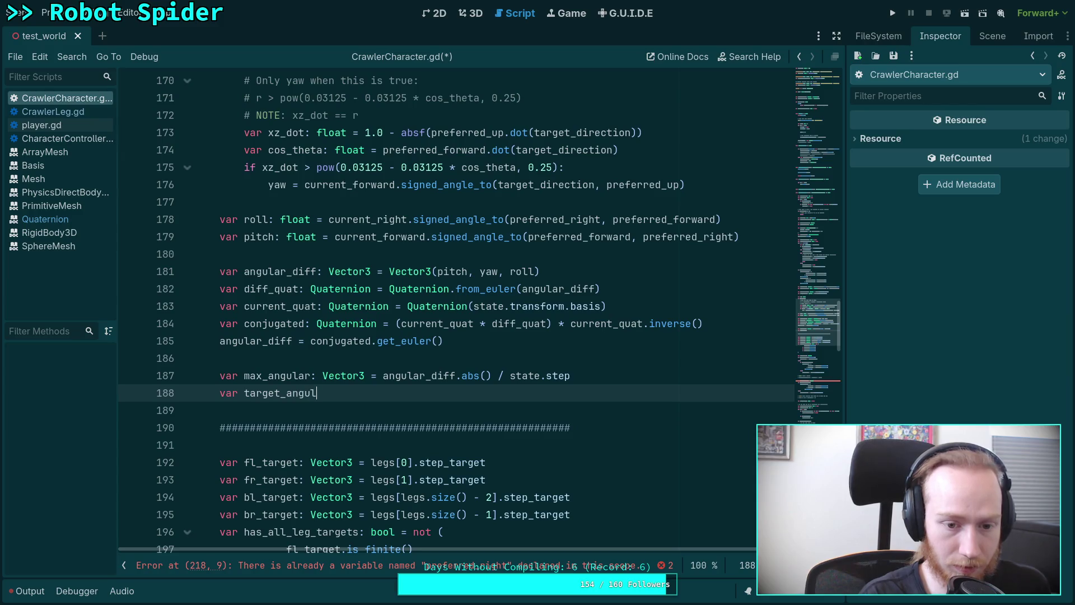
{"action": "type", "text": "ar: Vector3"}
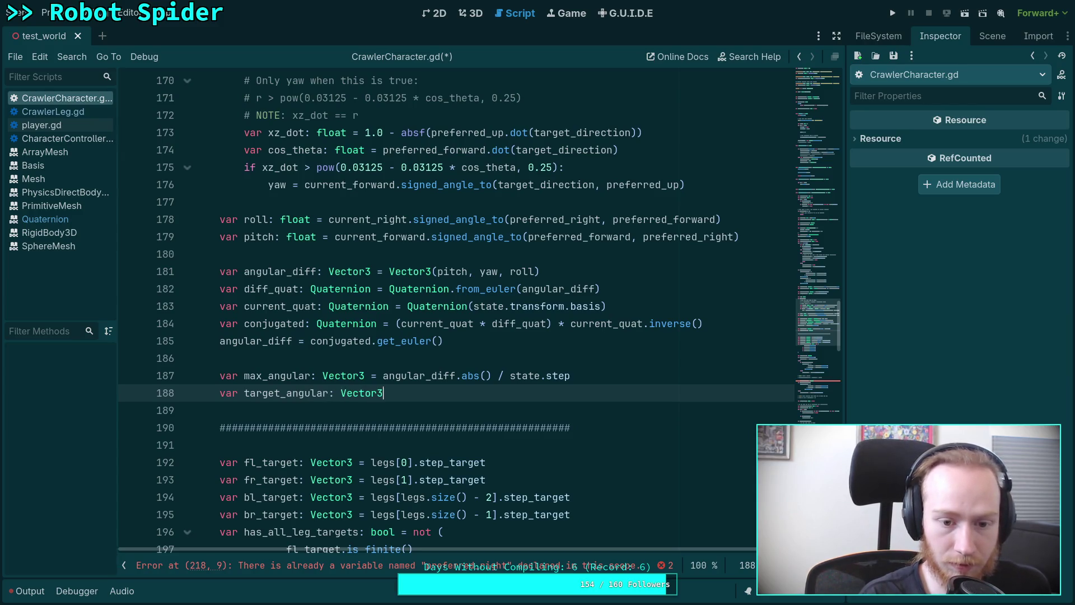
{"action": "key", "text": "super+2"}
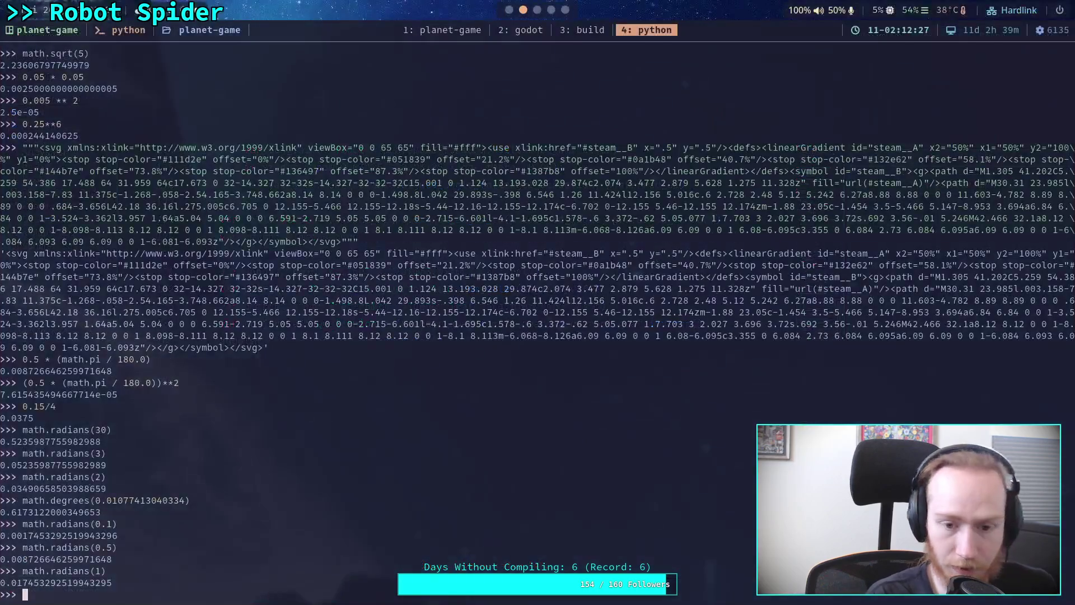
Step: Glance at the Crawler Bot note, then return via the terminal to the Godot script
{"action": "key", "text": "super+3"}
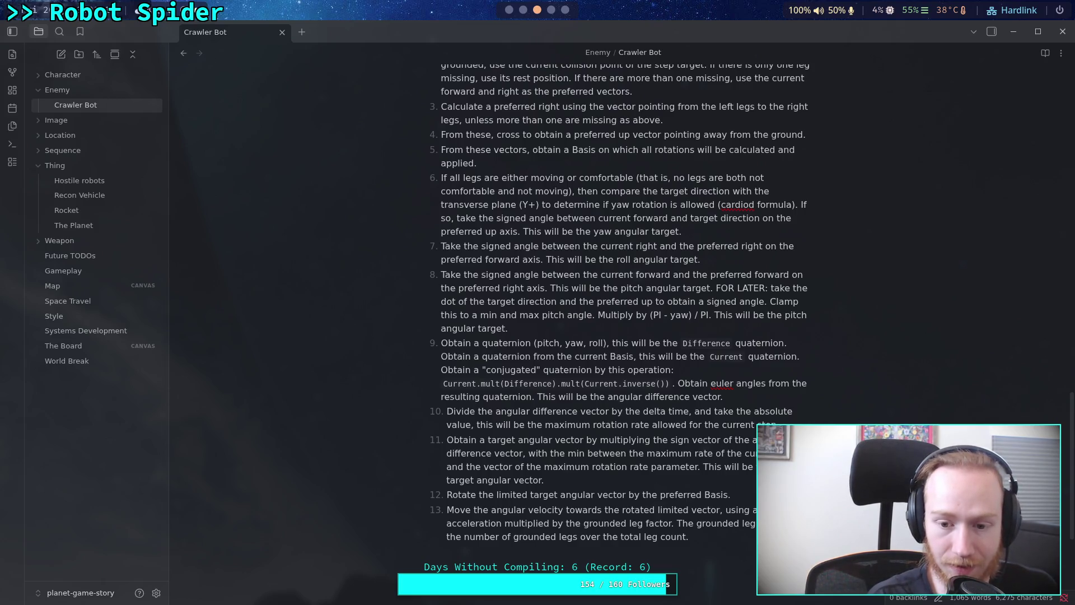
{"action": "key", "text": "super+2"}
{"action": "key", "text": "super+1"}
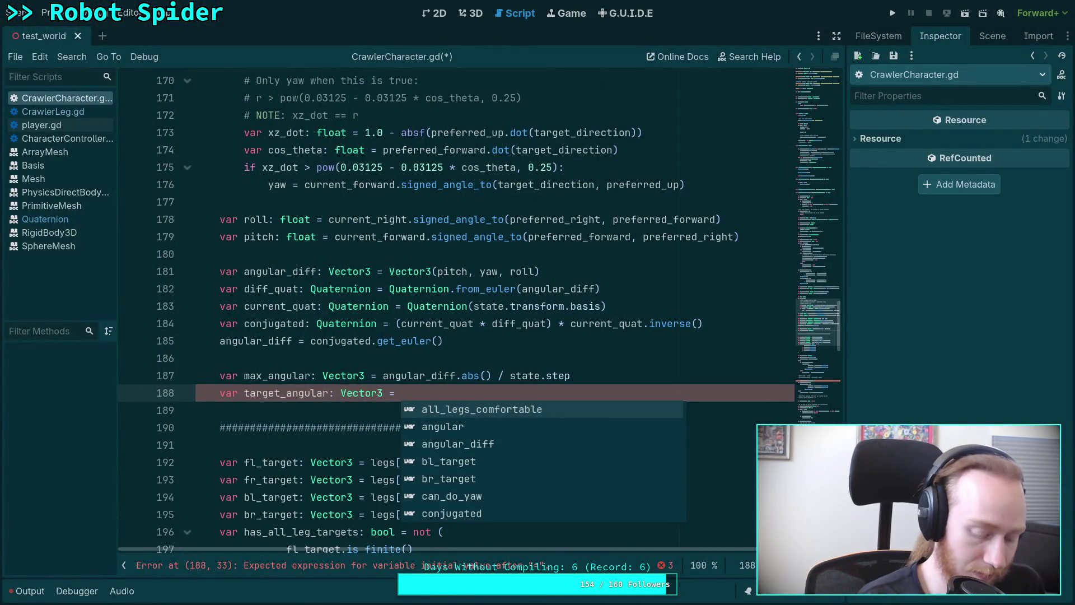
Step: Assign angular_diff.sign() times max_angular to target_angular on line 188
{"action": "type", "text": "ang"}
{"action": "key", "text": "Down"}
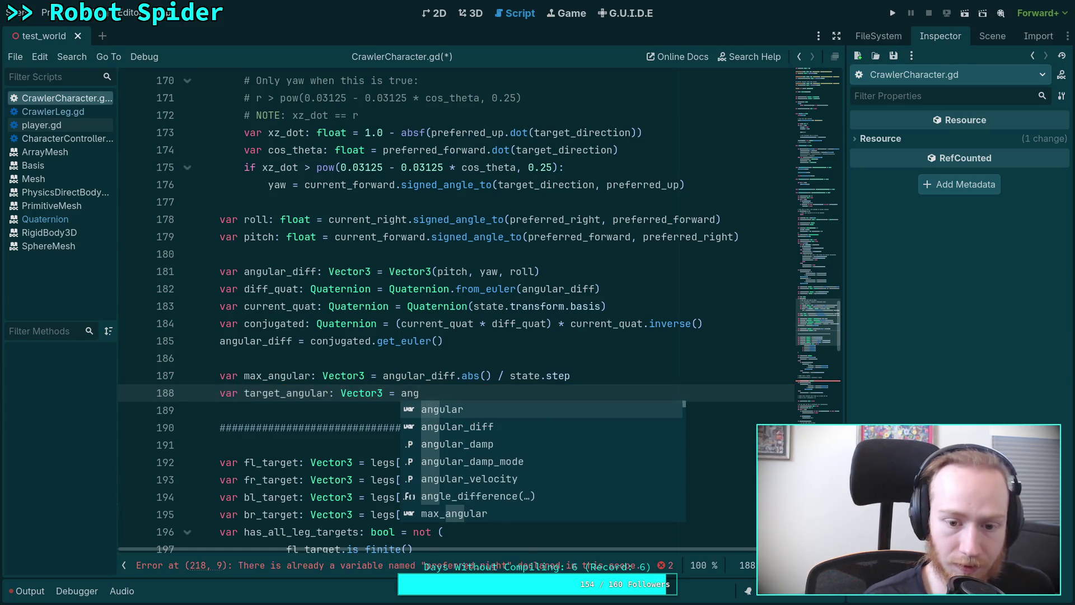
{"action": "key", "text": "Return"}
{"action": "type", "text": ".sig"}
{"action": "key", "text": "Return"}
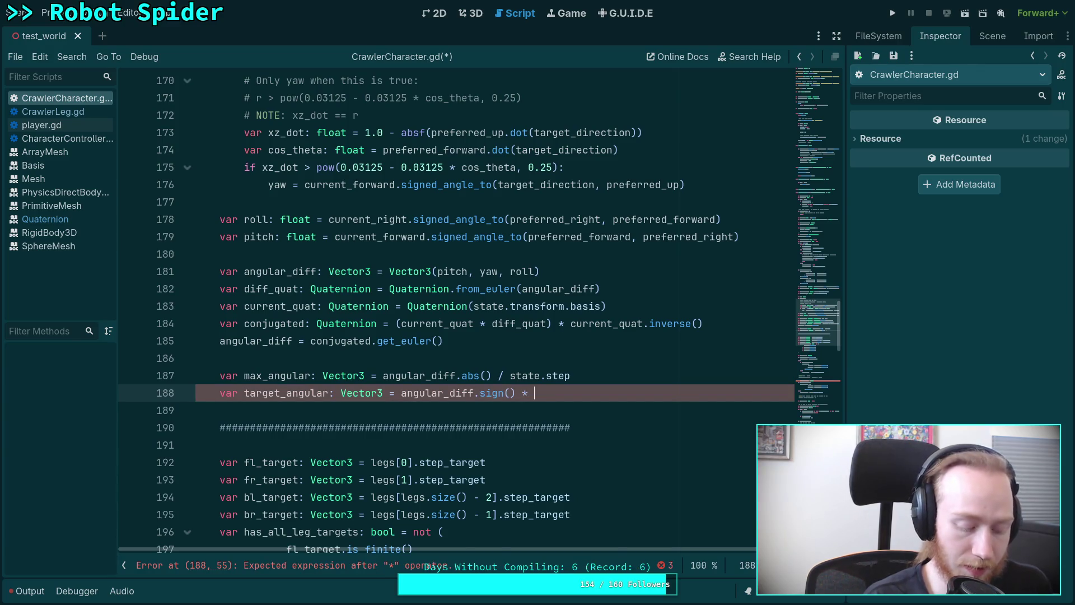
{"action": "type", "text": "max"}
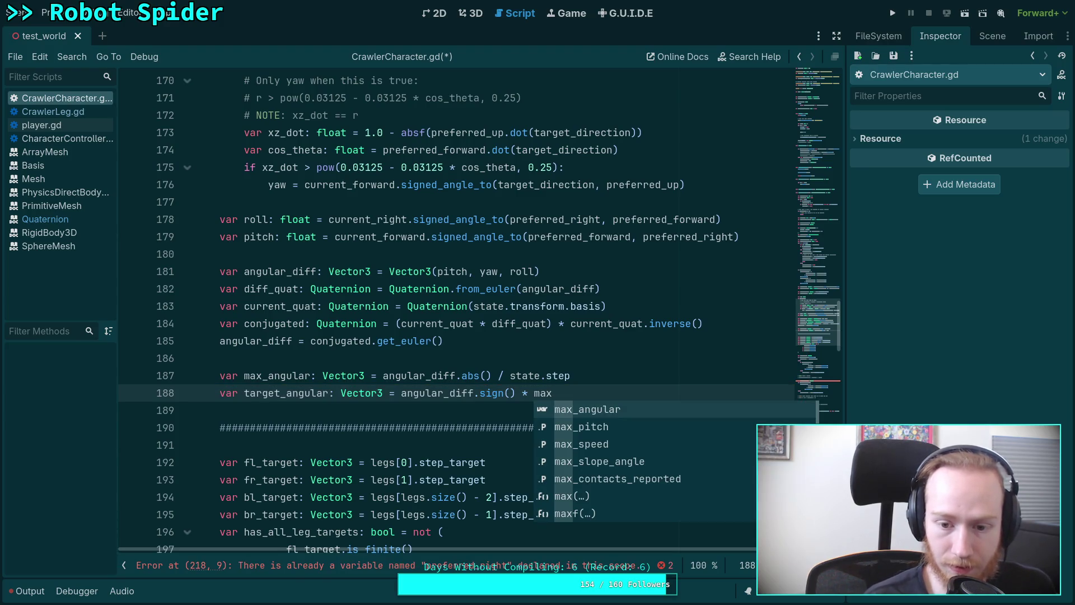
{"action": "key", "text": "Return"}
{"action": "left_click_drag", "start_coordinate": [813, 328], "coordinate": [814, 90]}
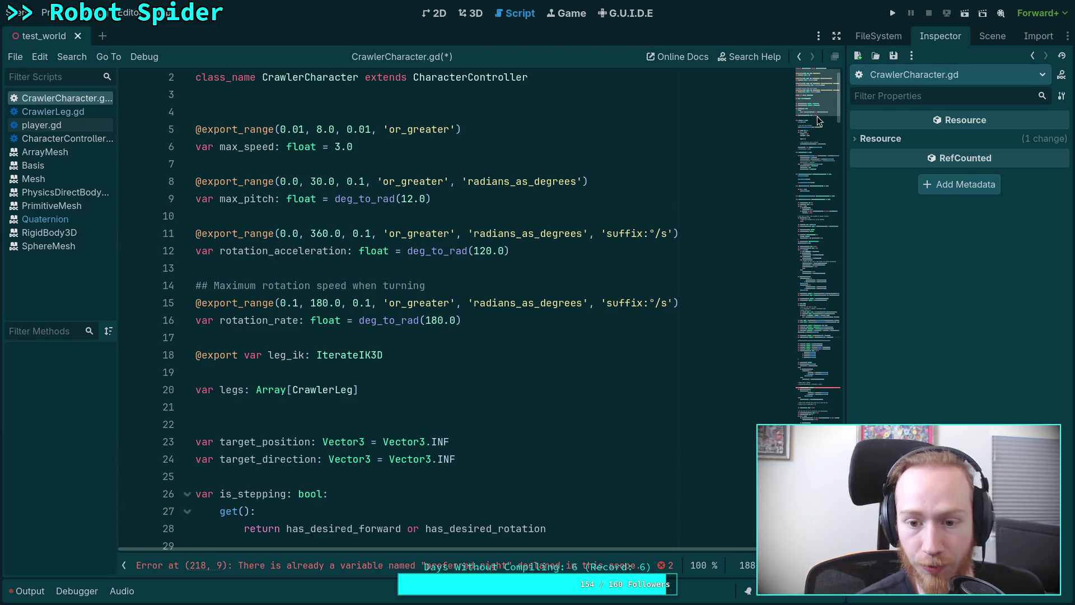
{"action": "left_click_drag", "start_coordinate": [817, 116], "coordinate": [805, 383]}
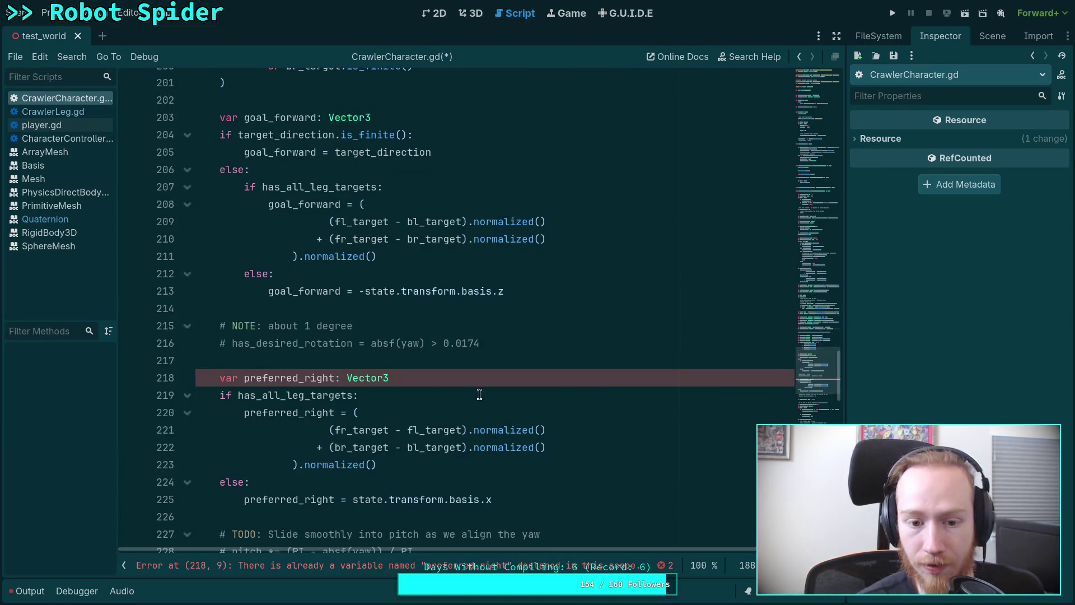
{"action": "scroll", "coordinate": [399, 380], "scroll_direction": "up", "scroll_amount": 10}
Step: Replace max_angular with rotation_rate, briefly trying a minf/Vector3 wrapper around it
{"action": "double_click", "coordinate": [581, 380]}
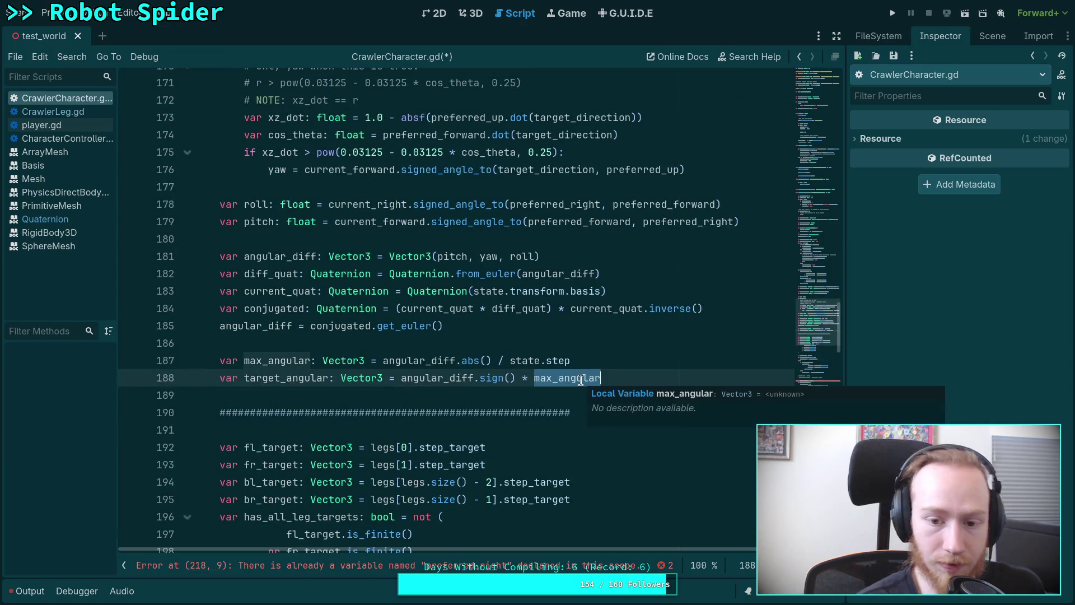
{"action": "type", "text": "rotation_"}
{"action": "key", "text": "Return"}
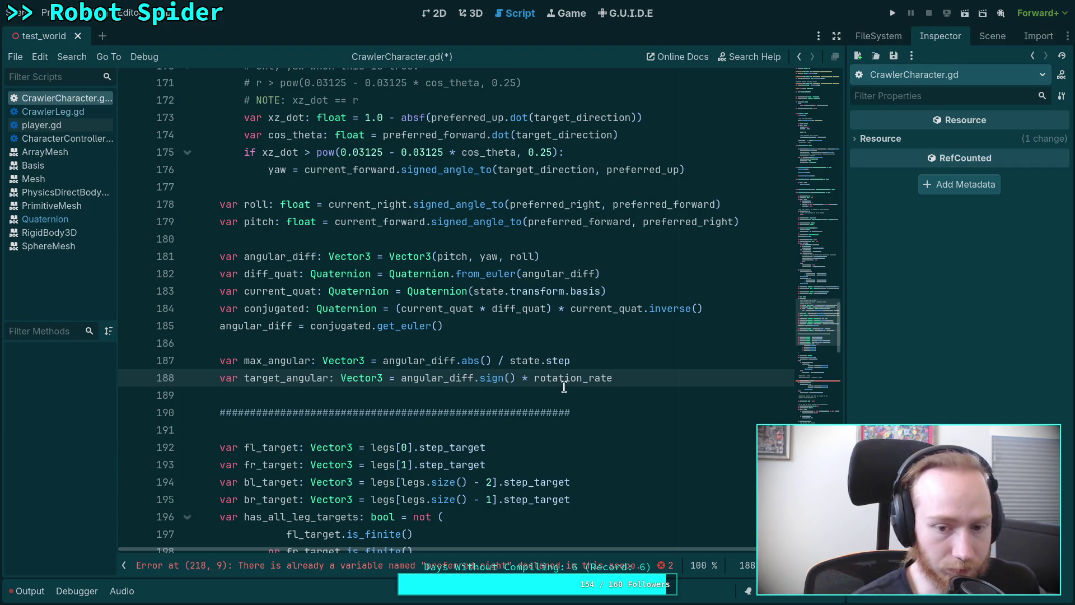
{"action": "mouse_move", "coordinate": [542, 372]}
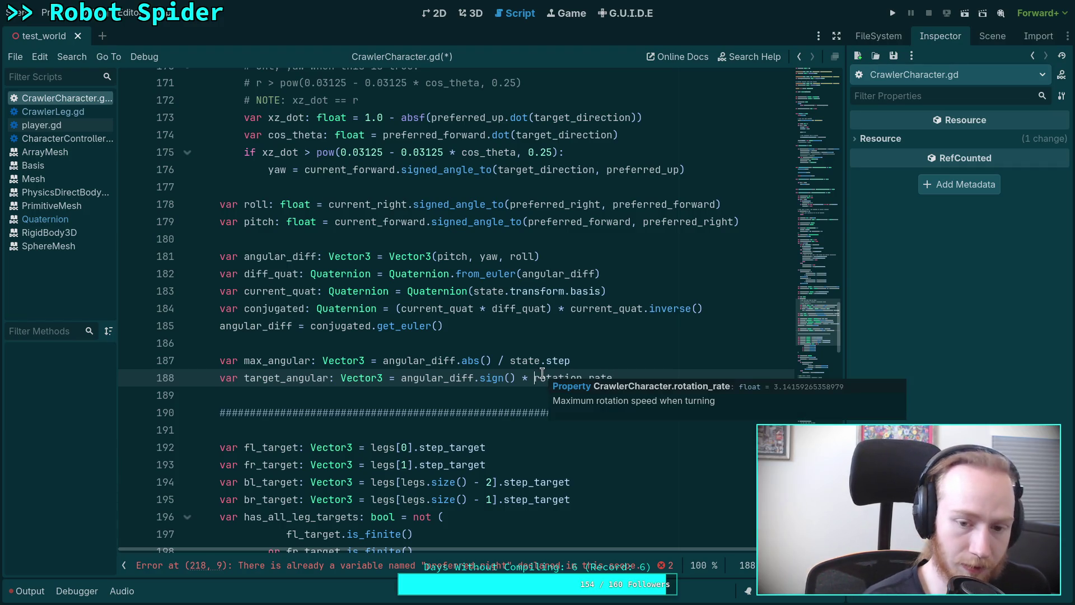
{"action": "type", "text": "minf("}
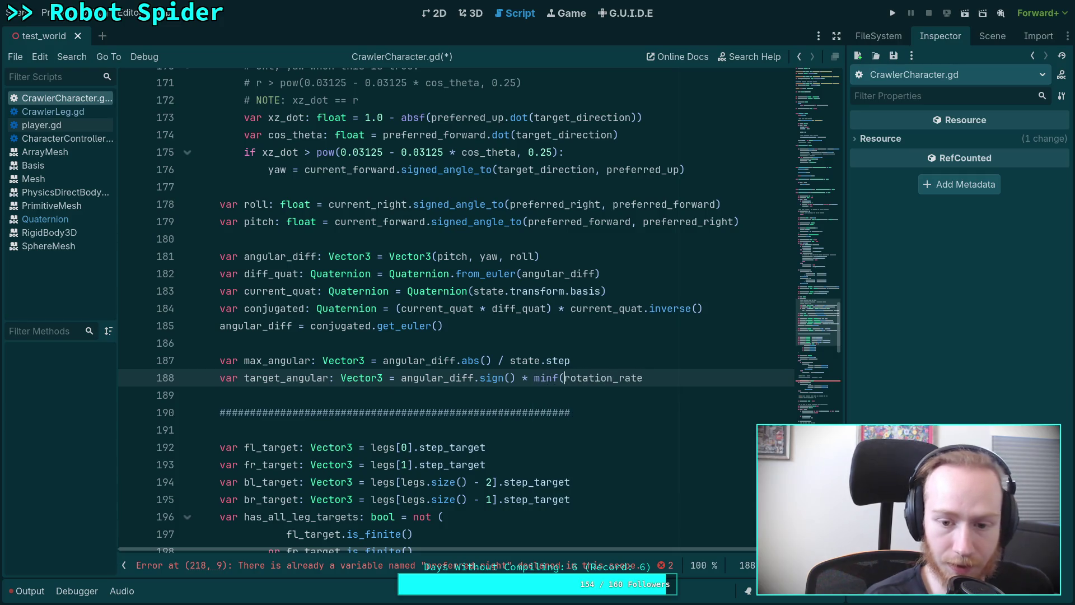
{"action": "key", "text": "BackSpace"}
{"action": "key", "text": "BackSpace"}
{"action": "key", "text": "BackSpace"}
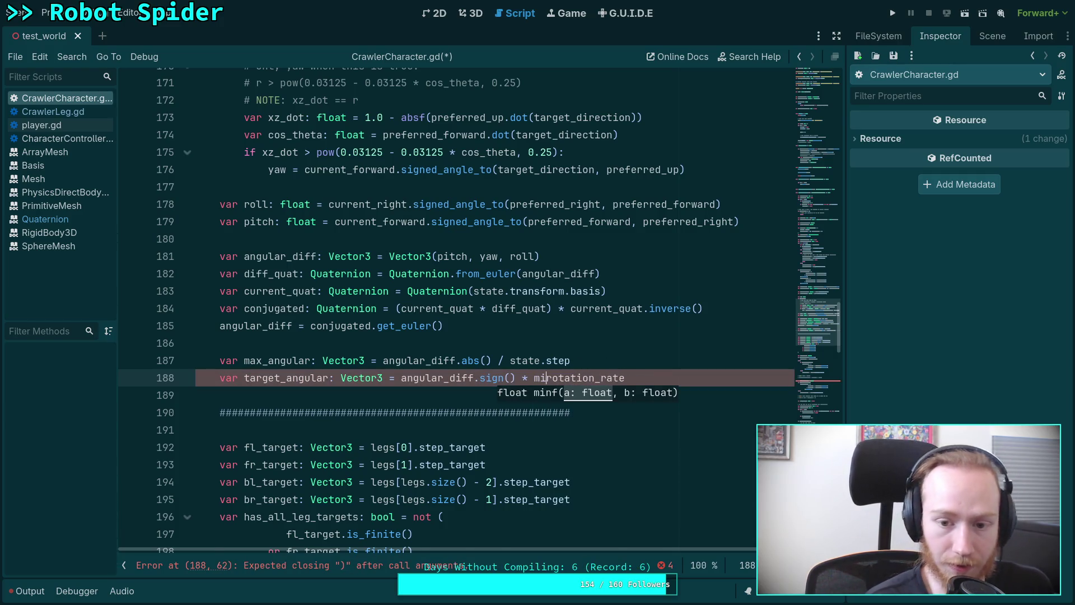
{"action": "mouse_move", "coordinate": [401, 378]}
{"action": "left_mouse_down"}
{"action": "mouse_move", "coordinate": [644, 367]}
{"action": "mouse_move", "coordinate": [655, 377]}
{"action": "left_mouse_up"}
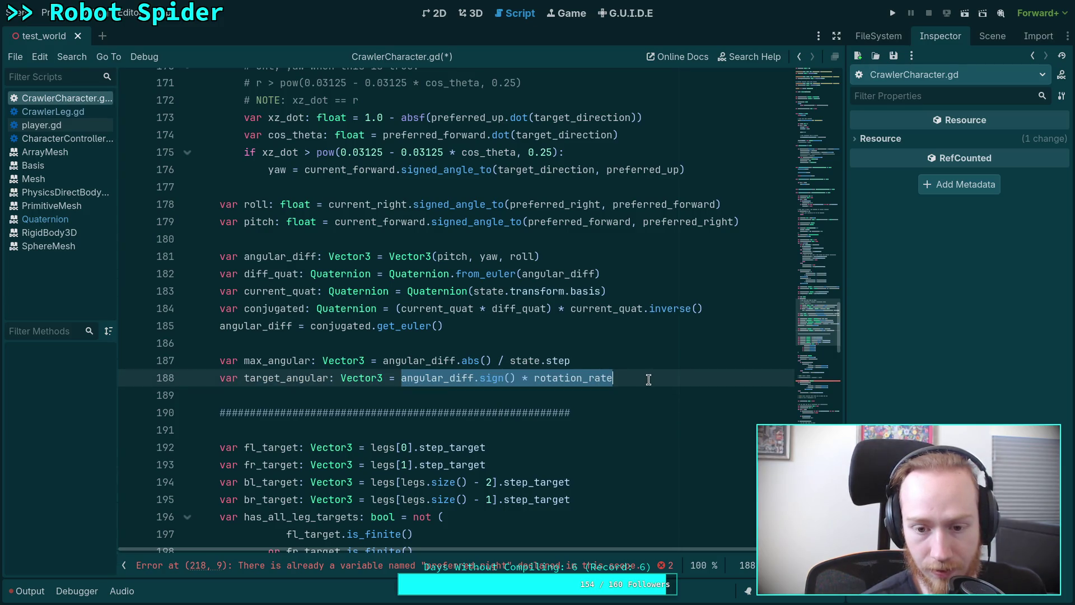
{"action": "left_click", "coordinate": [650, 378]}
{"action": "left_click", "coordinate": [535, 377]}
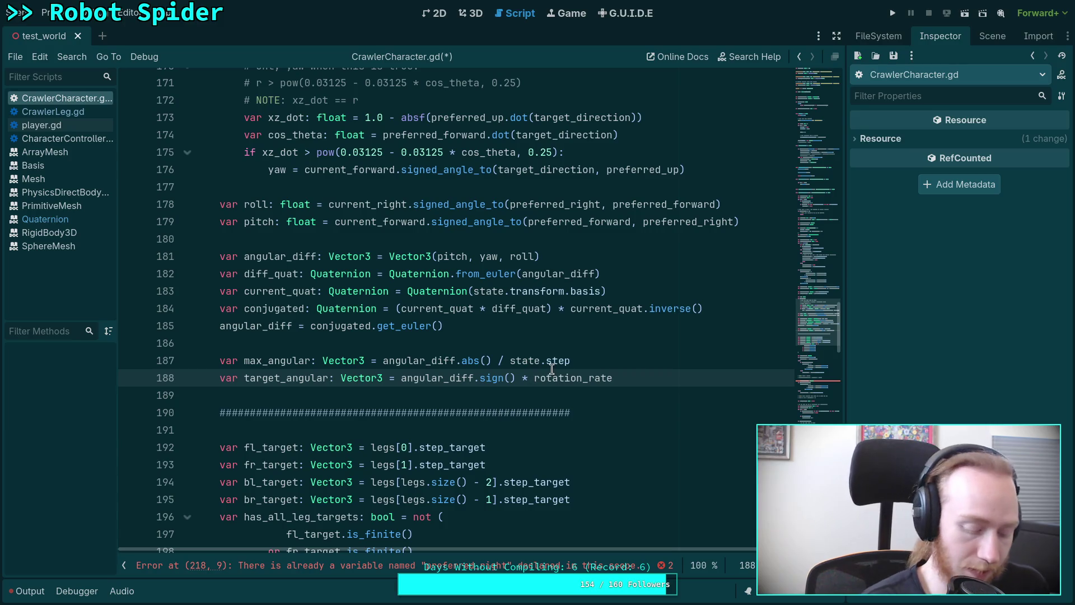
{"action": "type", "text": "("}
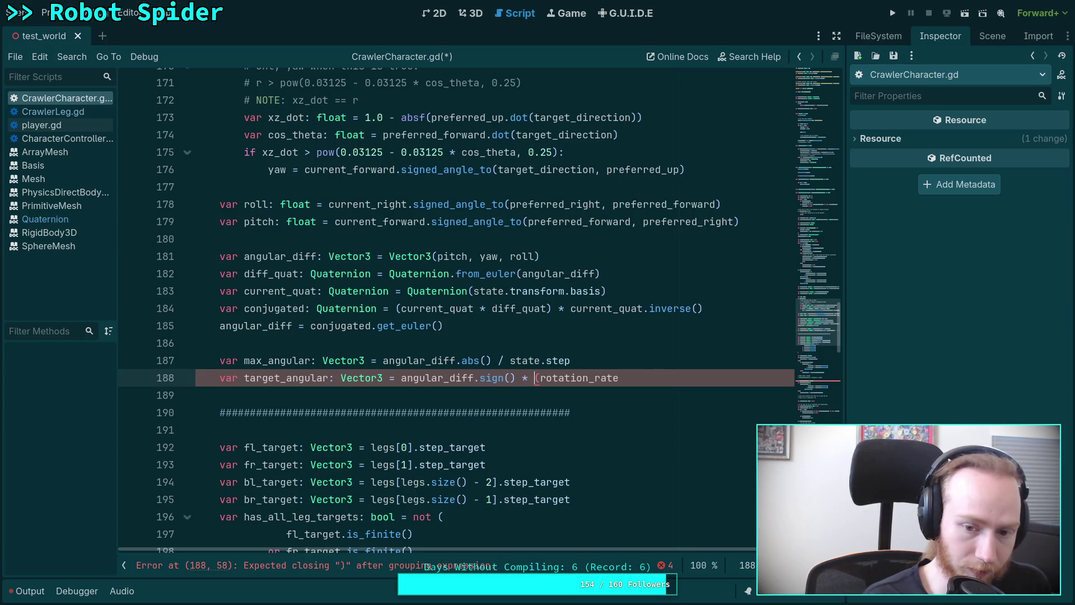
{"action": "type", "text": "Vector3."}
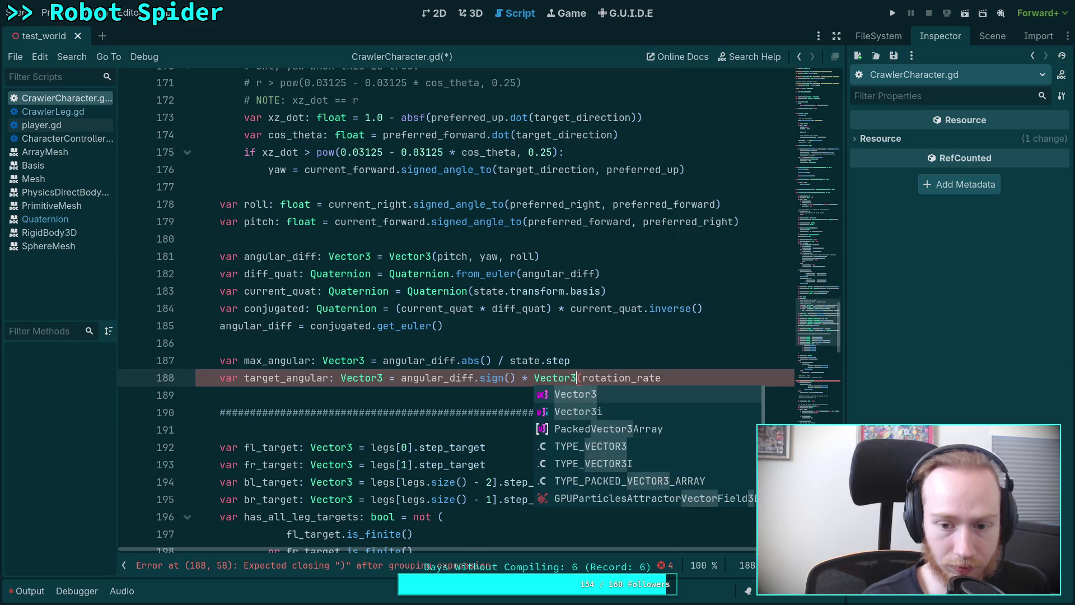
{"action": "type", "text": "0"}
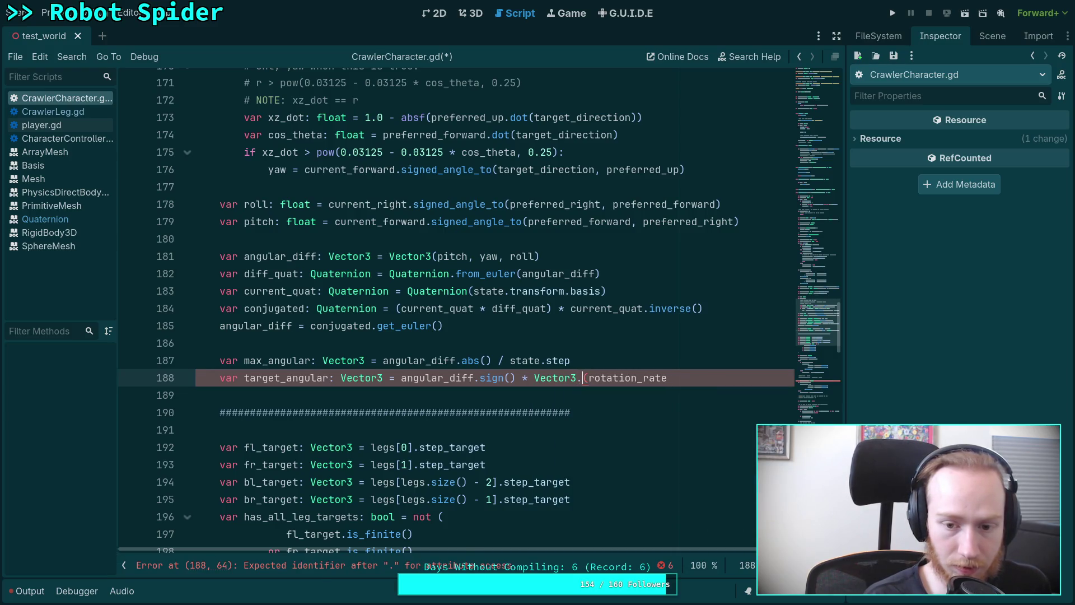
{"action": "type", "text": "E"}
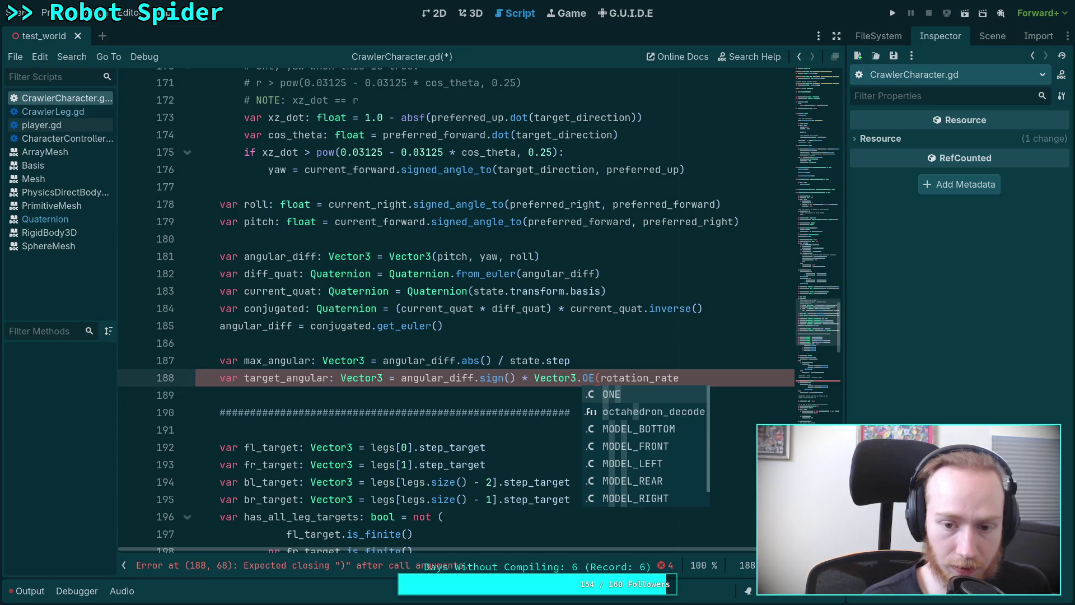
Step: Remove the broken Vector3.OE( text and open an empty line below target_angular
{"action": "left_click", "coordinate": [570, 360]}
{"action": "key", "text": "Return"}
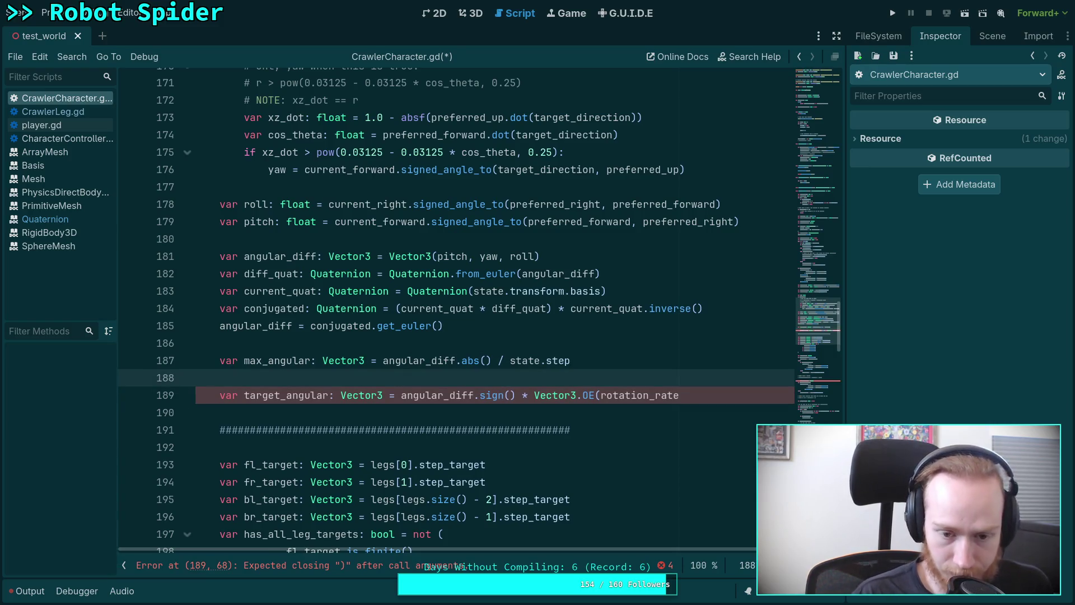
{"action": "left_click_drag", "start_coordinate": [534, 398], "coordinate": [600, 399]}
{"action": "key", "text": "BackSpace"}
{"action": "left_click", "coordinate": [613, 378]}
{"action": "key", "text": "BackSpace"}
{"action": "left_click", "coordinate": [683, 379]}
{"action": "key", "text": "Return"}
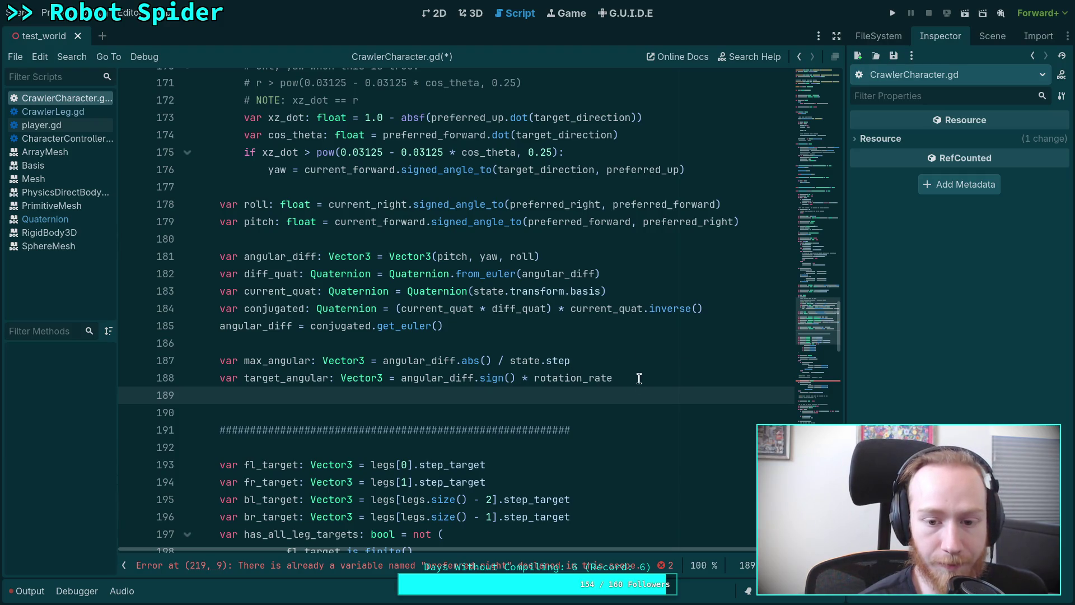
Step: Make line 188 set target_angular to Vector3.ONE * rotation_rate
{"action": "type", "text": "tar"}
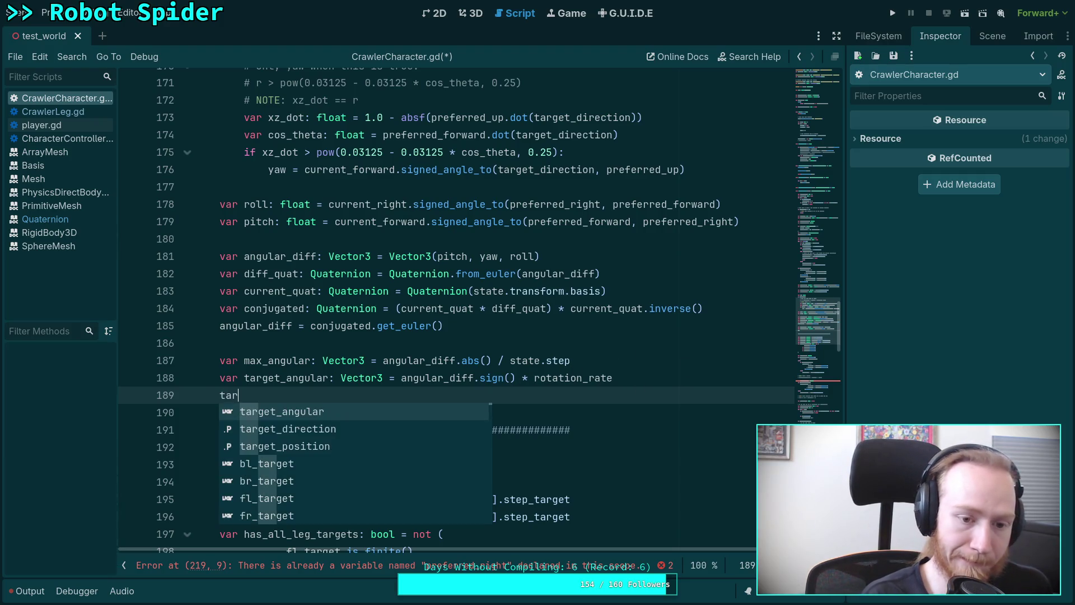
{"action": "left_click_drag", "start_coordinate": [402, 379], "coordinate": [515, 376]}
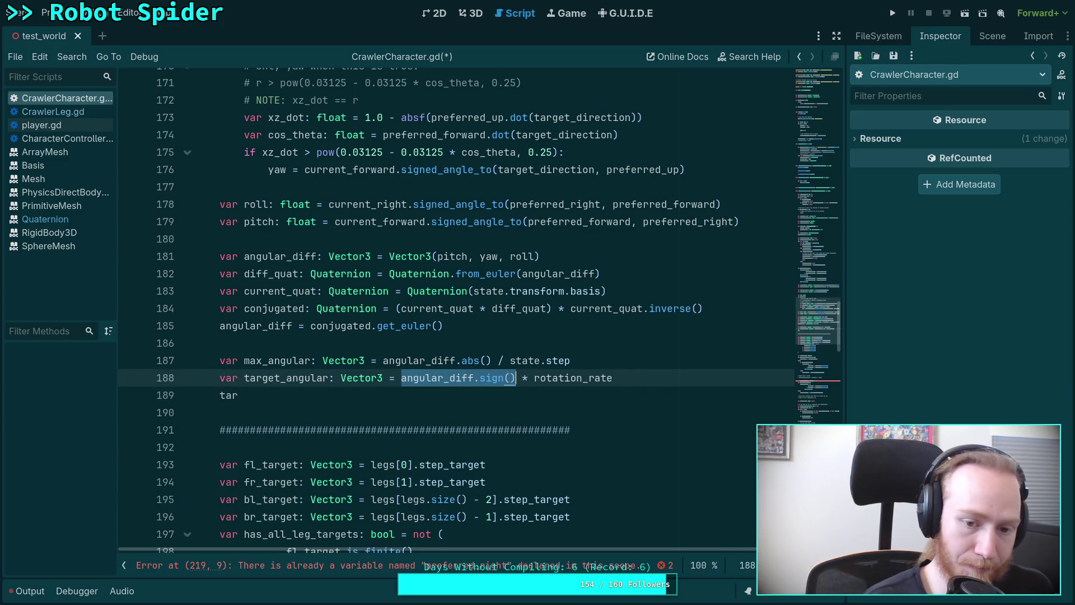
{"action": "type", "text": "Vector3.ONE"}
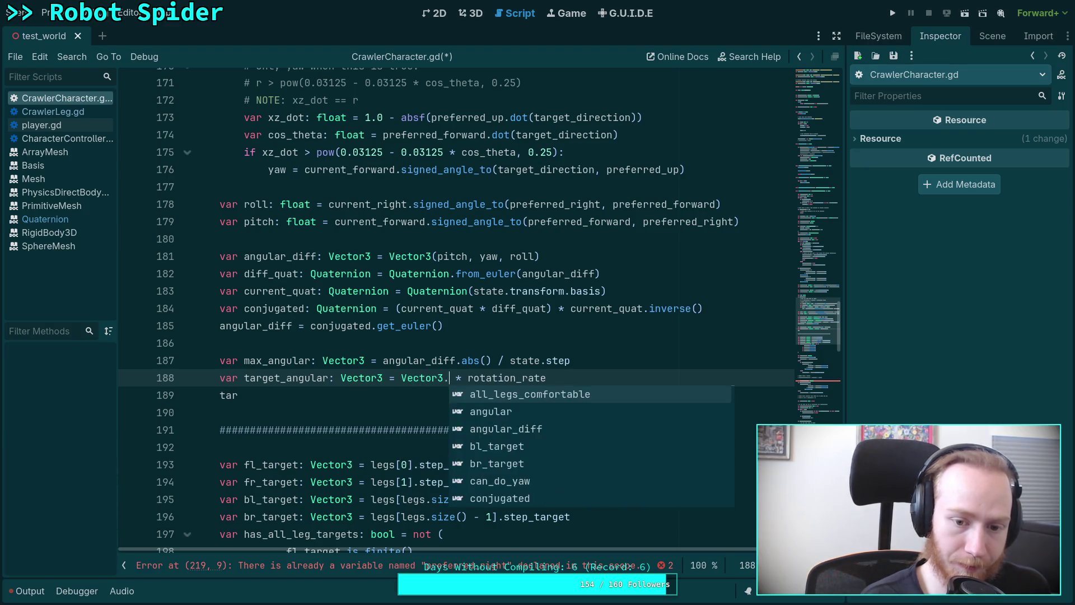
Step: Start line 189 as target_angular = angular_diff.sign() using autocomplete
{"action": "left_click", "coordinate": [455, 392]}
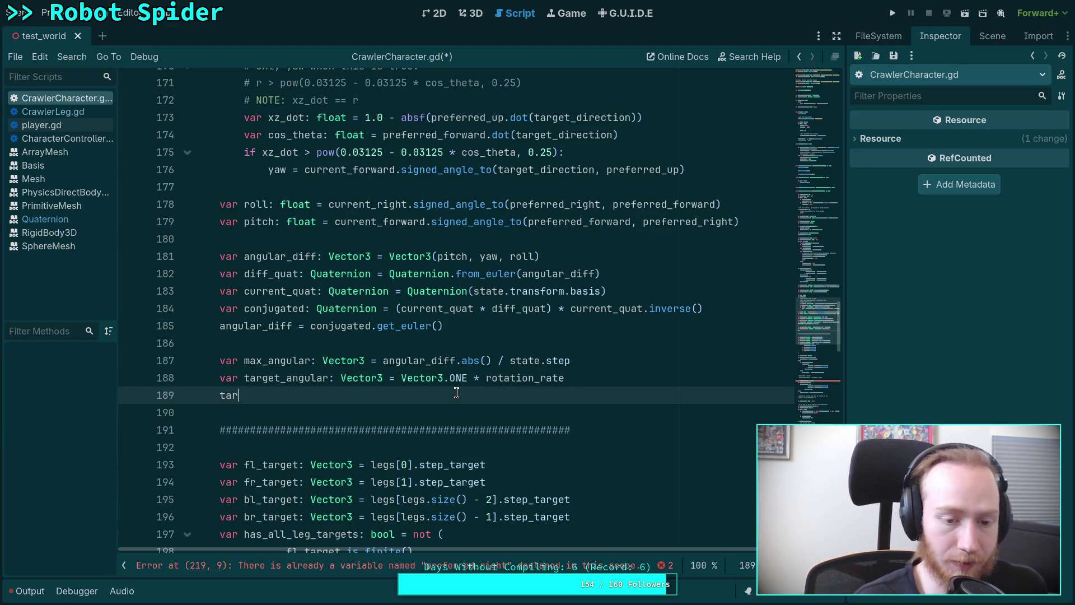
{"action": "type", "text": "get_"}
{"action": "key", "text": "Return"}
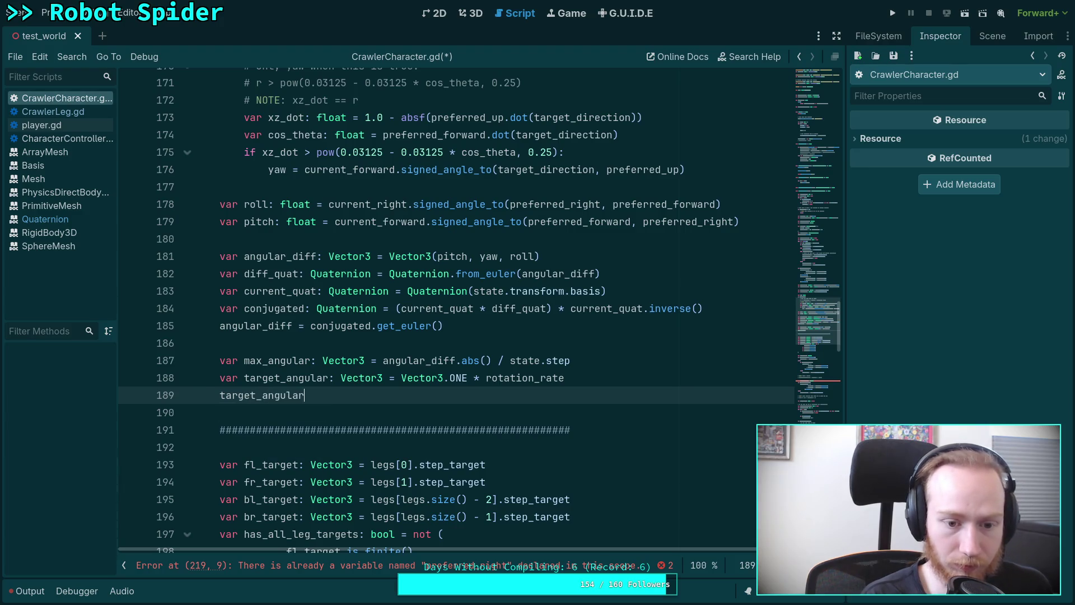
{"action": "type", "text": " = ang"}
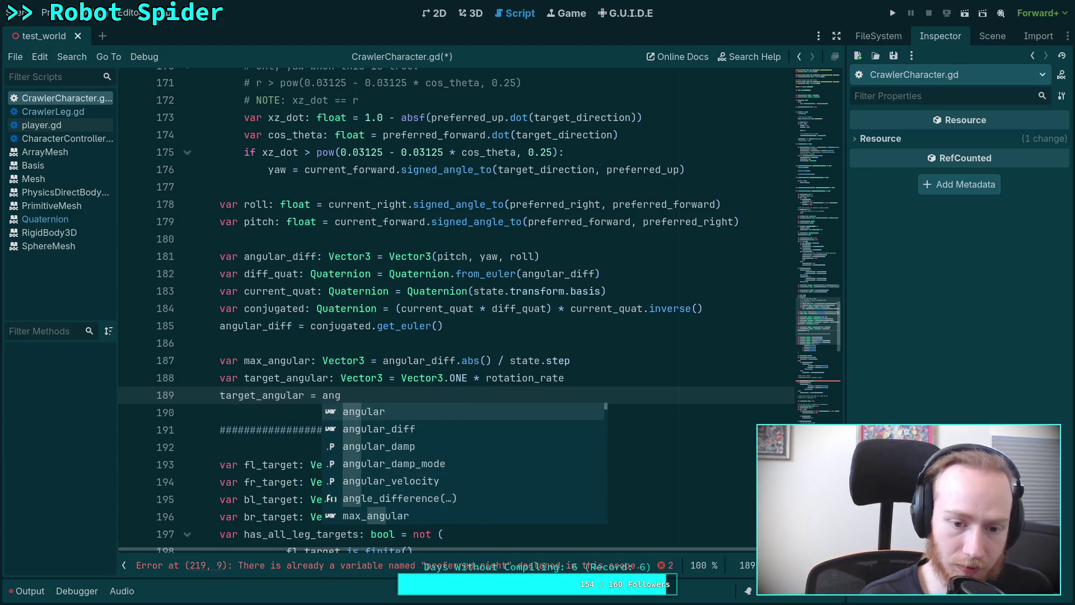
{"action": "key", "text": "Down"}
{"action": "key", "text": "Return"}
{"action": "type", "text": ".sign"}
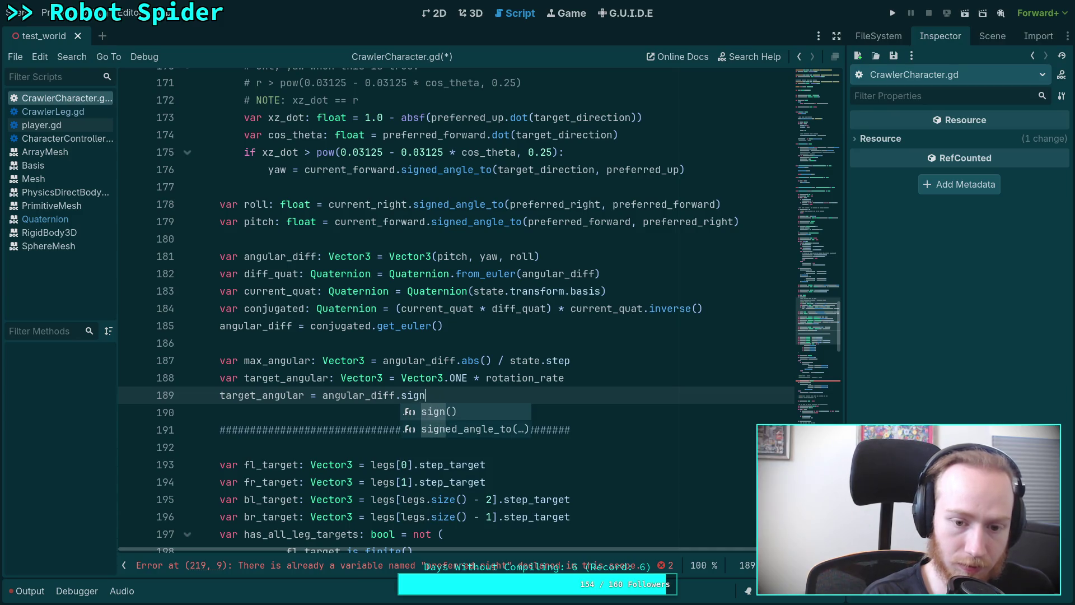
{"action": "key", "text": "Return"}
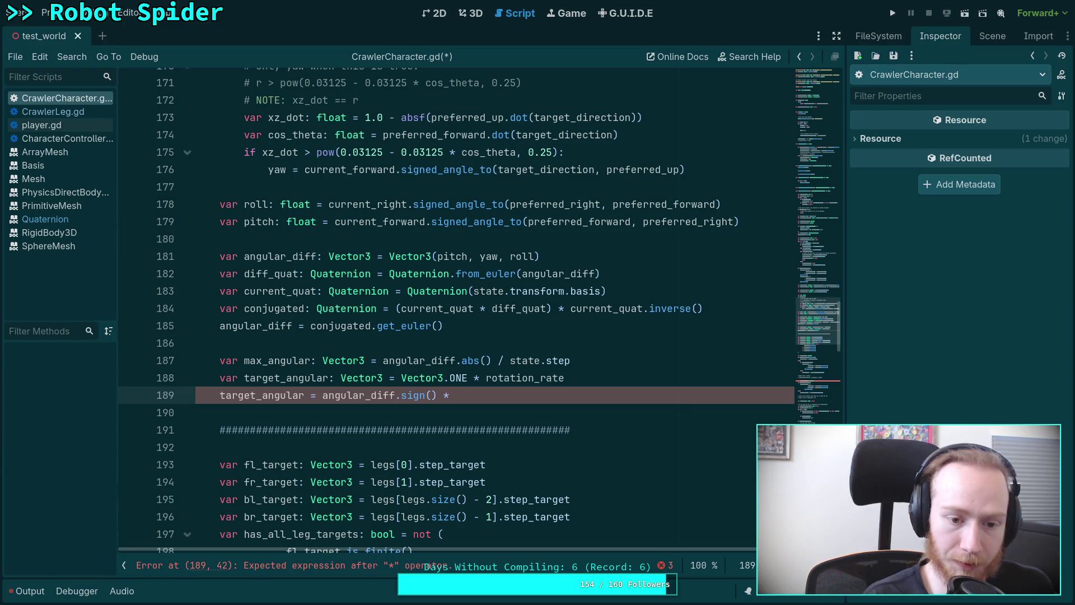
Step: Finish line 189 with * target_angular.min(max_angular), then type 'var limited_angular: Vector3 ='
{"action": "type", "text": " tar"}
{"action": "key", "text": "Return"}
{"action": "type", "text": ".min"}
{"action": "key", "text": "Return"}
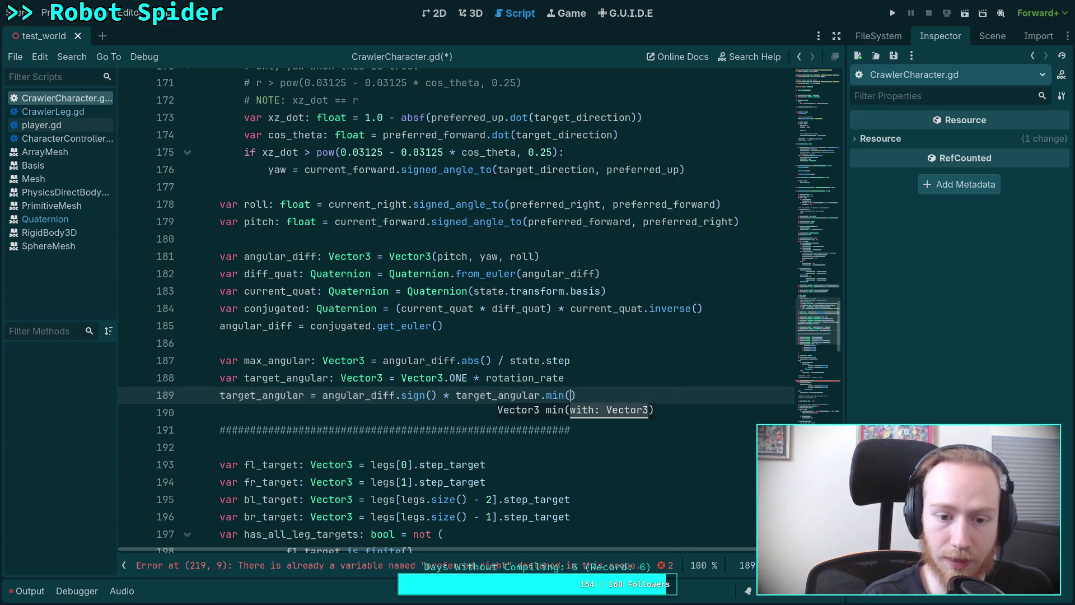
{"action": "type", "text": "max_"}
{"action": "key", "text": "Return"}
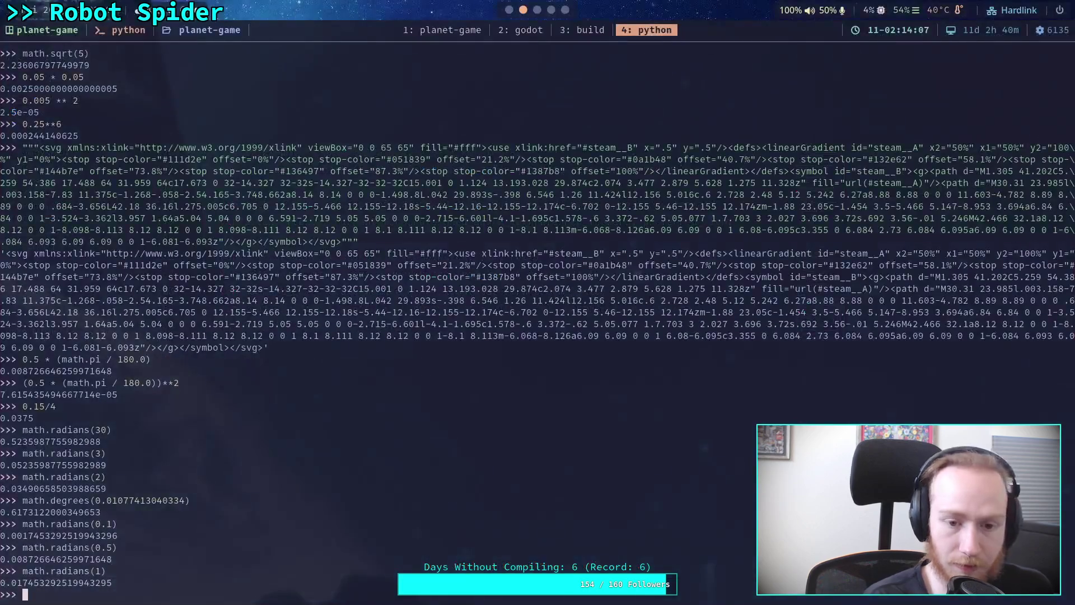
{"action": "key", "text": "alt+Tab"}
{"action": "key", "text": "alt+Tab"}
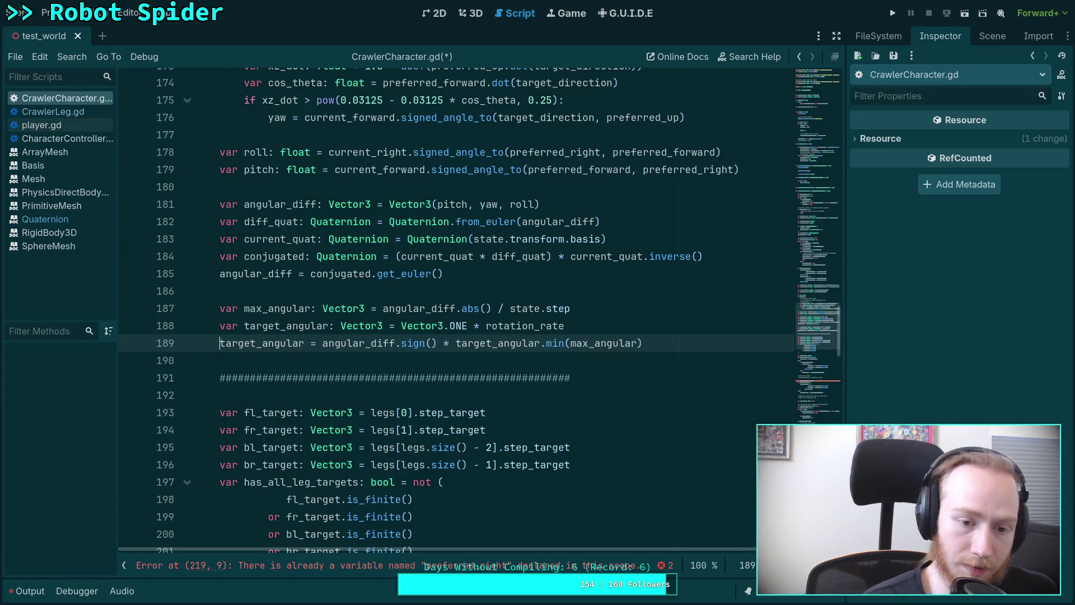
{"action": "type", "text": "var limited_"}
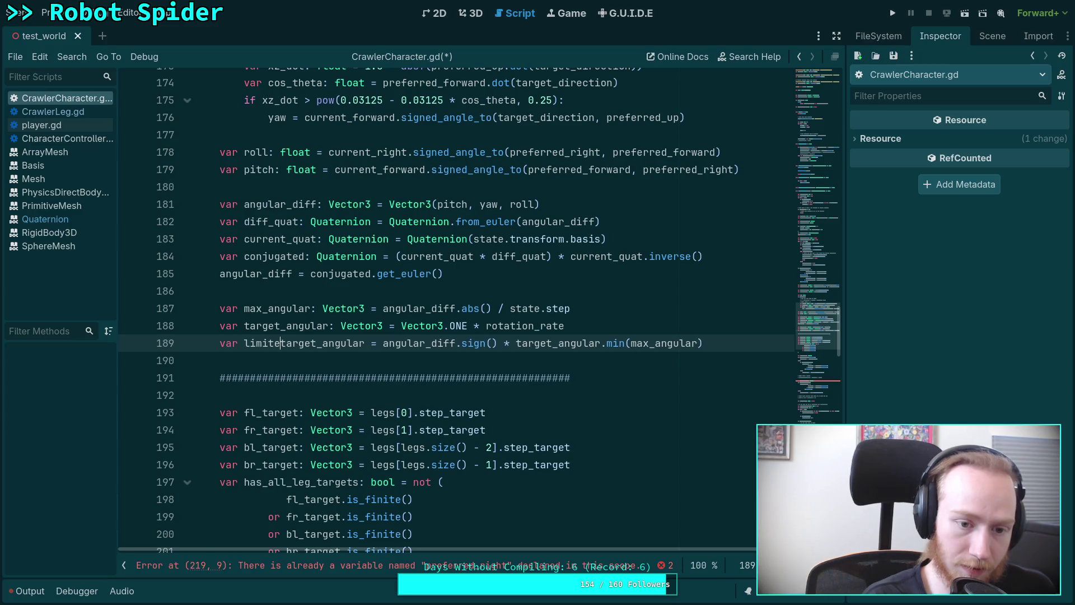
{"action": "type", "text": "angular: Vect"}
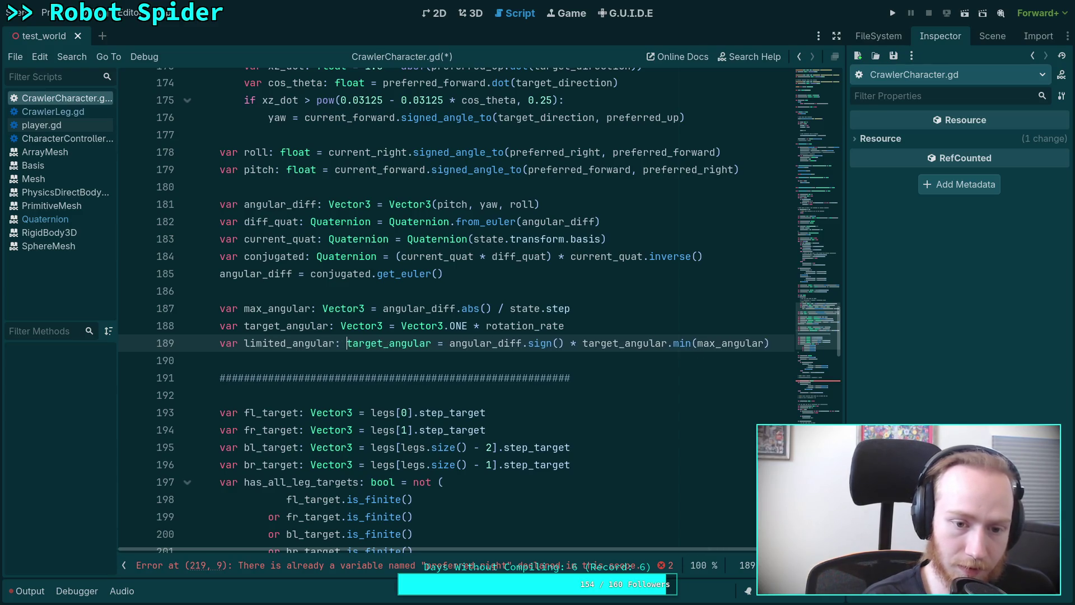
{"action": "type", "text": "or3 ="}
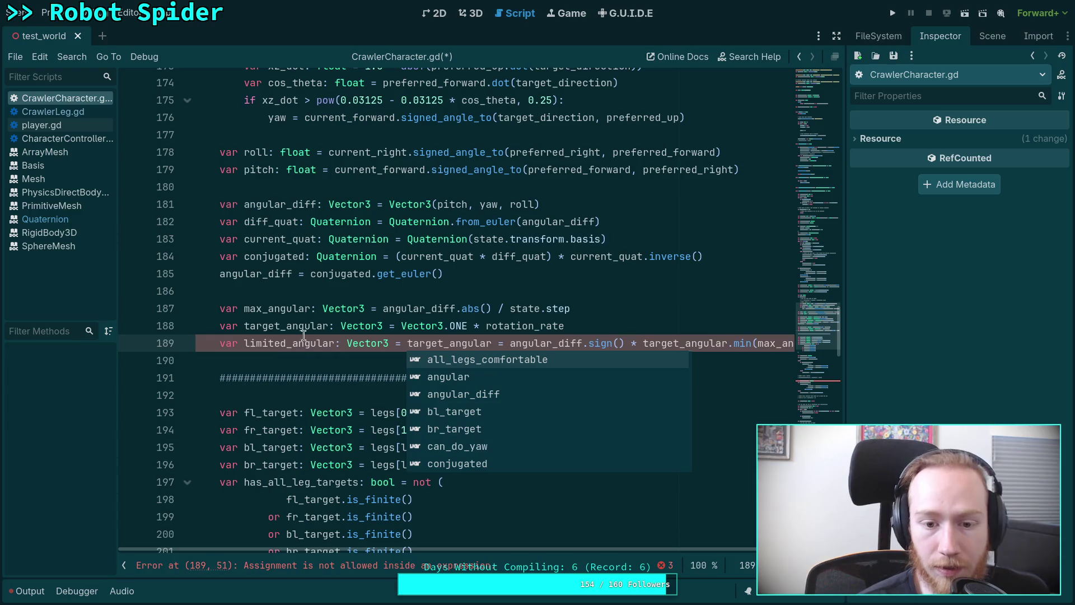
Step: Remove the leftover 'target_angular =' text and use max_angular in the limited_angular expression
{"action": "left_click_drag", "start_coordinate": [408, 342], "coordinate": [513, 342]}
{"action": "key", "text": "BackSpace"}
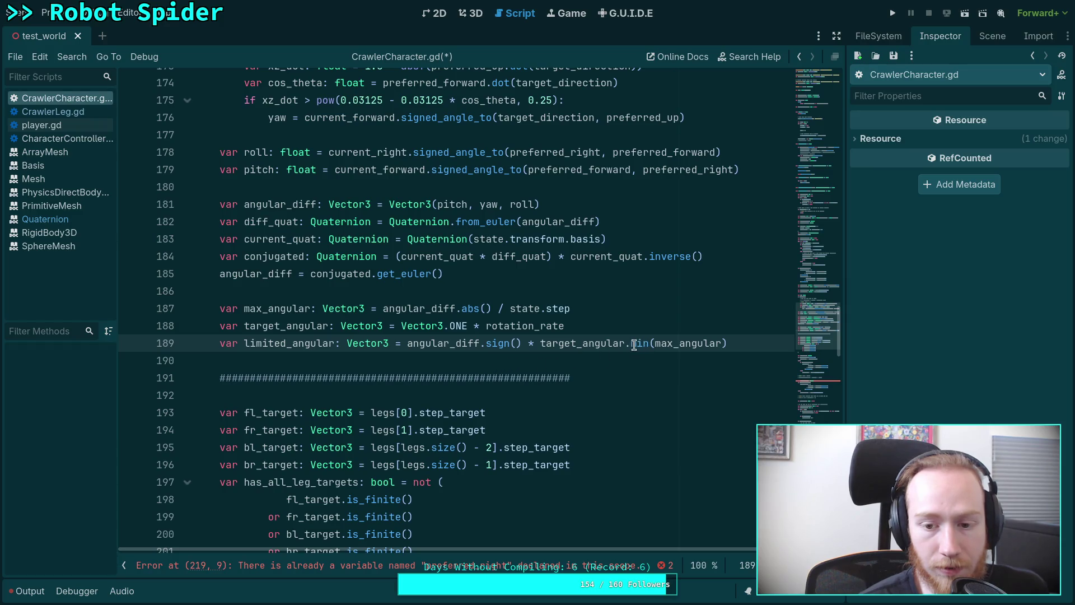
{"action": "double_click", "coordinate": [665, 344]}
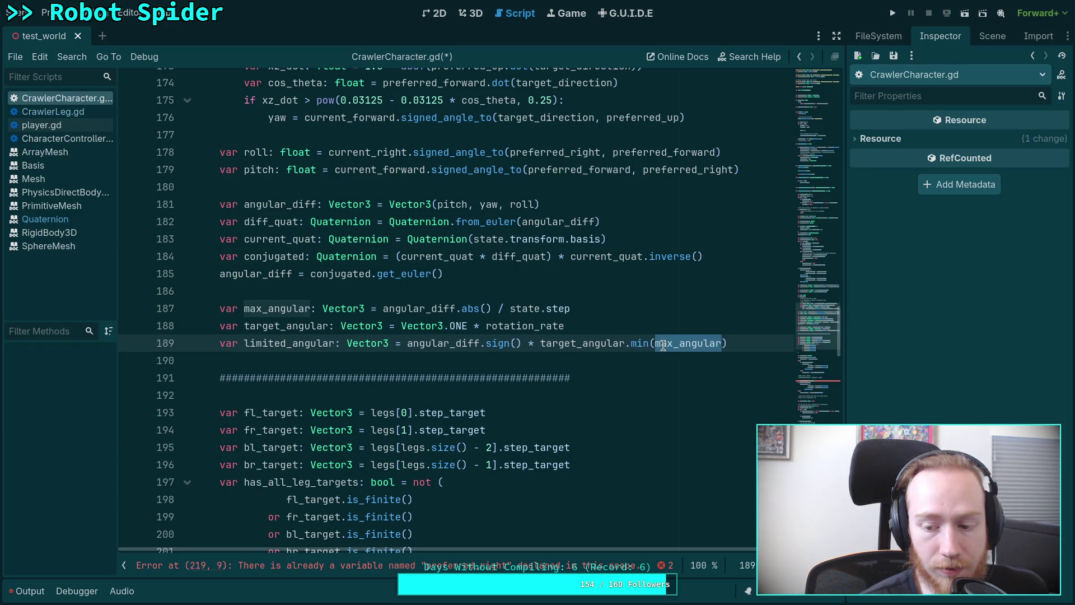
{"action": "mouse_move", "coordinate": [664, 346]}
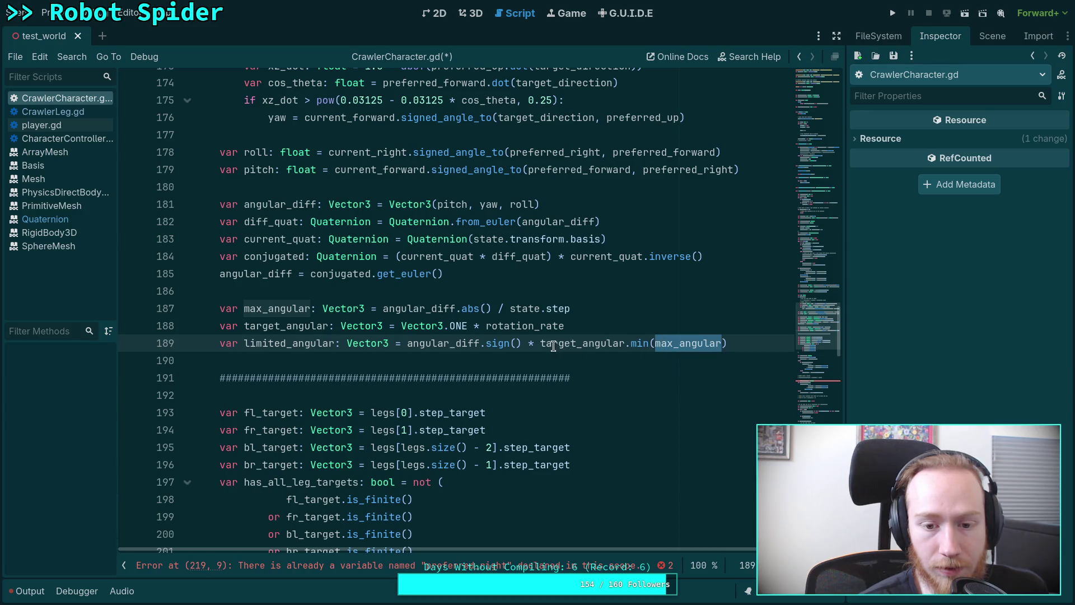
{"action": "left_click", "coordinate": [576, 344]}
{"action": "double_click", "coordinate": [577, 344]}
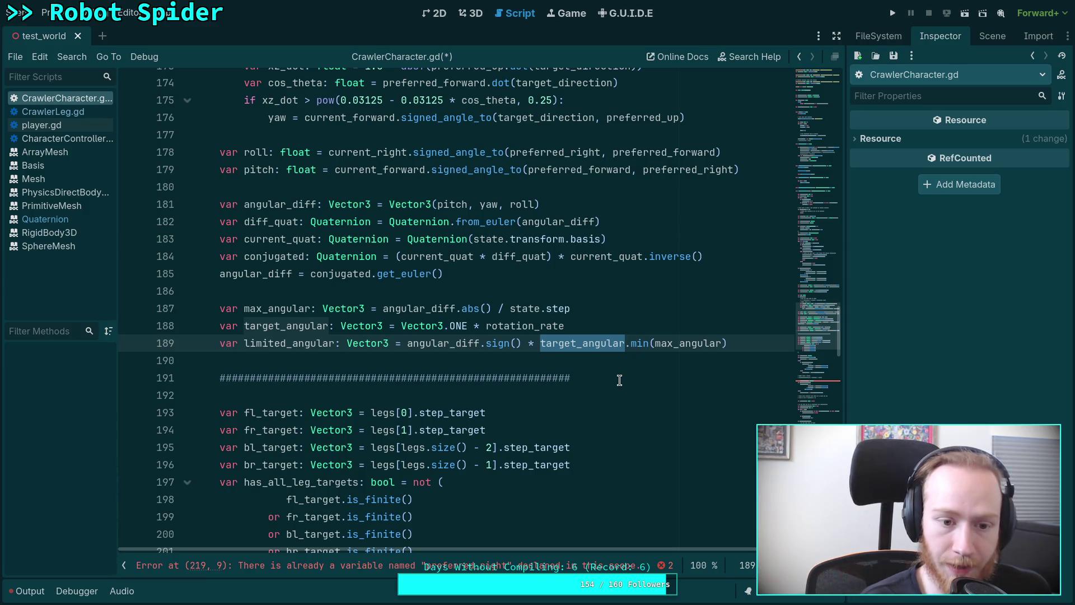
{"action": "type", "text": "max"}
{"action": "key", "text": "Return"}
Step: Delete Vector3.ONE * rotation_rate and change the call to max_angular.minf(rotation_rate)
{"action": "left_click_drag", "start_coordinate": [400, 326], "coordinate": [586, 325]}
{"action": "key", "text": "BackSpace"}
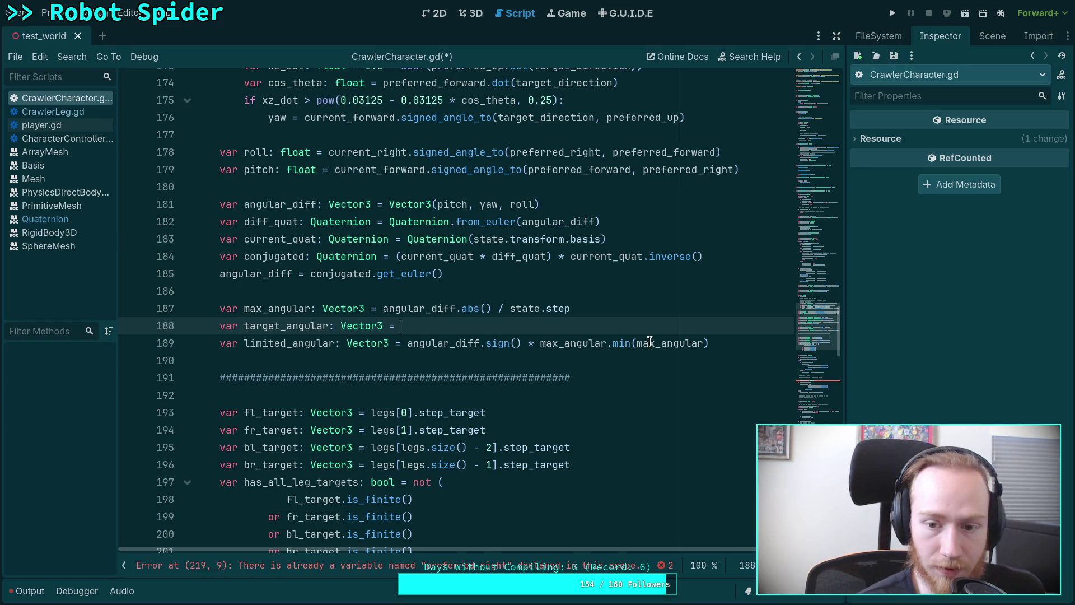
{"action": "left_click", "coordinate": [631, 342]}
{"action": "type", "text": "f"}
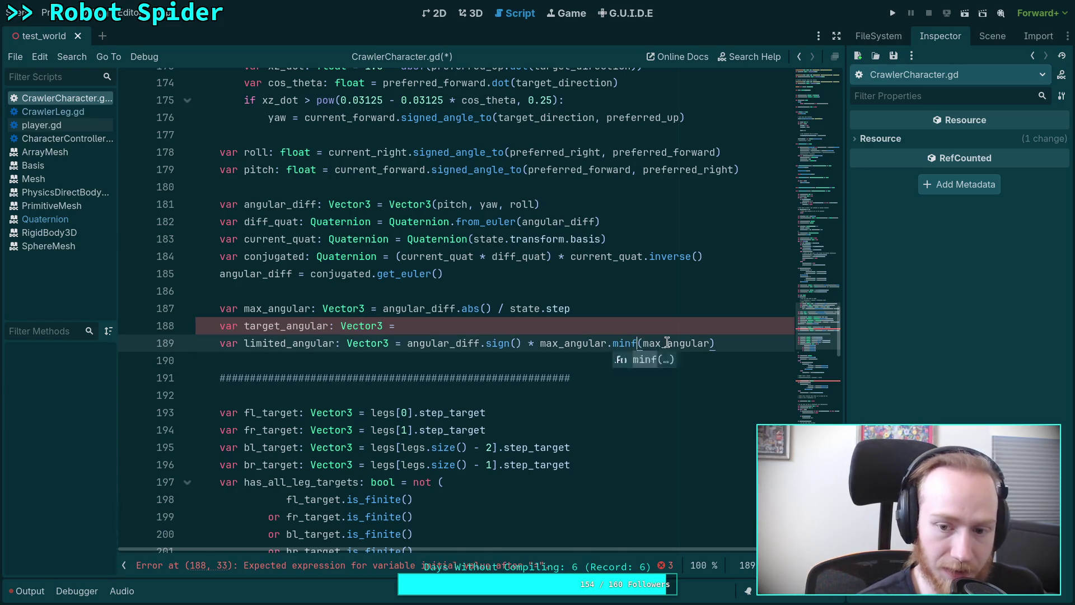
{"action": "double_click", "coordinate": [667, 343]}
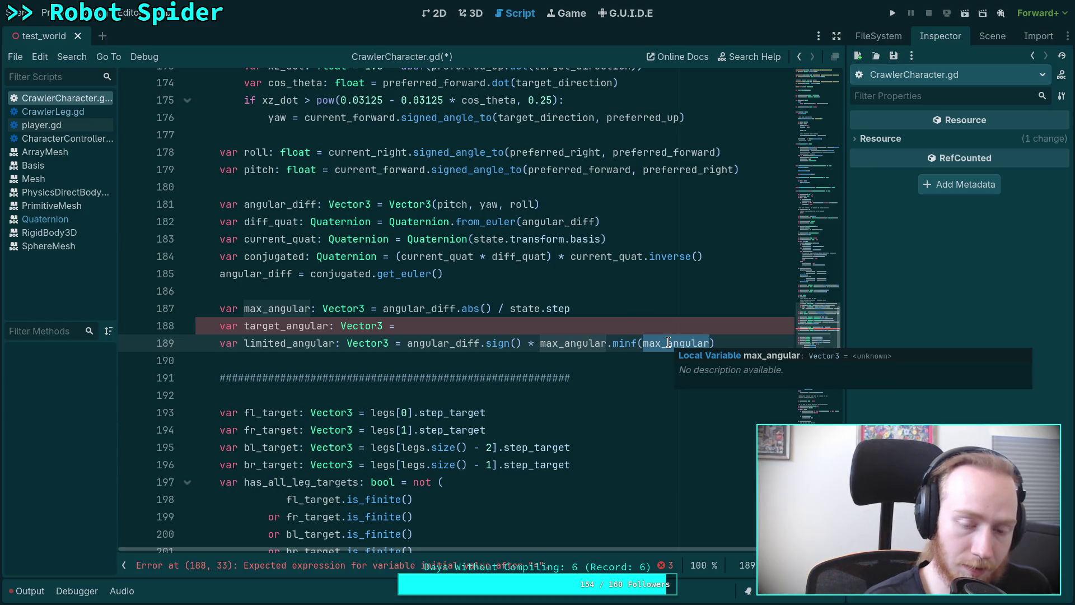
{"action": "type", "text": "r"}
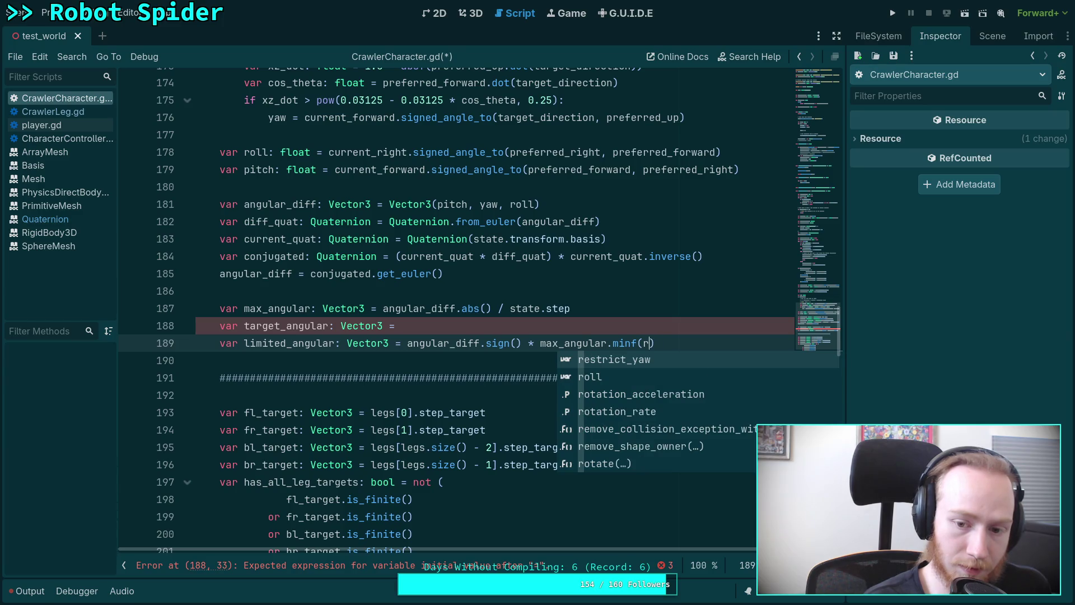
{"action": "key", "text": "Down"}
{"action": "key", "text": "Down"}
{"action": "key", "text": "Down"}
{"action": "key", "text": "Return"}
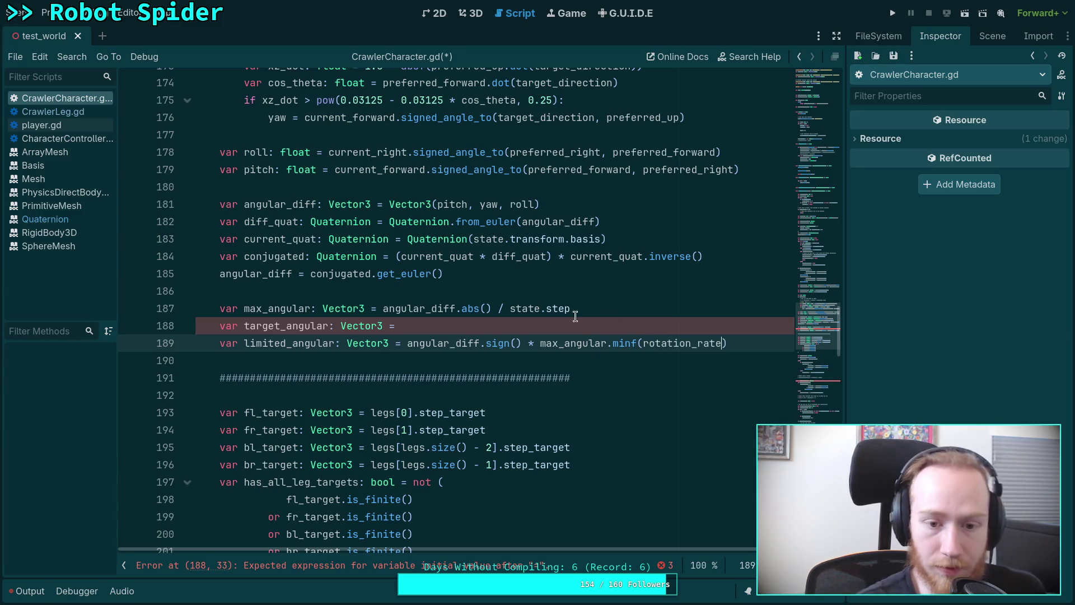
Step: Delete the unfinished target_angular line and open a new line below limited_angular
{"action": "left_click", "coordinate": [598, 318]}
{"action": "key", "text": "ctrl+shift+k"}
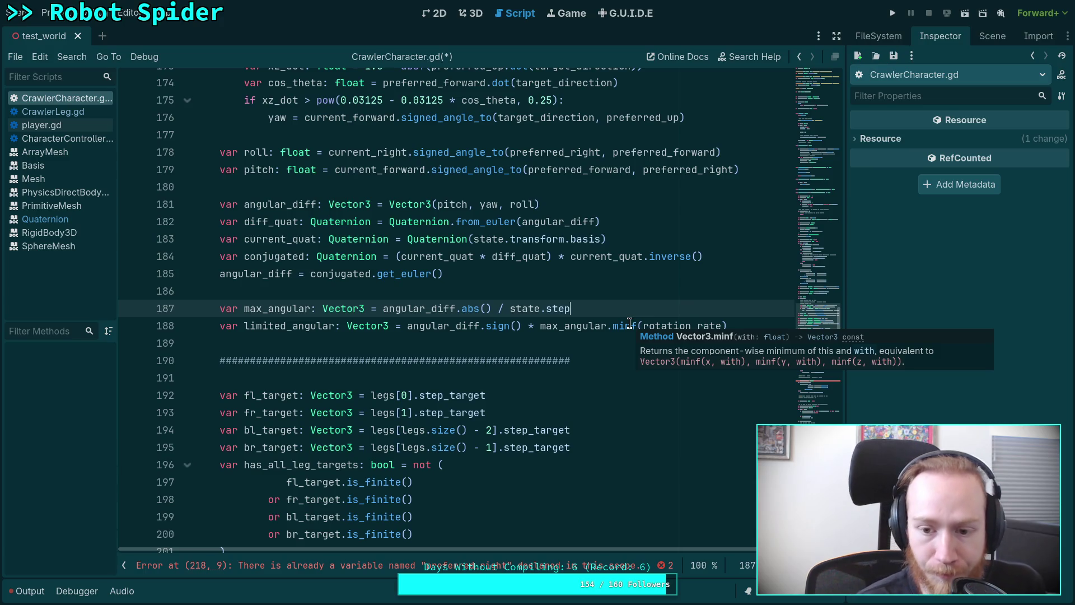
{"action": "double_click", "coordinate": [553, 326]}
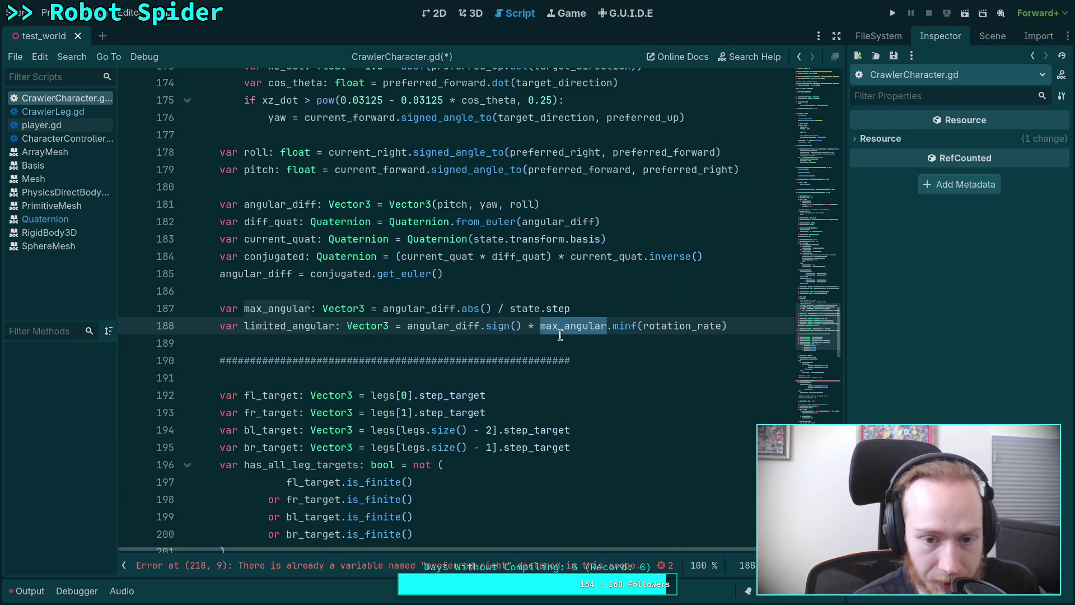
{"action": "mouse_move", "coordinate": [470, 313]}
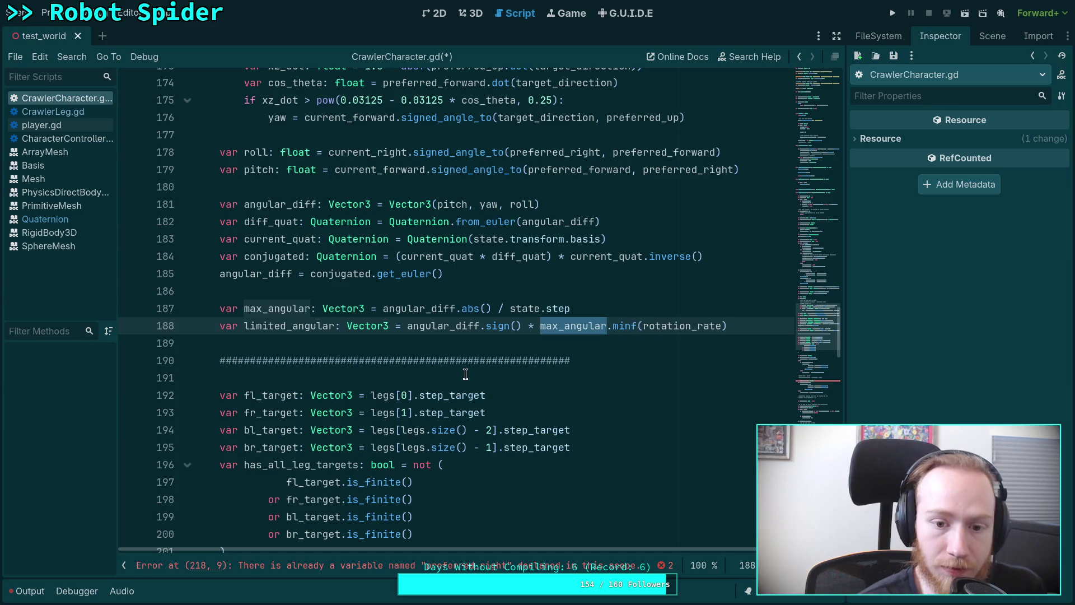
{"action": "left_click", "coordinate": [765, 328]}
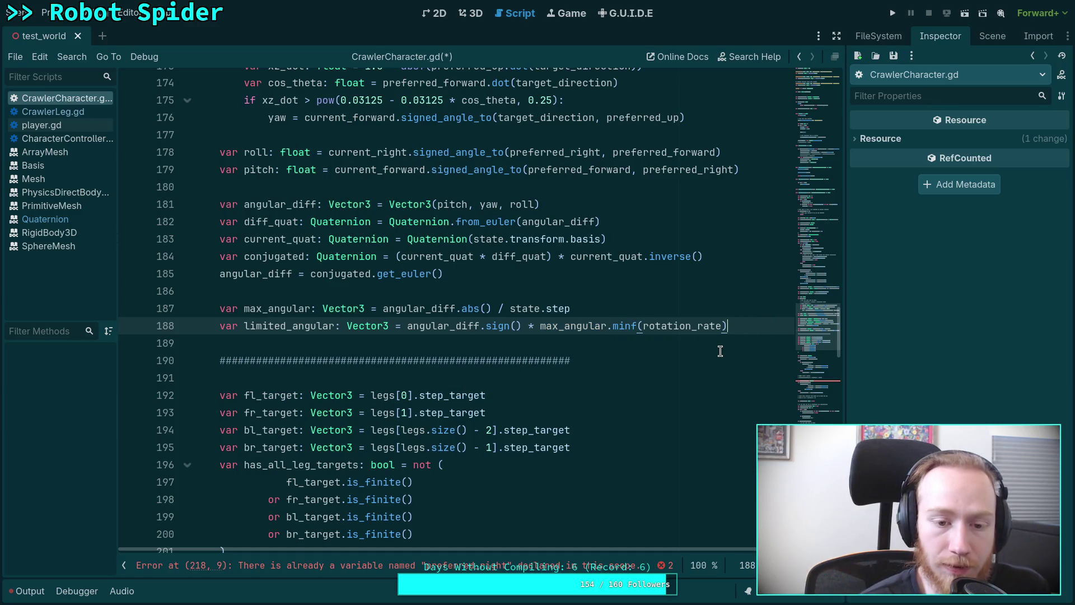
{"action": "key", "text": "Return"}
Step: Declare target_angular: Vector3 = preferred_basis * limited_angular on line 189 and open a new line below
{"action": "type", "text": "var target"}
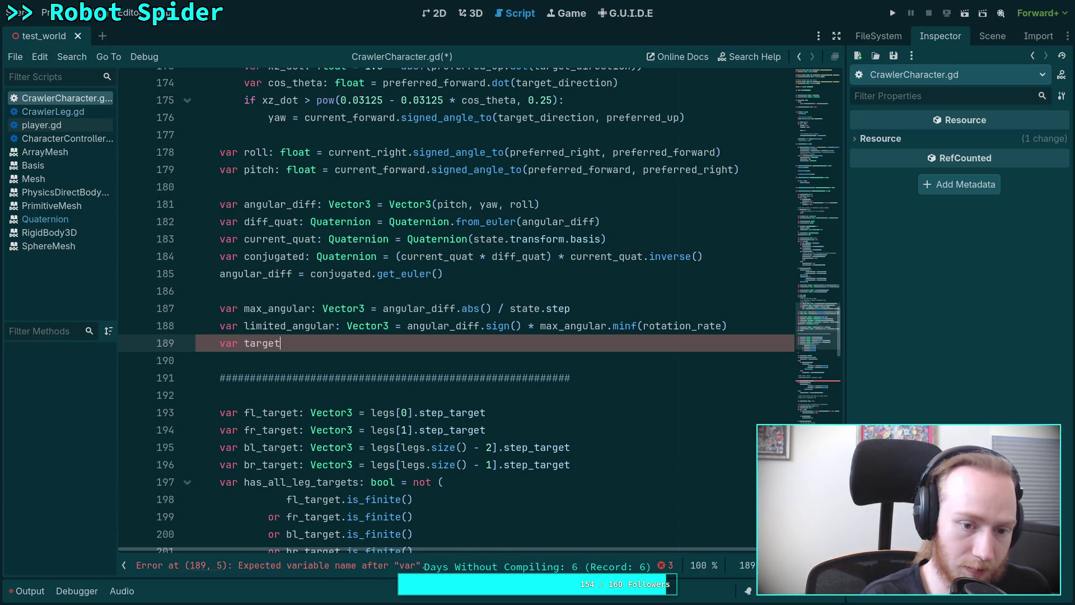
{"action": "type", "text": "_angular: Vec"}
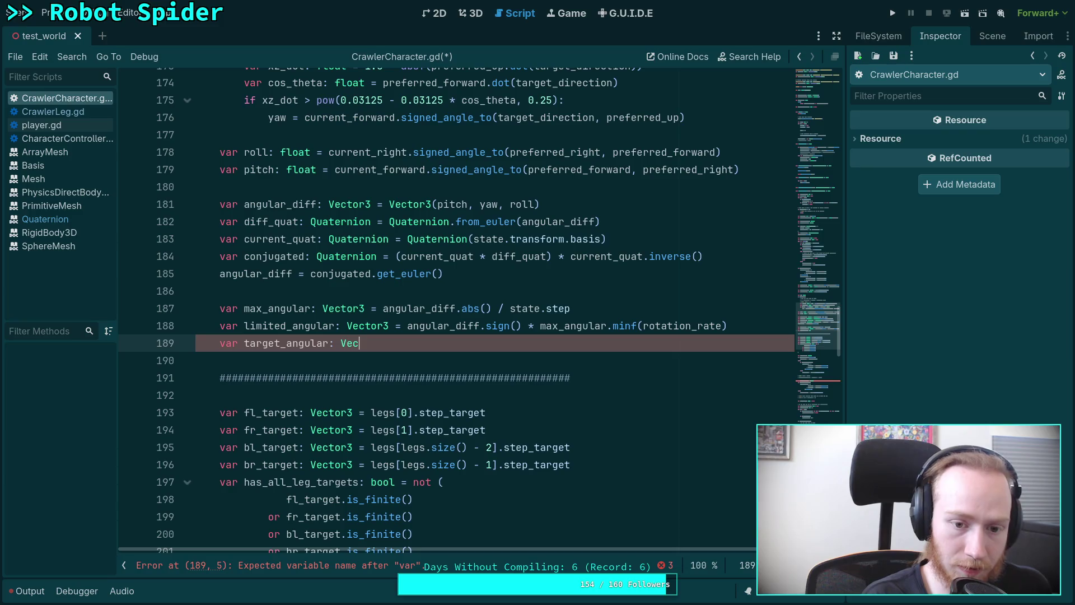
{"action": "type", "text": "tor3 = "}
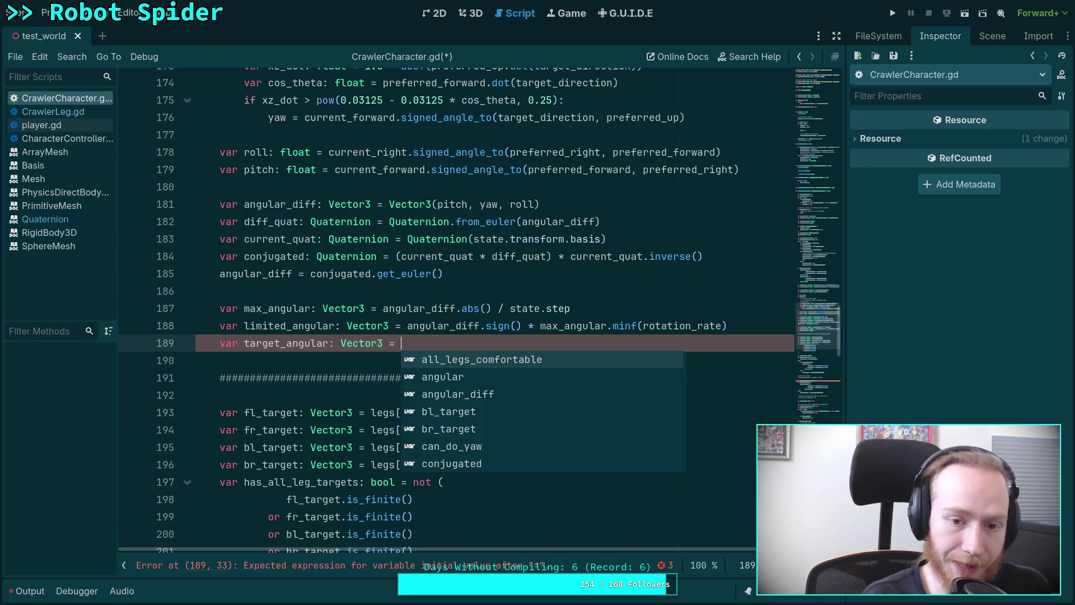
{"action": "type", "text": "preferr"}
{"action": "key", "text": "Return"}
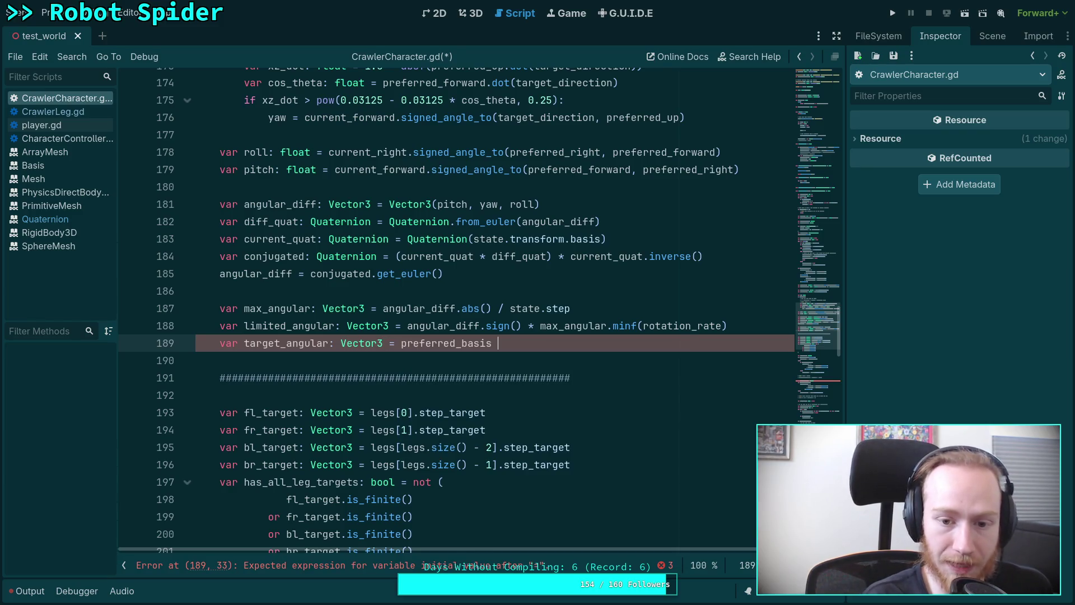
{"action": "type", "text": "* limited_angular"}
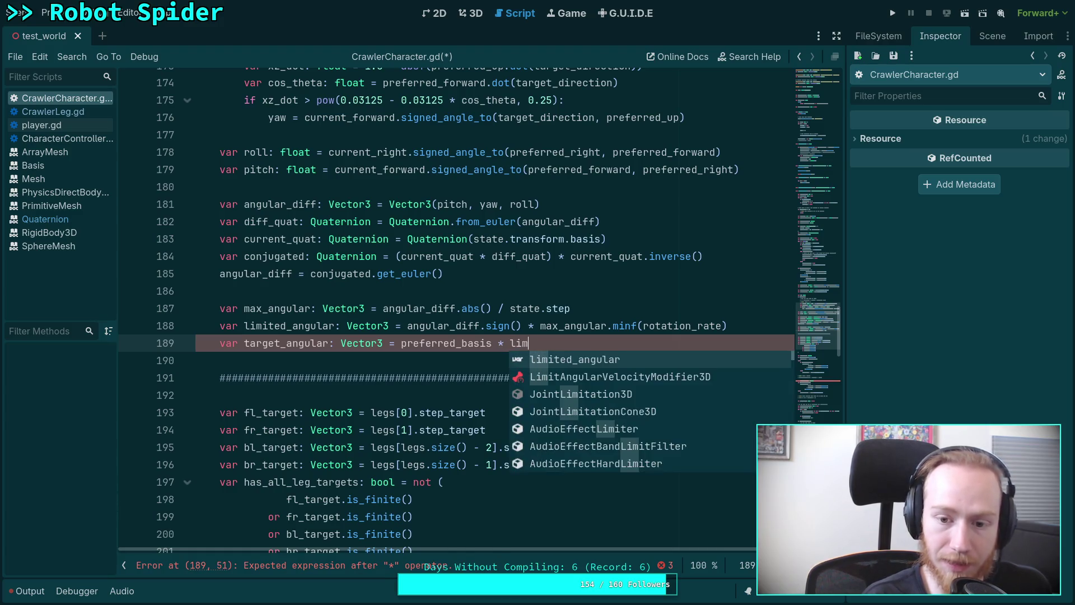
{"action": "key", "text": "Return"}
{"action": "key", "text": "alt+Tab"}
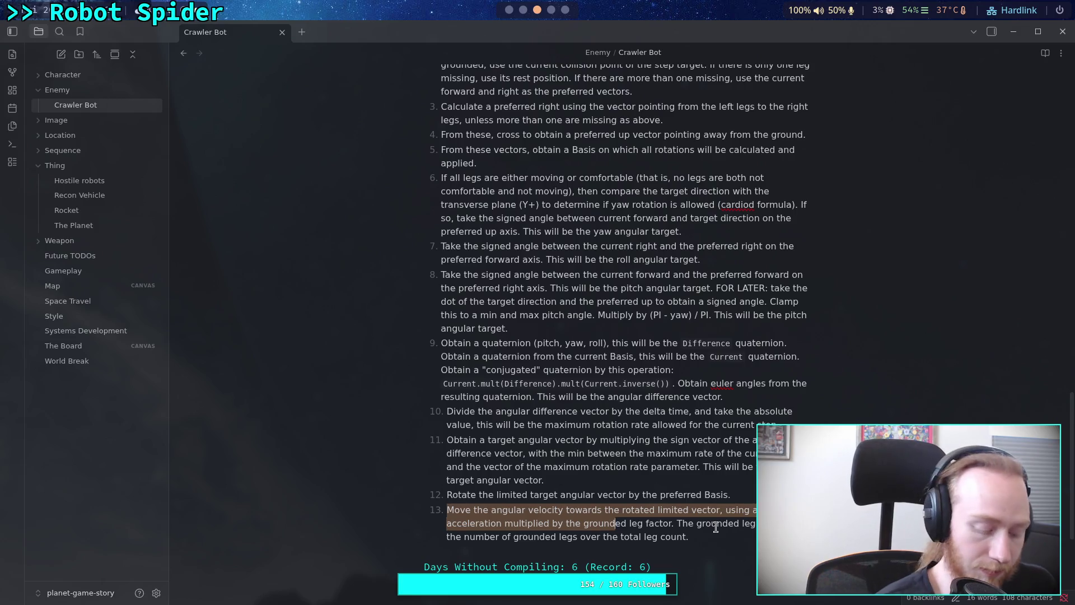
{"action": "key", "text": "super+4"}
{"action": "key", "text": "super+2"}
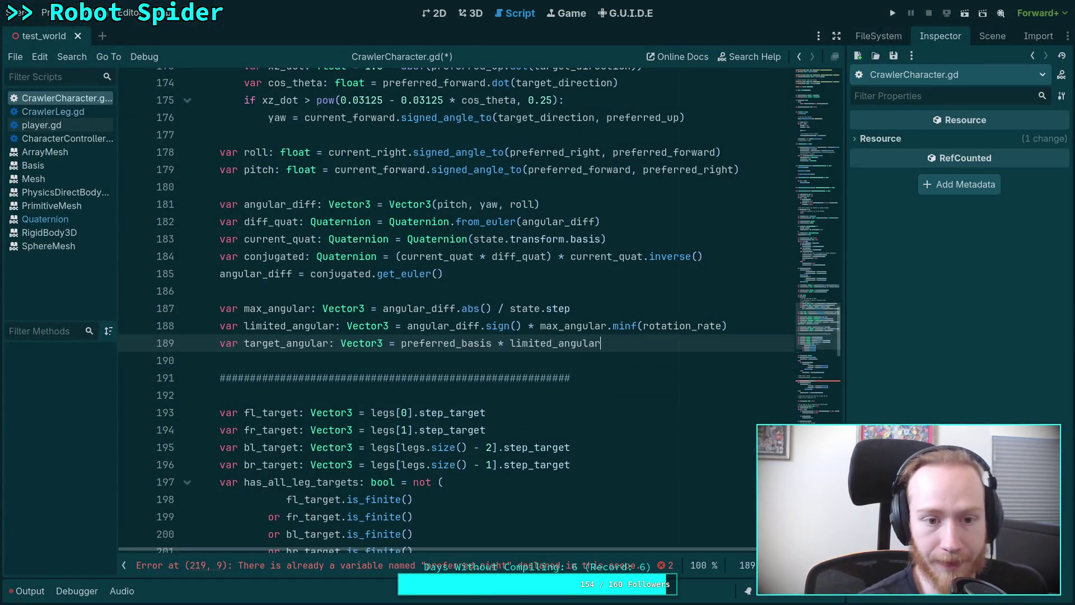
{"action": "key", "text": "Return"}
{"action": "key", "text": "Return"}
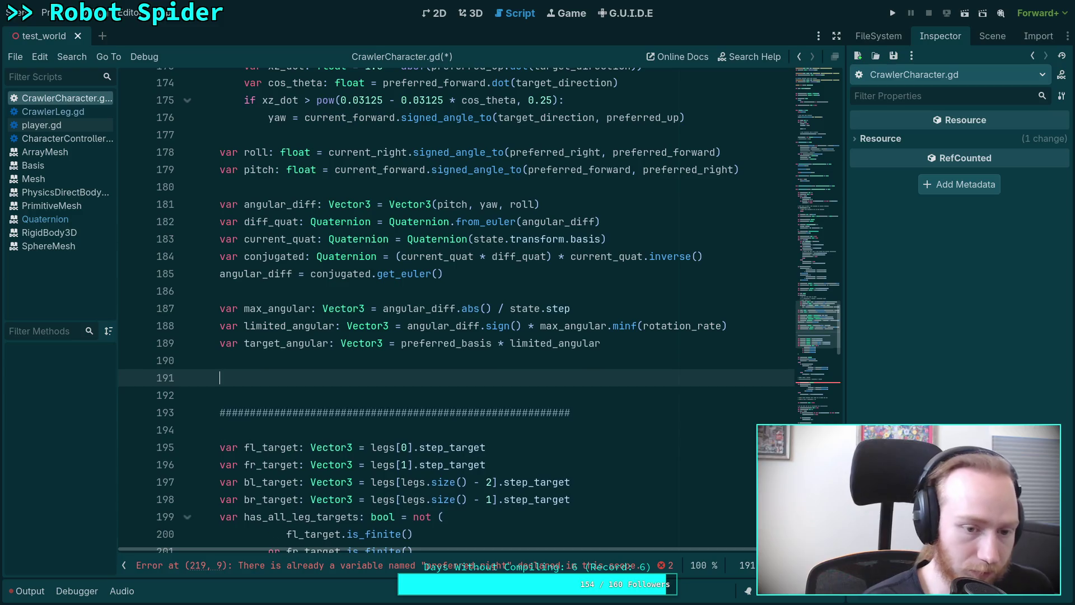
Step: Assign state.angular_velocity = state.angular_velocity.move_toward(target_angular, ...) using autocomplete
{"action": "type", "text": "state.ang"}
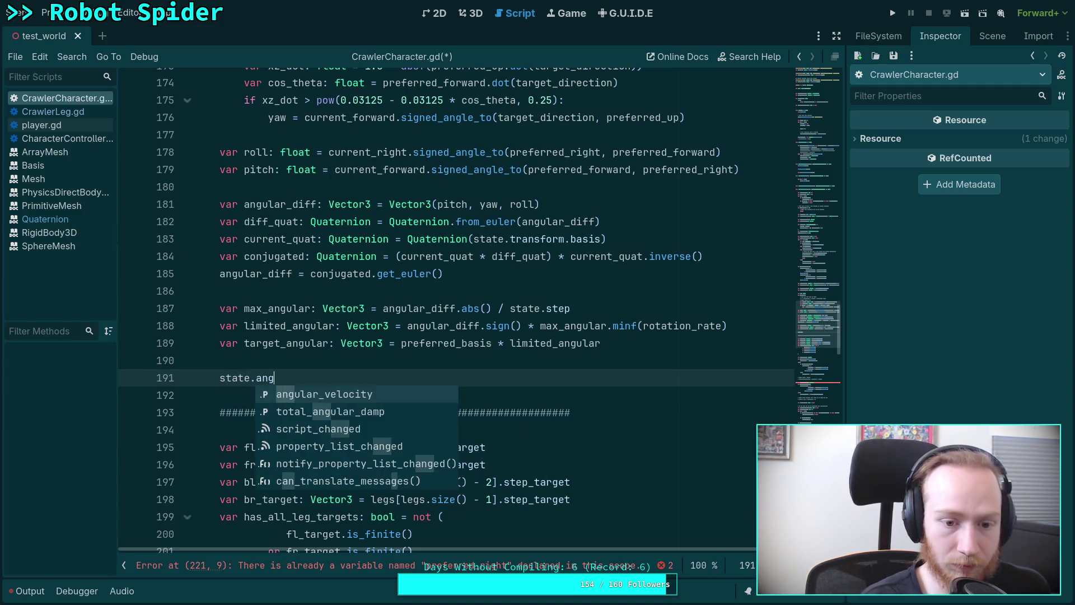
{"action": "key", "text": "Return"}
{"action": "type", "text": "state.an"}
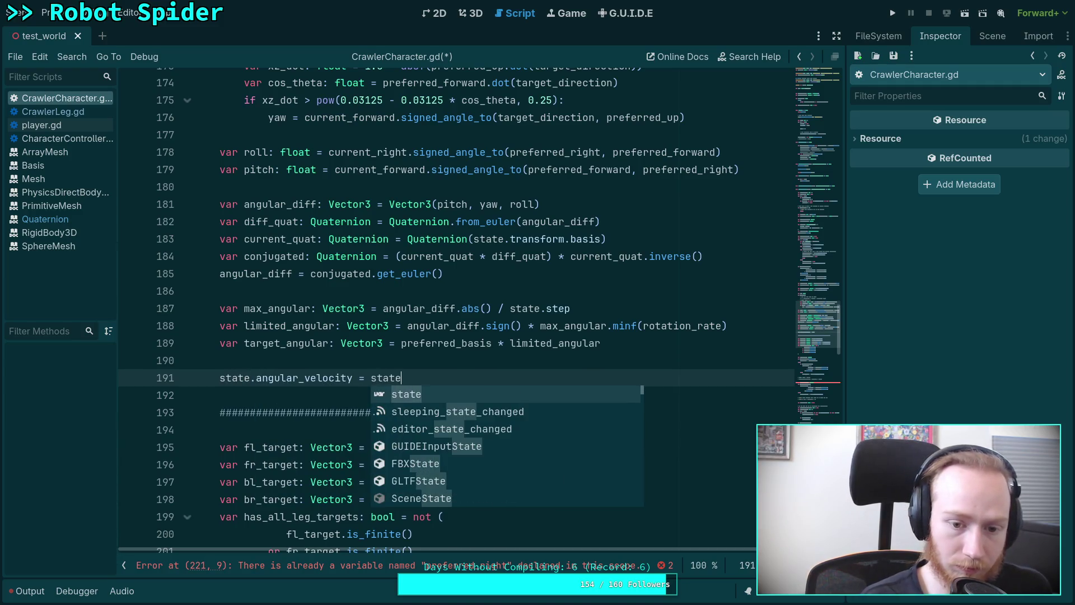
{"action": "key", "text": "Return"}
{"action": "type", "text": ".mov"}
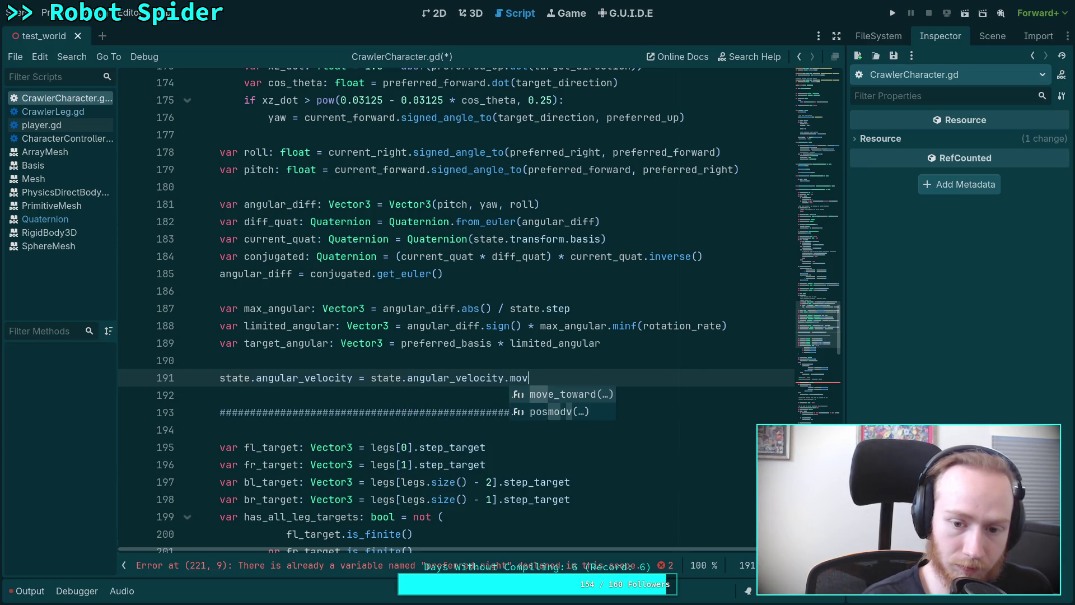
{"action": "key", "text": "Return"}
{"action": "key", "text": "Return"}
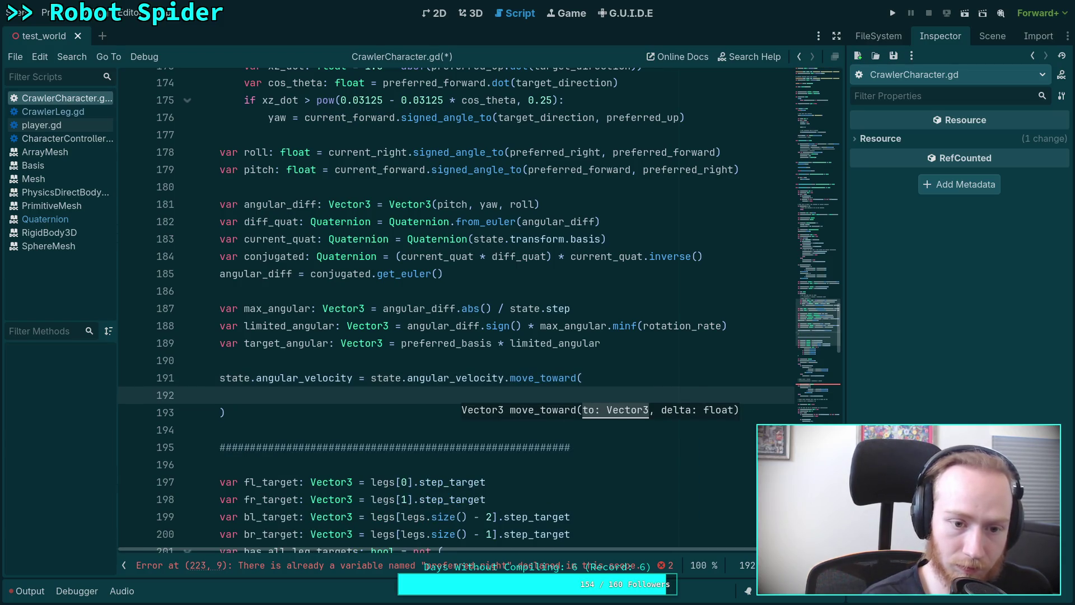
{"action": "type", "text": "targ"}
{"action": "key", "text": "Return"}
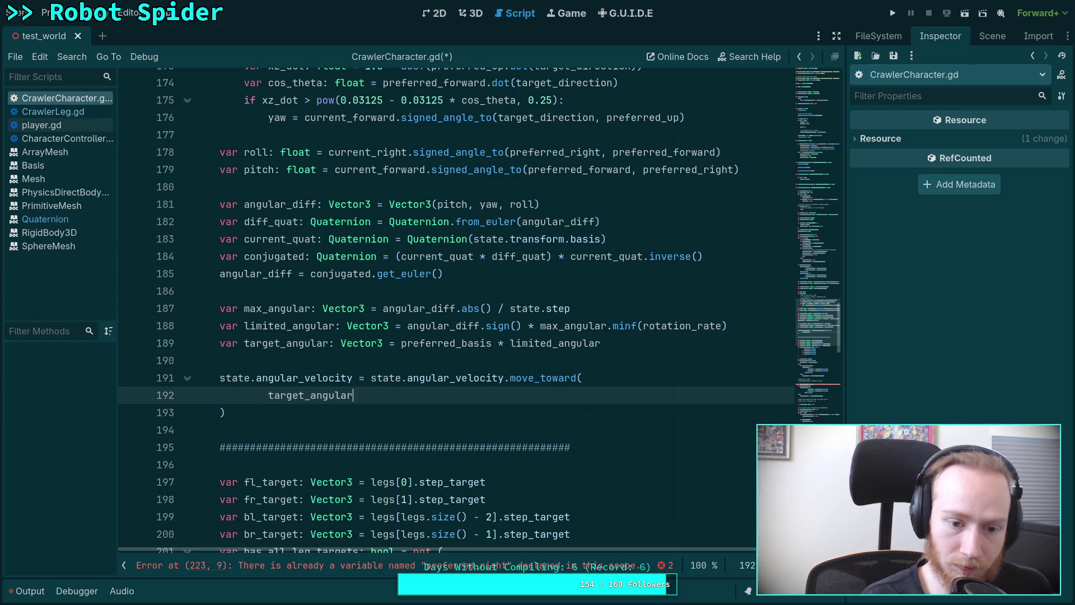
{"action": "type", "text": ","}
{"action": "key", "text": "Return"}
Step: Set the move_toward delta to state.step * rotation_acceleration * grounded_leg_factor, then check the design note
{"action": "type", "text": "state.t"}
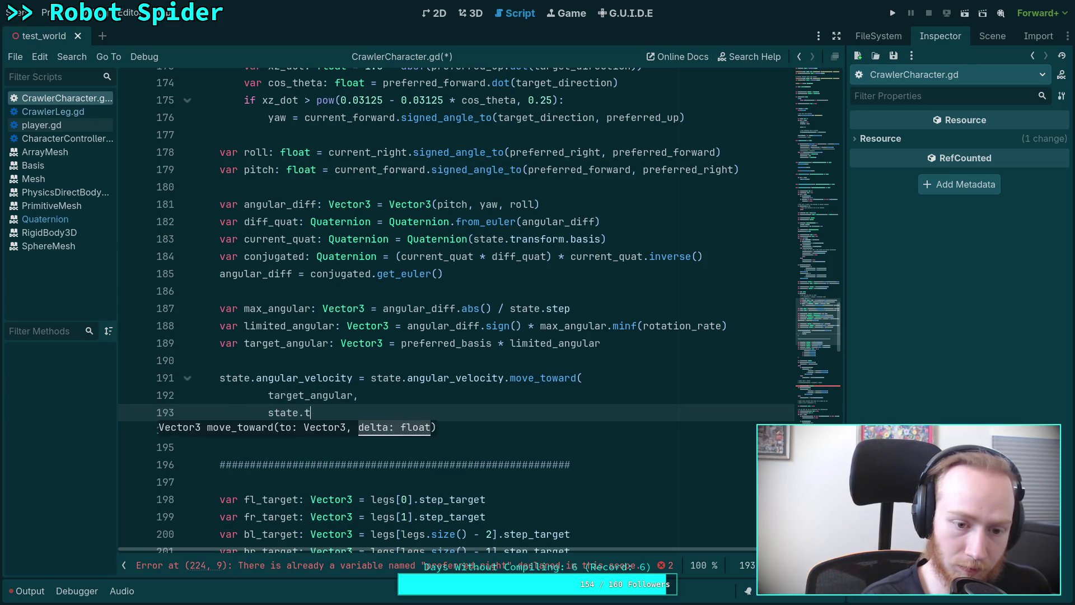
{"action": "key", "text": "BackSpace"}
{"action": "type", "text": "step *"}
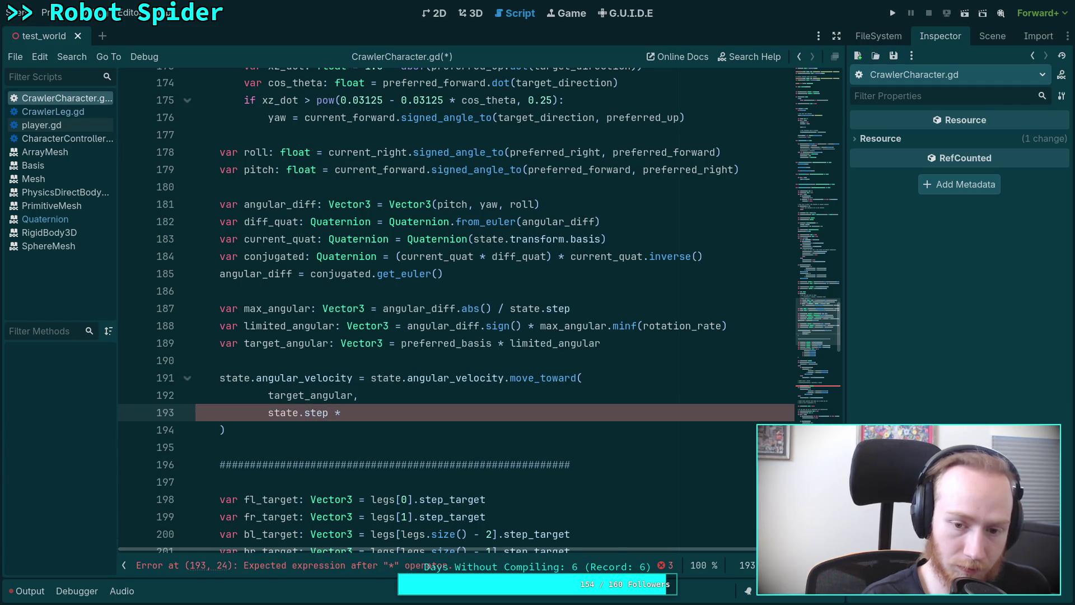
{"action": "type", "text": " rot"}
{"action": "key", "text": "Return"}
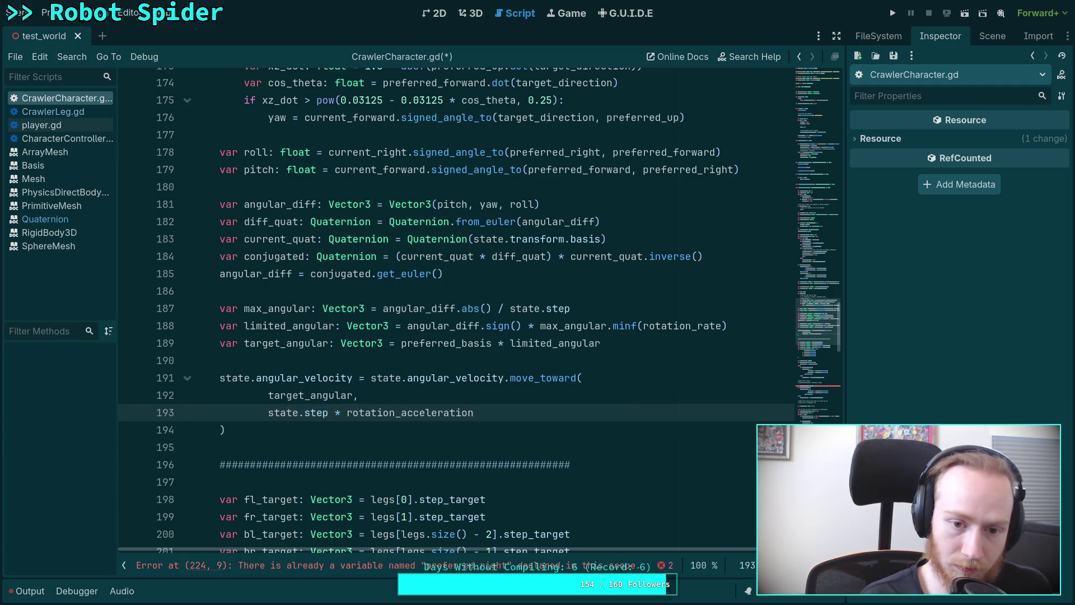
{"action": "type", "text": "("}
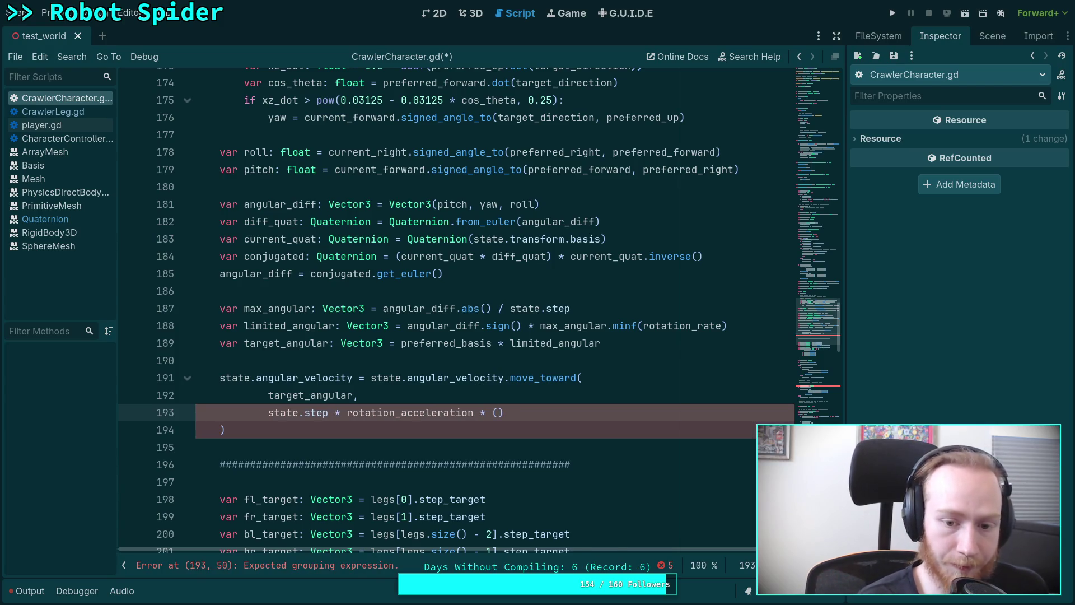
{"action": "key", "text": "BackSpace"}
{"action": "type", "text": "ground"}
{"action": "key", "text": "Down"}
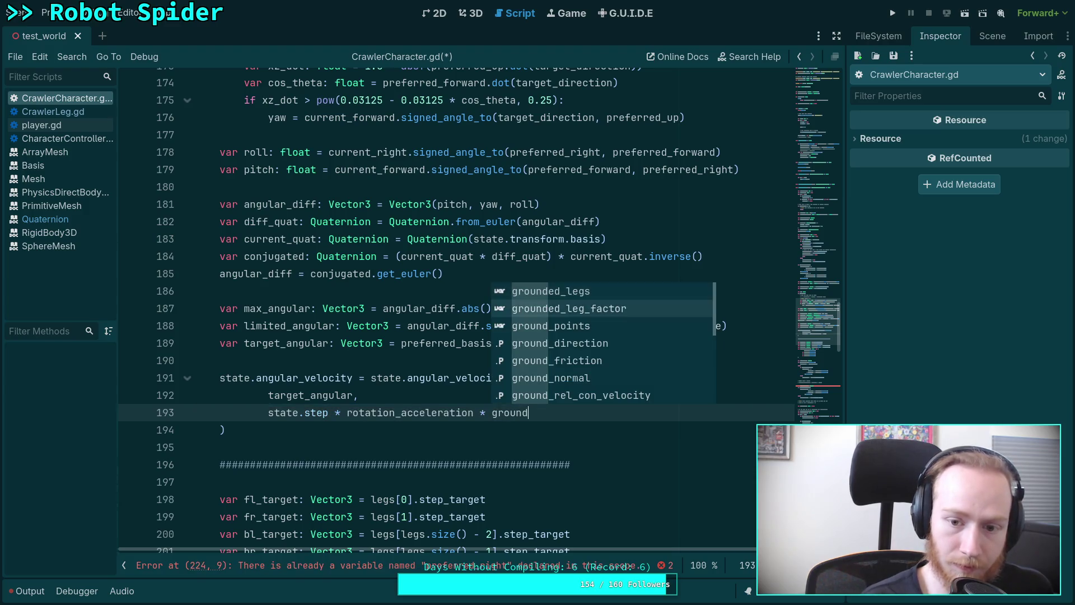
{"action": "key", "text": "Return"}
{"action": "left_click", "coordinate": [519, 439]}
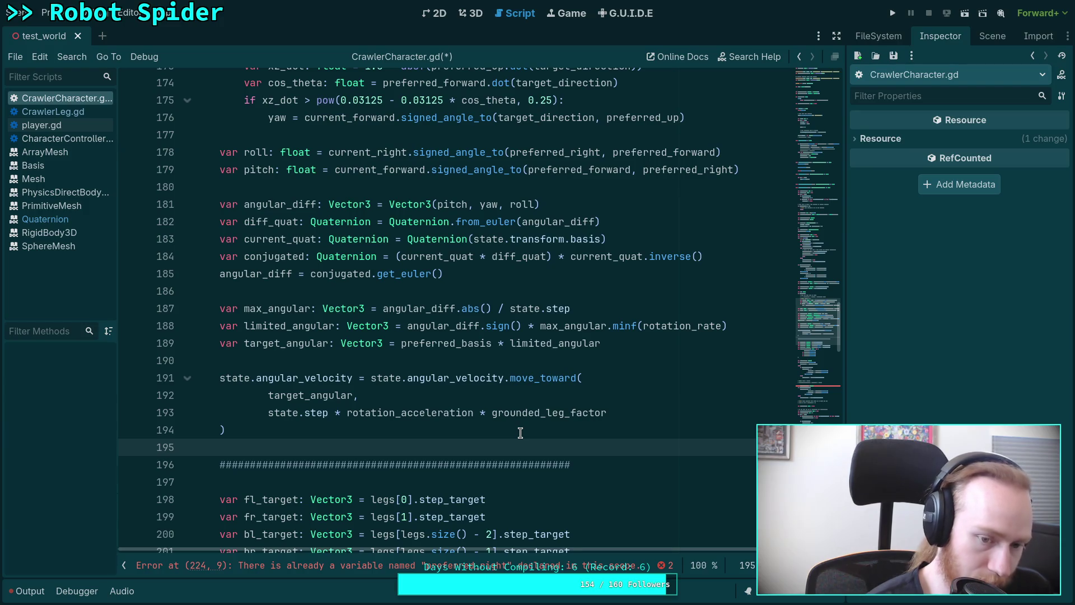
{"action": "key", "text": "super+3"}
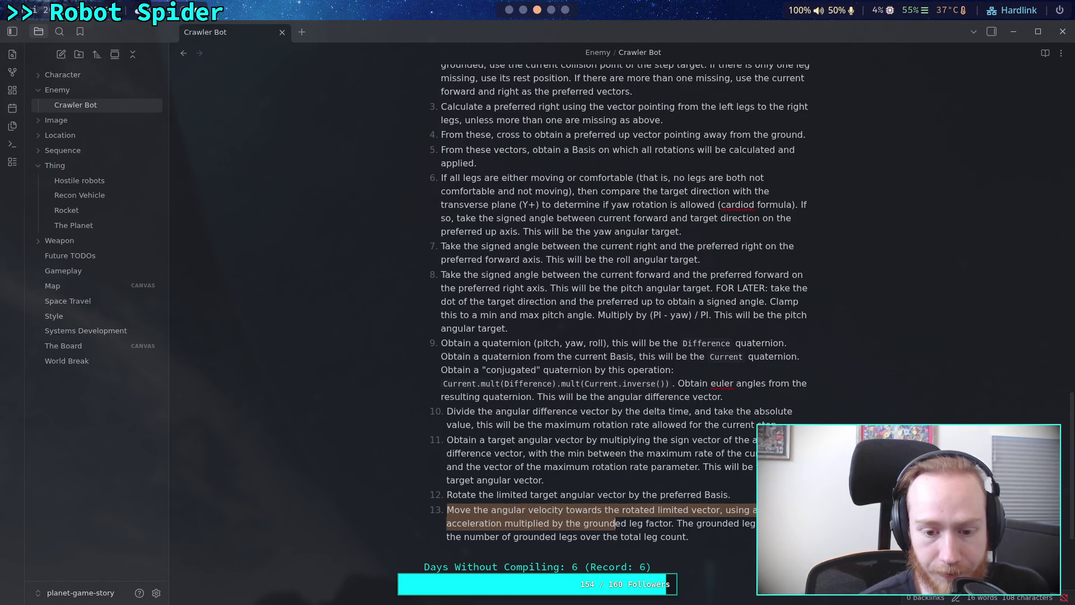
{"action": "key", "text": "super+1"}
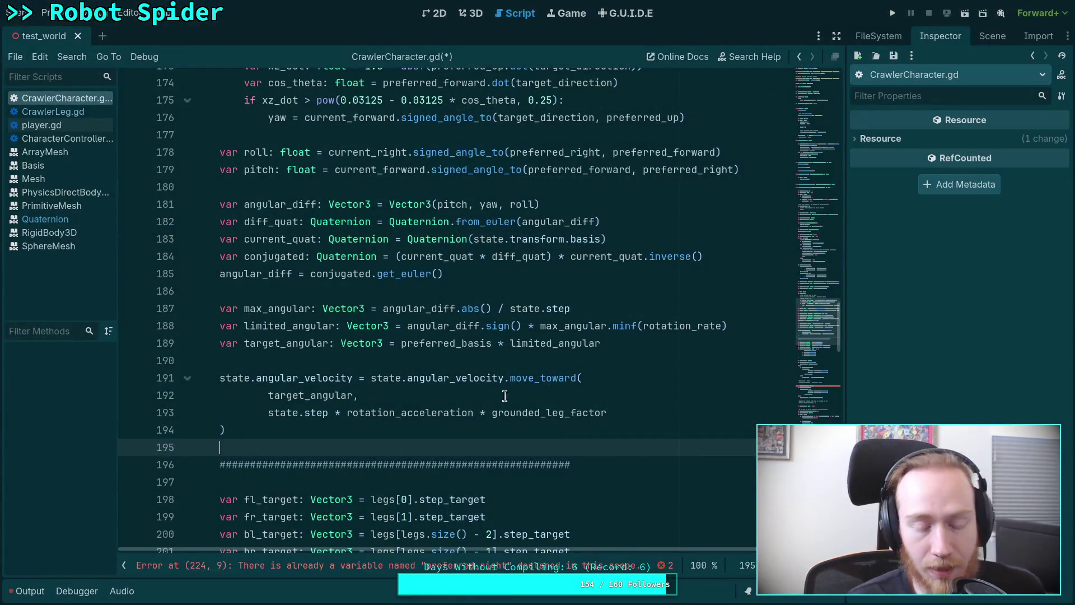
Step: Cut the zero-snap lines from the end of the old rotation code
{"action": "scroll", "coordinate": [401, 372], "scroll_direction": "down", "scroll_amount": 4}
{"action": "mouse_move", "coordinate": [250, 239]}
{"action": "left_mouse_down"}
{"action": "mouse_move", "coordinate": [569, 326]}
{"action": "mouse_move", "coordinate": [365, 307]}
{"action": "mouse_move", "coordinate": [488, 374]}
{"action": "mouse_move", "coordinate": [487, 393]}
{"action": "mouse_move", "coordinate": [493, 379]}
{"action": "mouse_move", "coordinate": [507, 447]}
{"action": "left_mouse_up"}
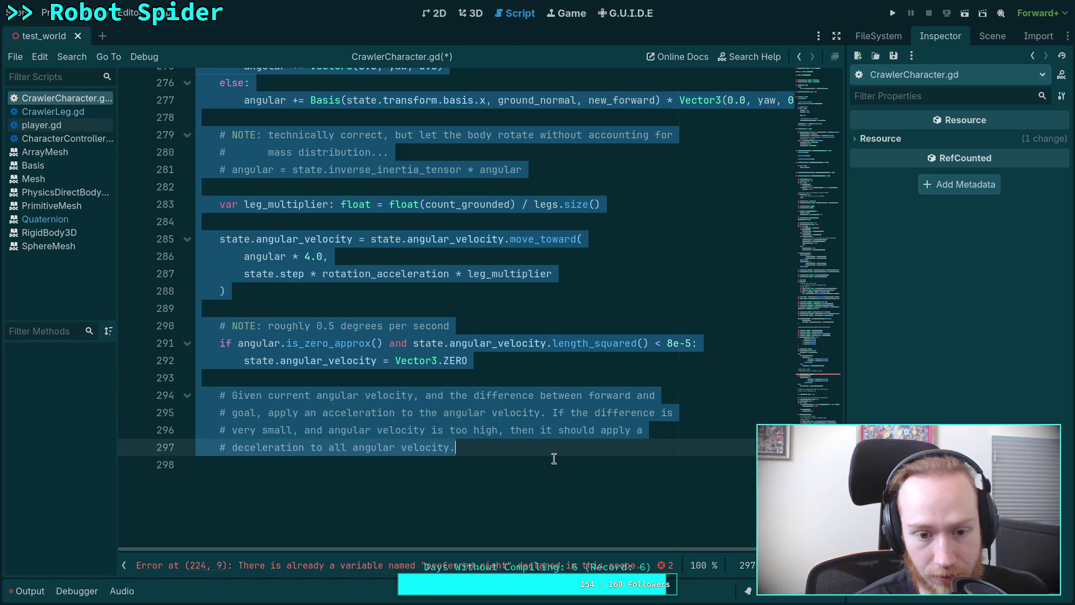
{"action": "scroll", "coordinate": [553, 458], "scroll_direction": "up", "scroll_amount": 1}
{"action": "left_click", "coordinate": [513, 432]}
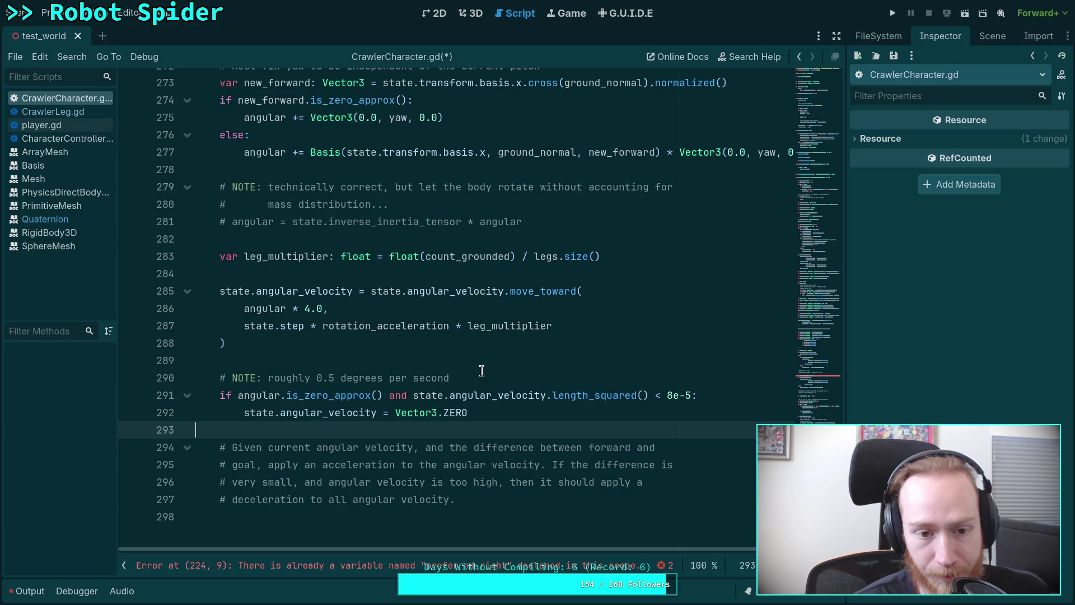
{"action": "mouse_move", "coordinate": [511, 412]}
{"action": "left_mouse_down"}
{"action": "mouse_move", "coordinate": [366, 395]}
{"action": "mouse_move", "coordinate": [220, 396]}
{"action": "mouse_move", "coordinate": [312, 392]}
{"action": "mouse_move", "coordinate": [532, 414]}
{"action": "left_mouse_up"}
{"action": "key", "text": "ctrl+c"}
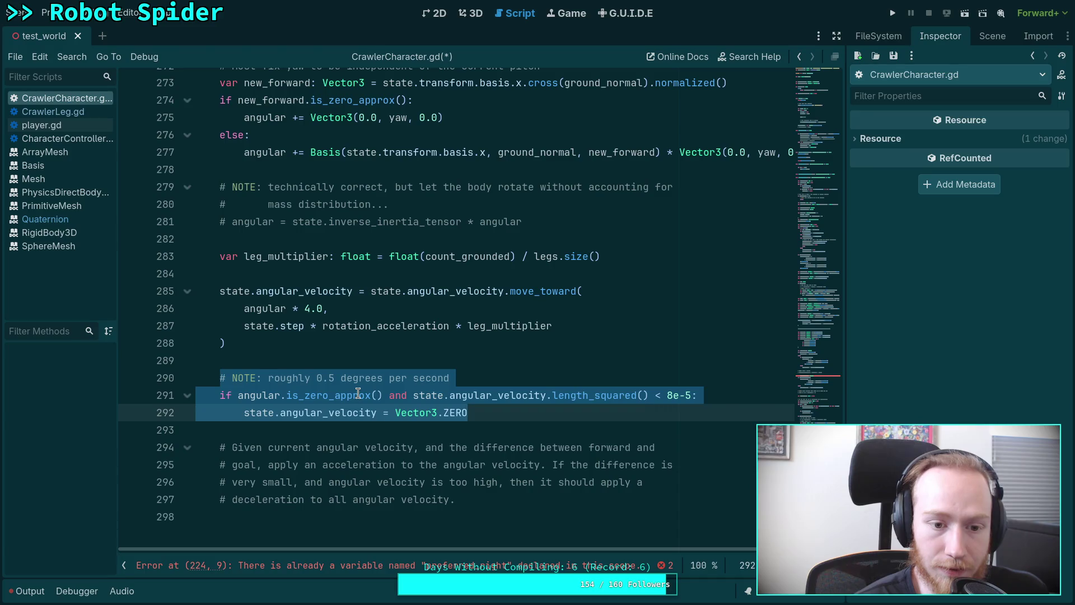
{"action": "right_click", "coordinate": [318, 393]}
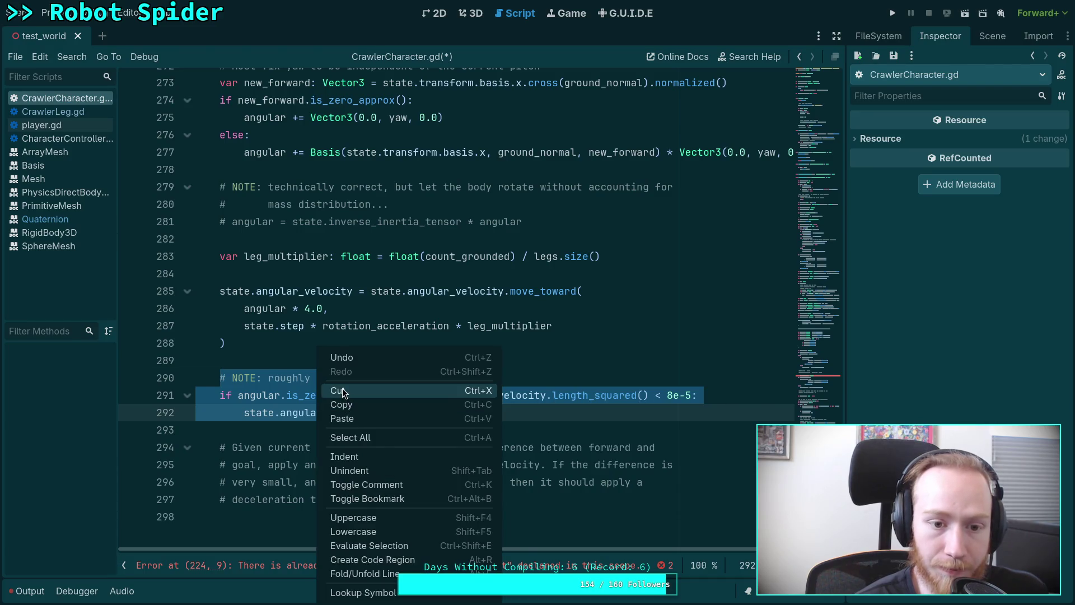
{"action": "left_click", "coordinate": [343, 390]}
Step: Delete the old rotation block and paste the zero-snap lines below move_toward
{"action": "mouse_move", "coordinate": [538, 465]}
{"action": "left_mouse_down"}
{"action": "mouse_move", "coordinate": [372, 348]}
{"action": "mouse_move", "coordinate": [360, 377]}
{"action": "mouse_move", "coordinate": [283, 413]}
{"action": "mouse_move", "coordinate": [200, 362]}
{"action": "mouse_move", "coordinate": [184, 375]}
{"action": "mouse_move", "coordinate": [158, 371]}
{"action": "mouse_move", "coordinate": [150, 355]}
{"action": "left_mouse_up"}
{"action": "scroll", "coordinate": [360, 360], "scroll_direction": "up", "scroll_amount": 15}
{"action": "scroll", "coordinate": [196, 372], "scroll_direction": "up", "scroll_amount": 10}
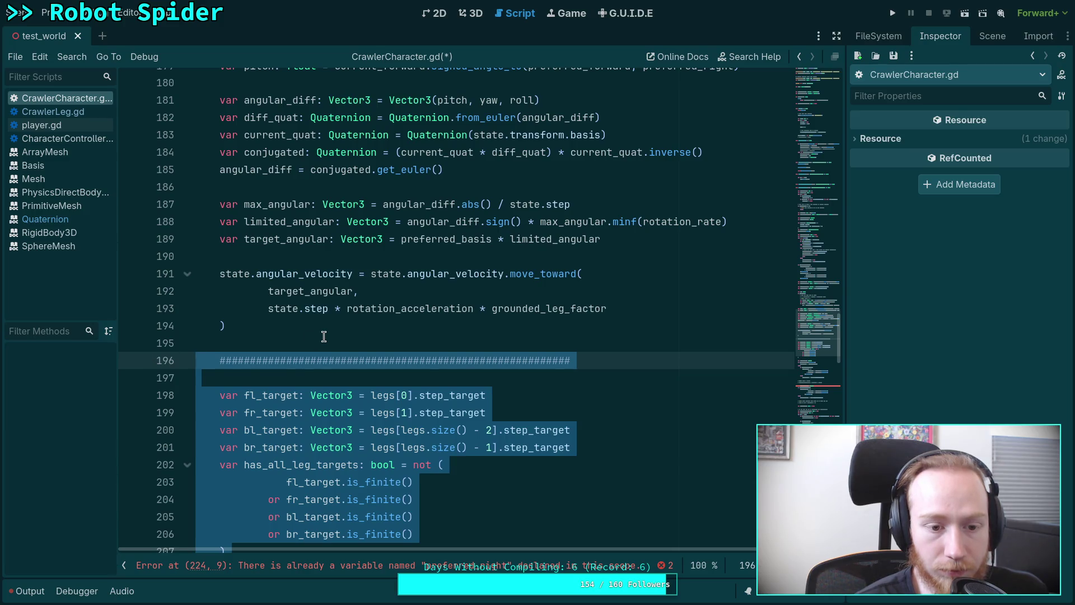
{"action": "key", "text": "BackSpace"}
{"action": "key", "text": "BackSpace"}
{"action": "key", "text": "Return"}
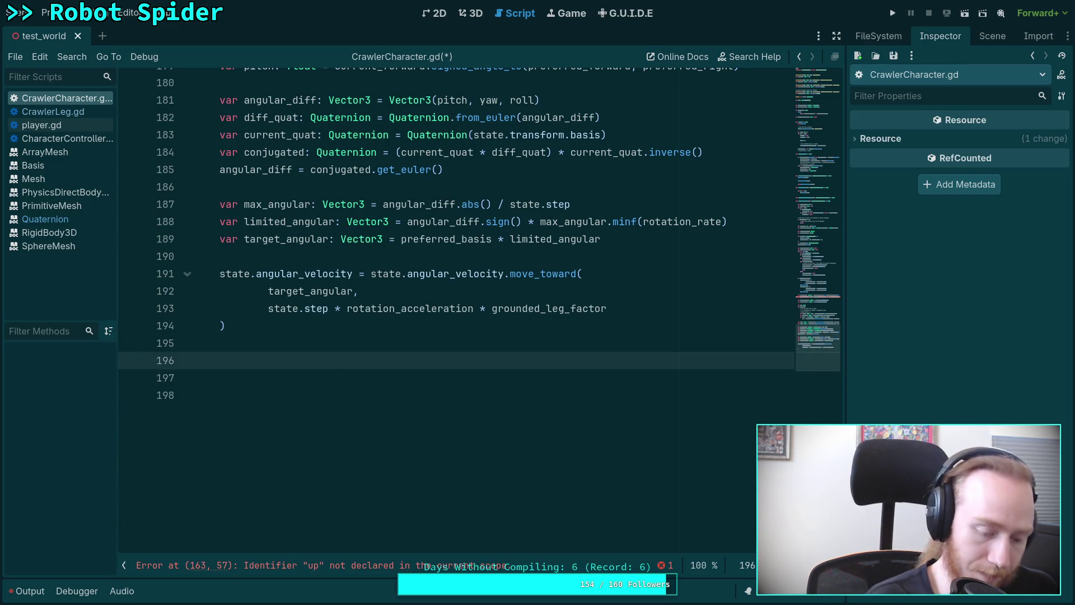
{"action": "key", "text": "ctrl+v"}
Step: Make the zero-snap check test target_angular, remove the trailing blank line, save, and go to note step 13
{"action": "scroll", "coordinate": [278, 425], "scroll_direction": "up", "scroll_amount": 1}
{"action": "double_click", "coordinate": [254, 428]}
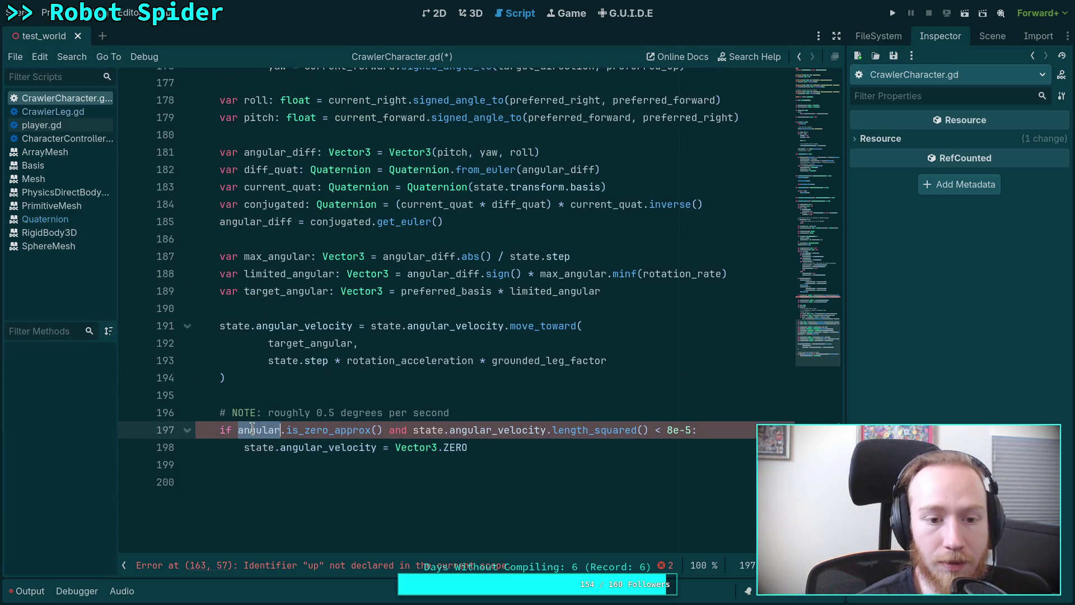
{"action": "type", "text": "tar"}
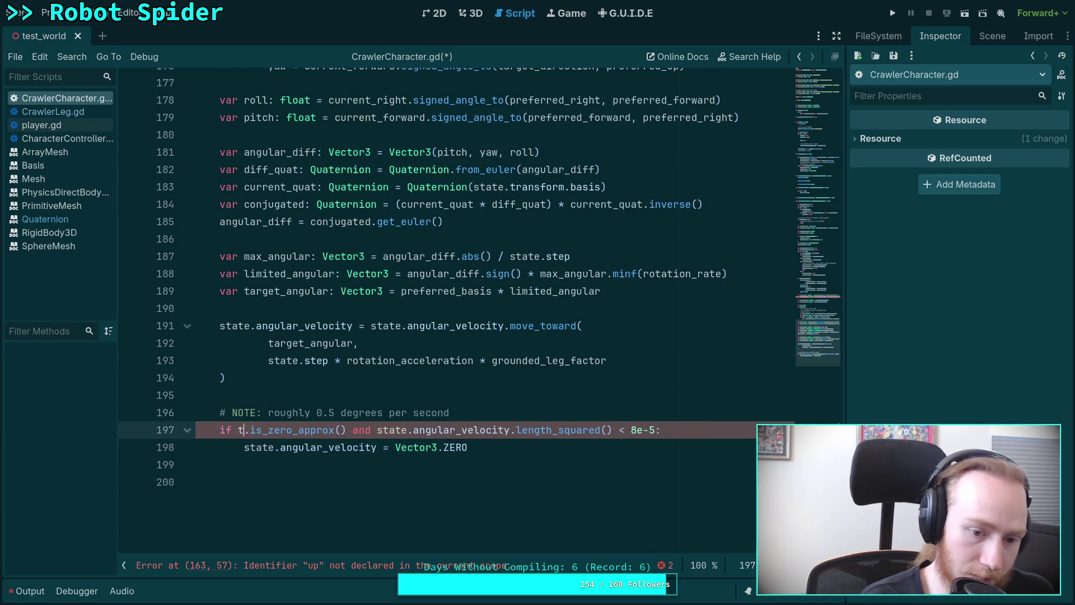
{"action": "key", "text": "Return"}
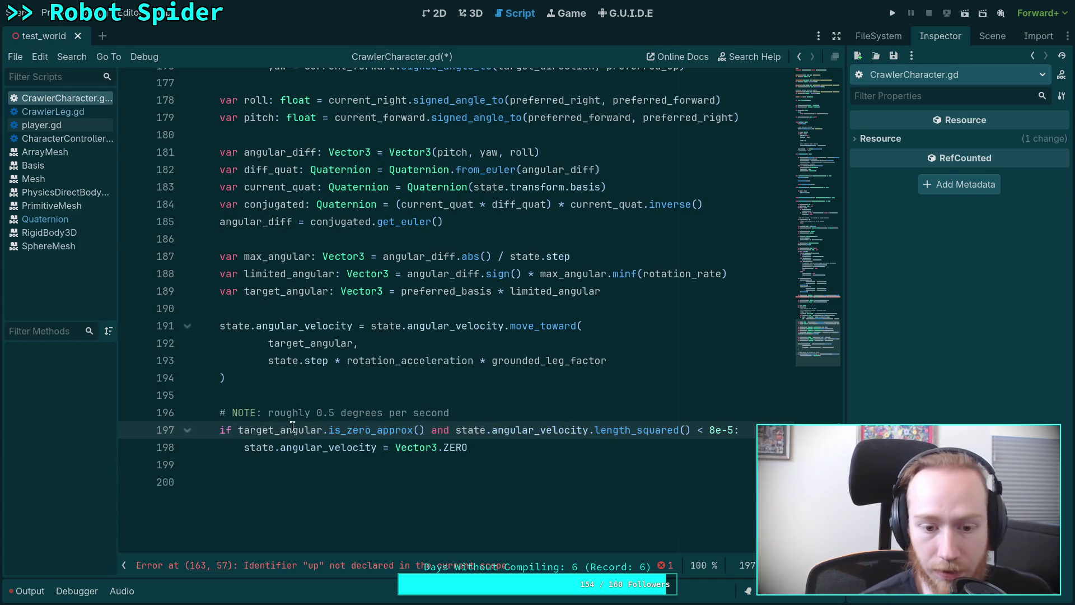
{"action": "left_click", "coordinate": [464, 461]}
{"action": "key", "text": "BackSpace"}
{"action": "key", "text": "ctrl+s"}
{"action": "scroll", "coordinate": [479, 331], "scroll_direction": "up", "scroll_amount": 3}
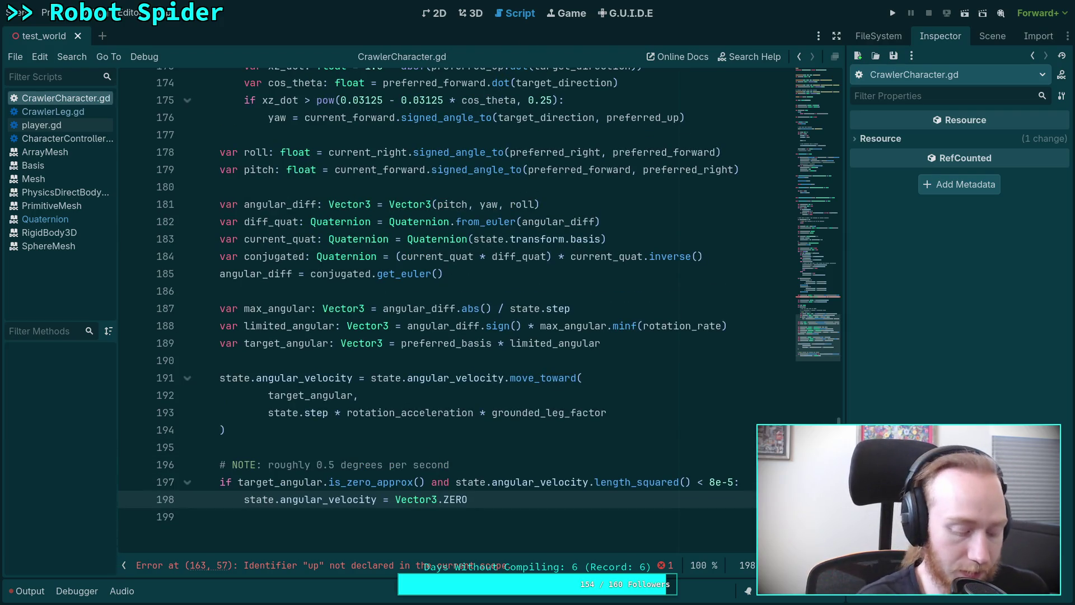
{"action": "key", "text": "alt+Tab"}
{"action": "left_click", "coordinate": [612, 537]}
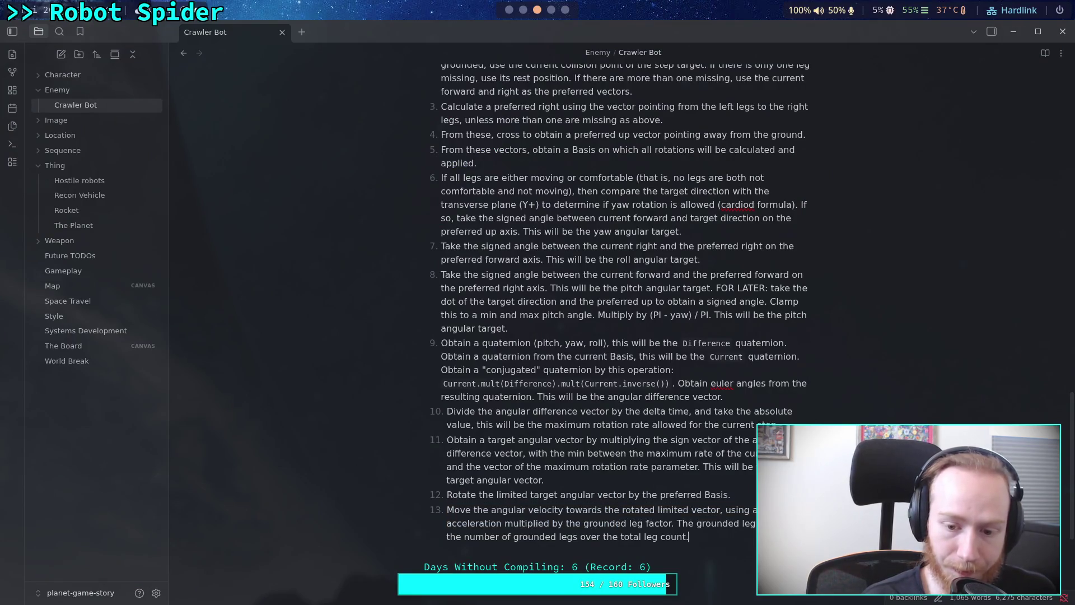
Step: Write step 14: zero angular velocity once the rotated limited vector is below about 0.5 degrees per second
{"action": "type", "text": "As a ifn"}
{"action": "key", "text": "BackSpace"}
{"action": "type", "text": "fgi"}
{"action": "key", "text": "BackSpace"}
{"action": "type", "text": "inal step, i"}
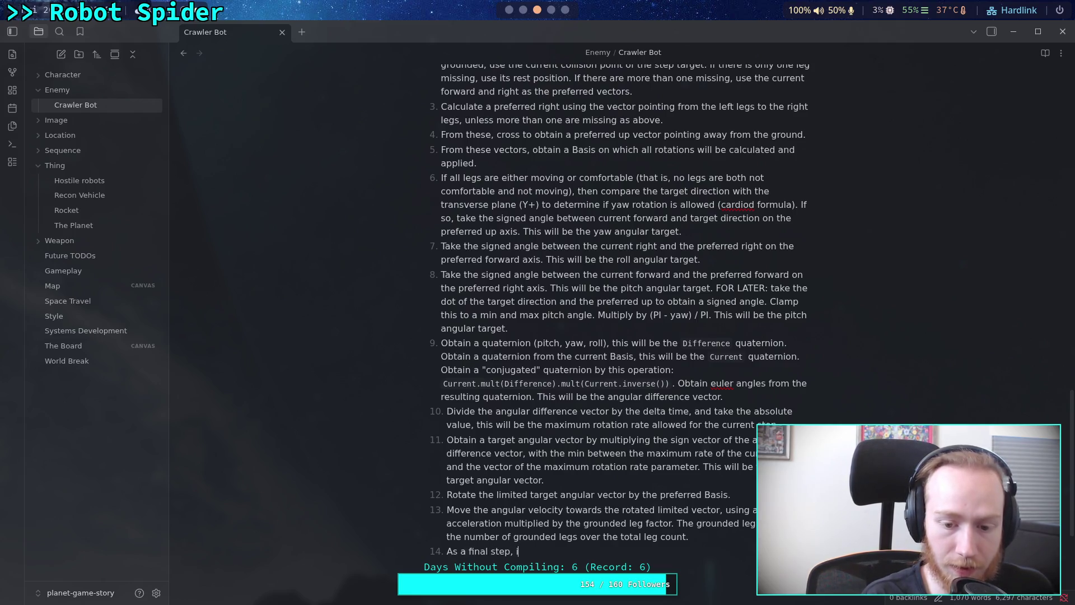
{"action": "type", "text": "f the tag"}
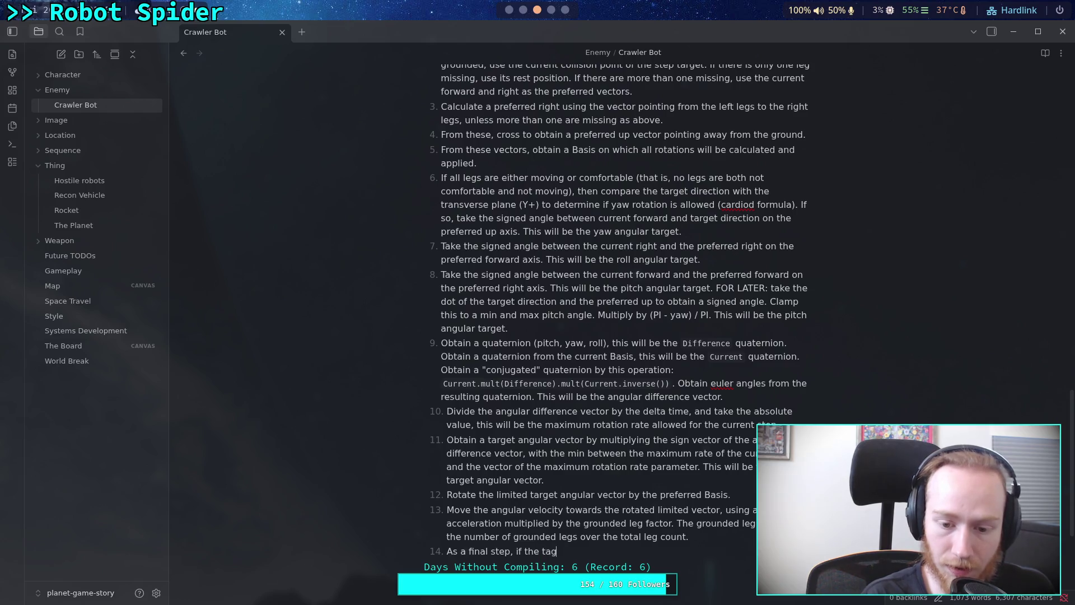
{"action": "key", "text": "BackSpace"}
{"action": "key", "text": "BackSpace"}
{"action": "key", "text": "BackSpace"}
{"action": "type", "text": "rotat"}
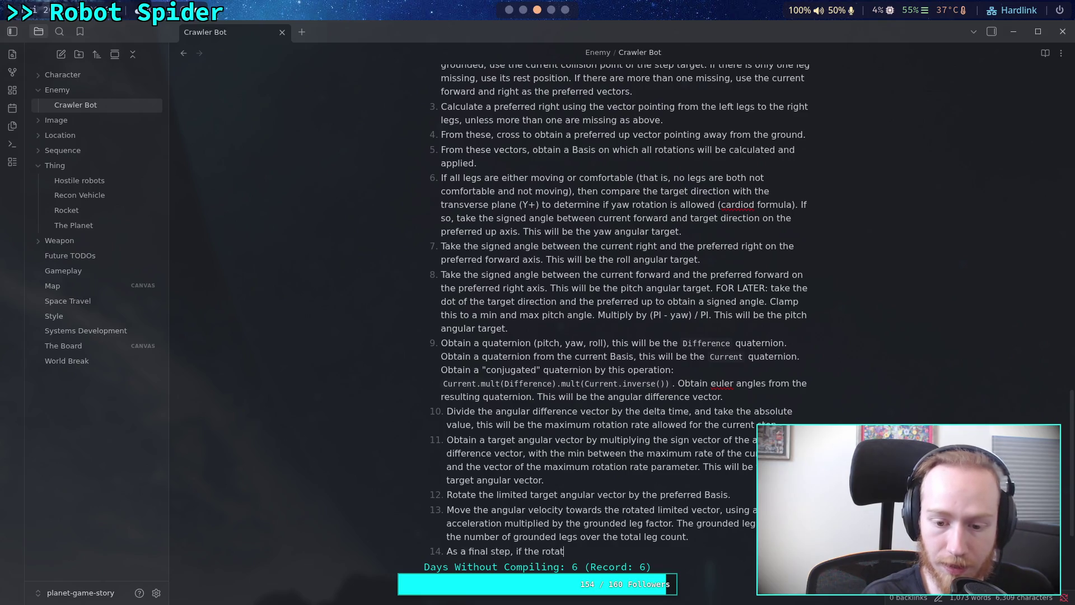
{"action": "type", "text": "ed limited ve"}
{"action": "key", "text": "BackSpace"}
{"action": "type", "text": "ctor isap"}
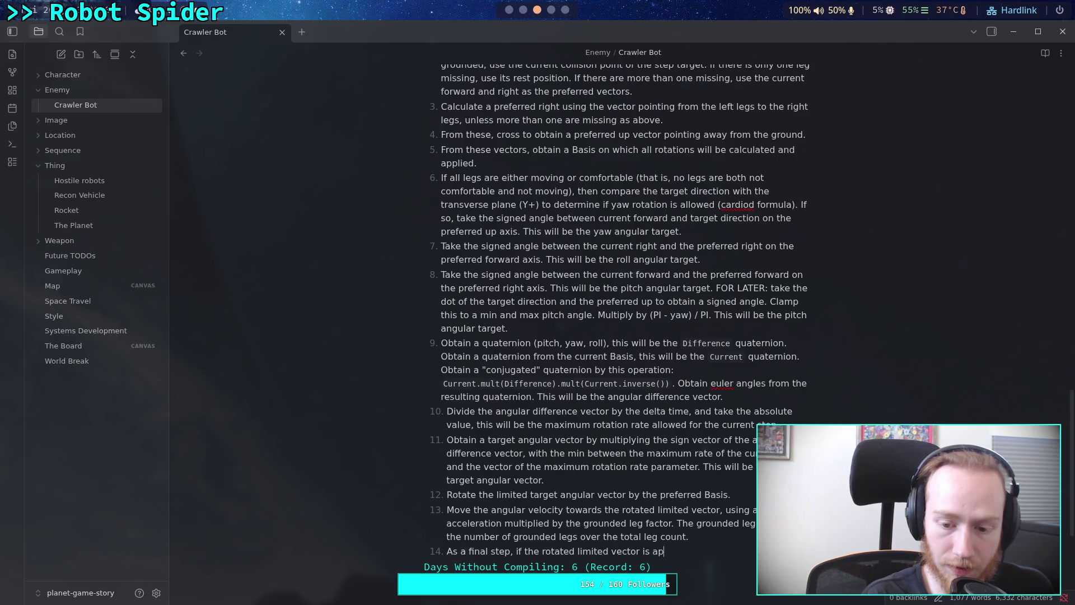
{"action": "type", "text": "ately zero,"}
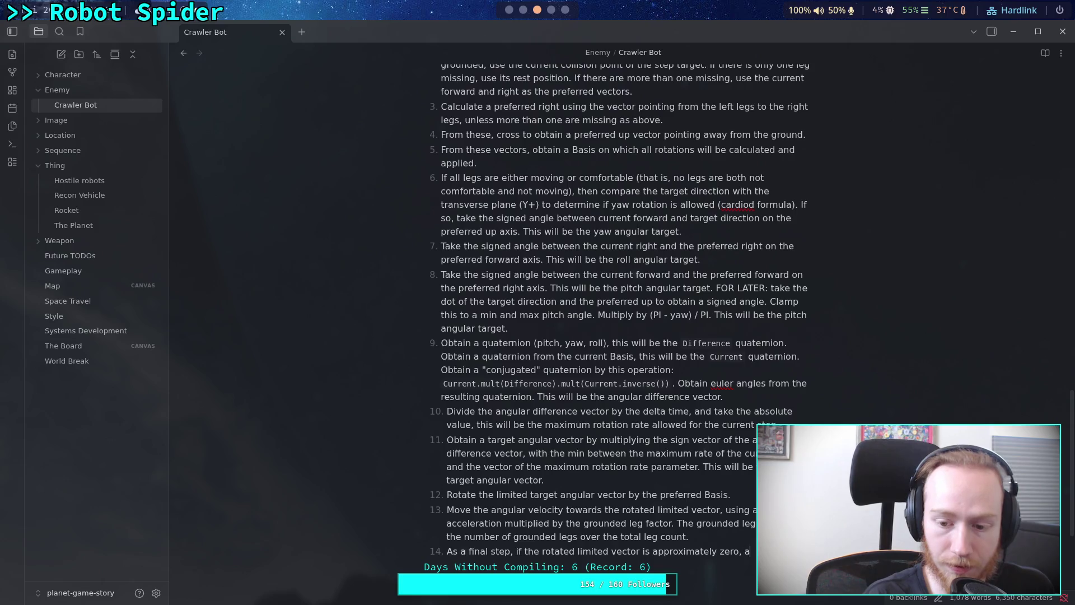
{"action": "type", "text": "angular ve"}
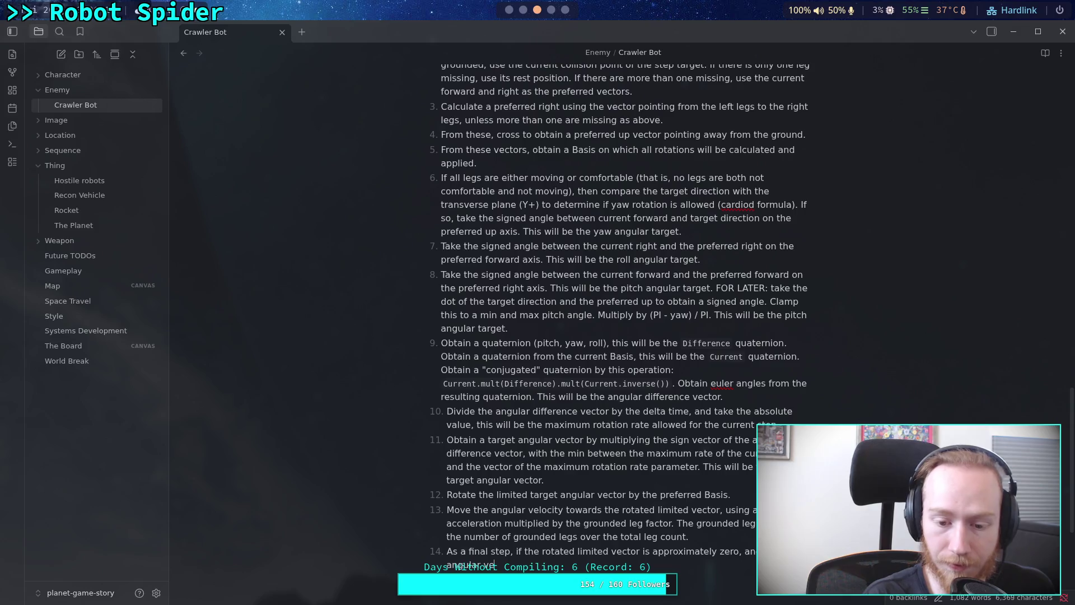
{"action": "type", "text": "locity is less"}
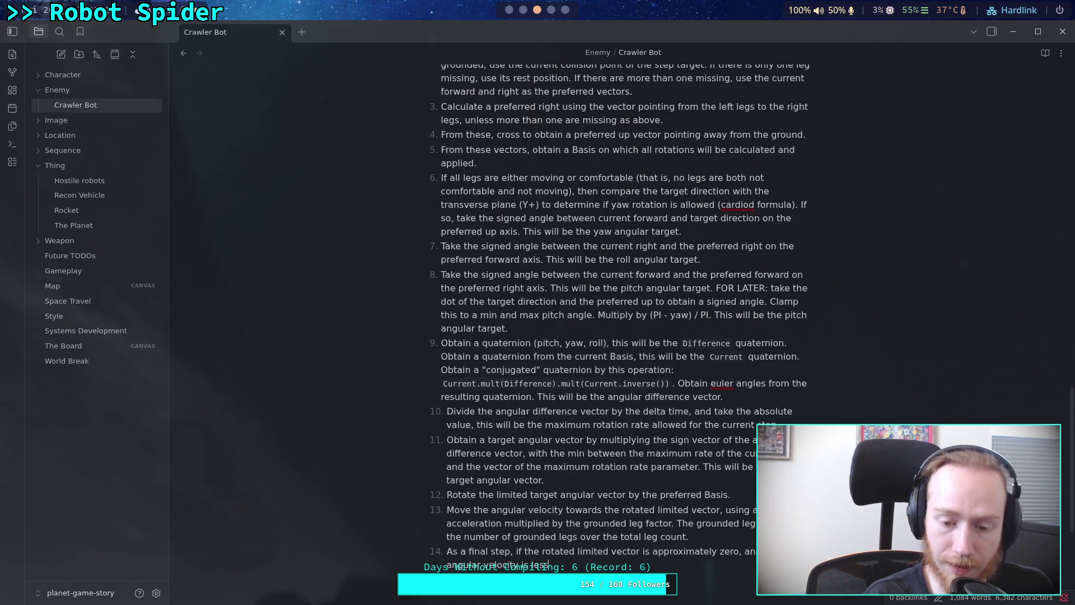
{"action": "type", "text": " than 0.5"}
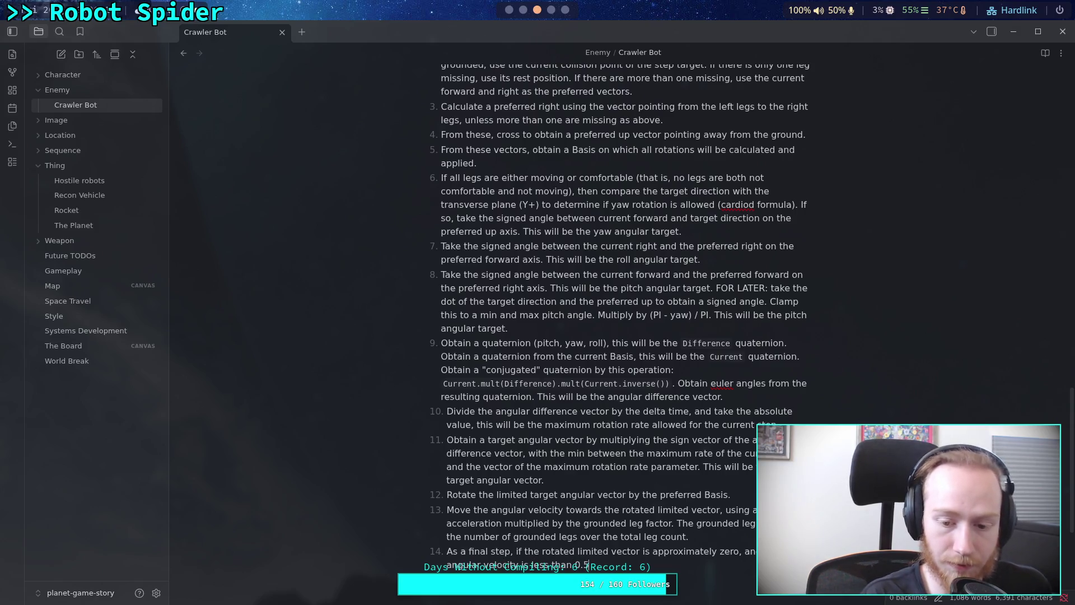
{"action": "type", "text": "greesper sec"}
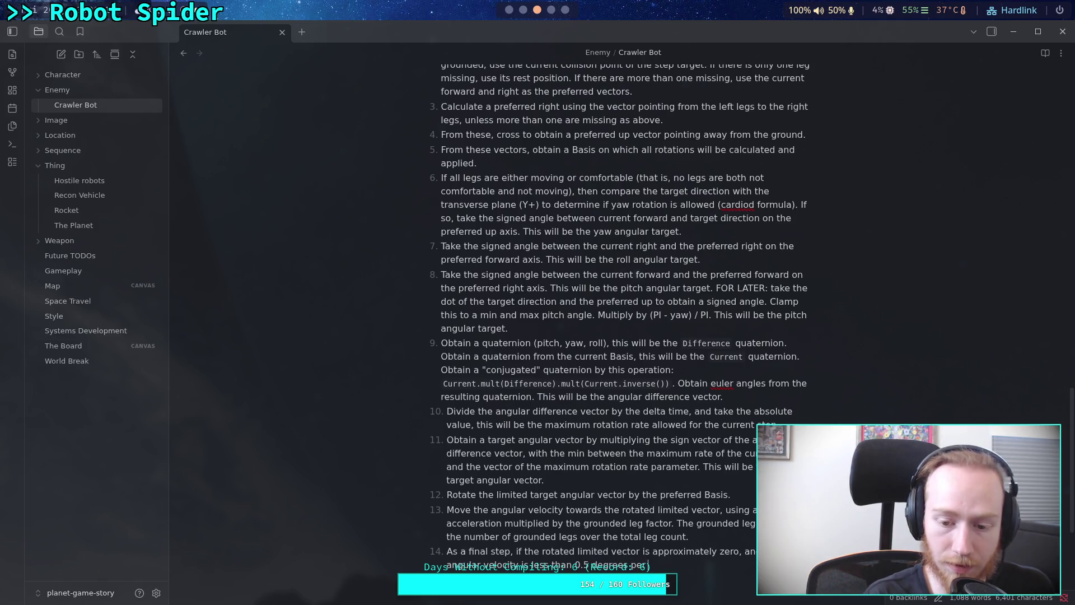
{"action": "type", "text": "et the angular"}
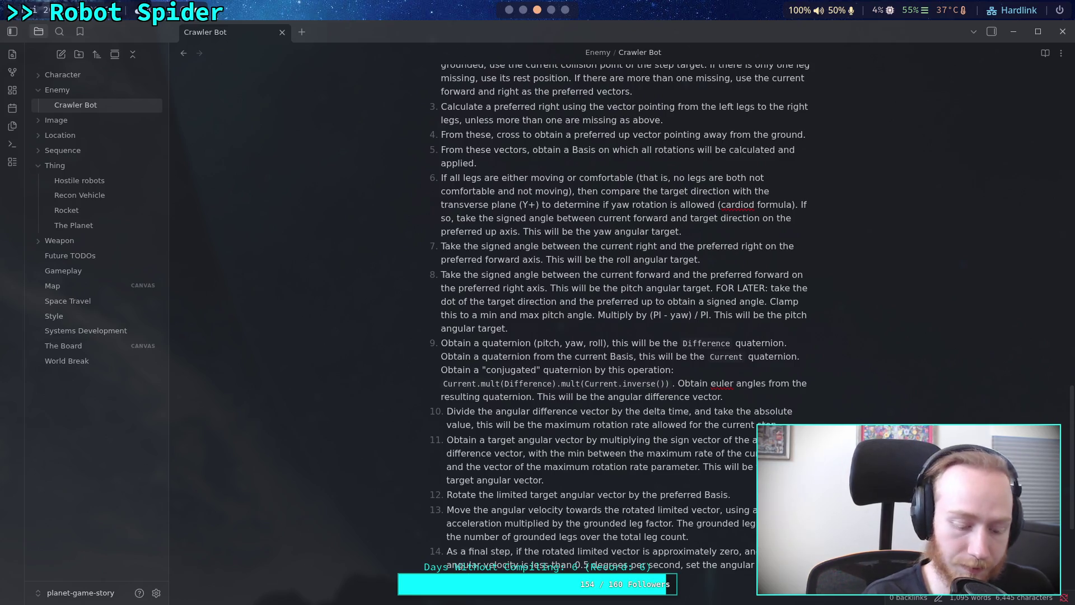
{"action": "key", "text": "alt+Tab"}
{"action": "key", "text": "alt+Tab"}
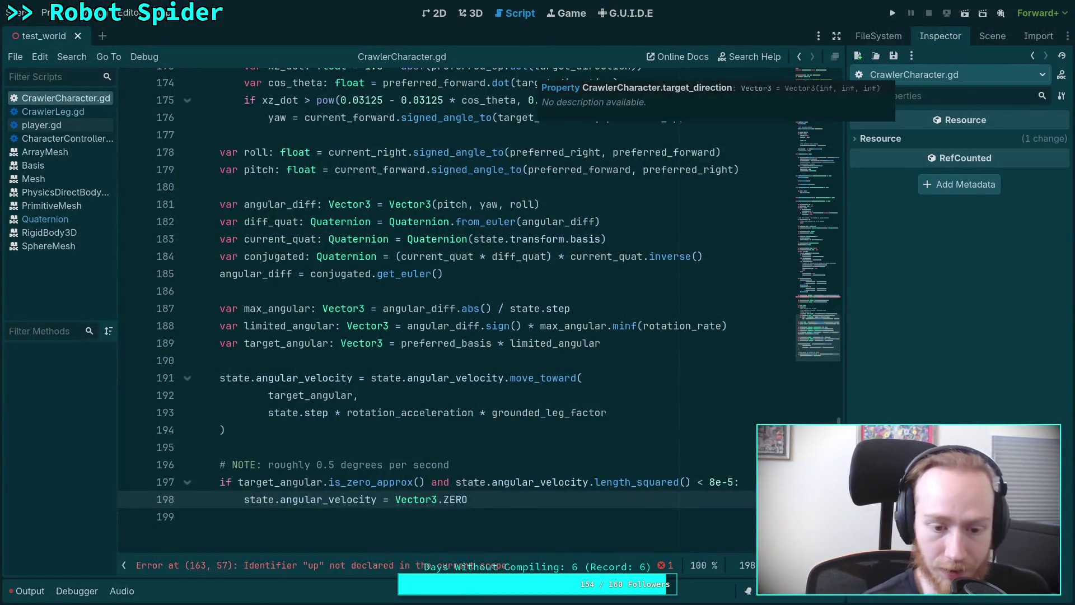
Step: Replace 'up' with preferred_up on line 163 to clear the undeclared identifier error
{"action": "left_click", "coordinate": [382, 393]}
{"action": "left_click", "coordinate": [385, 379]}
{"action": "scroll", "coordinate": [398, 380], "scroll_direction": "up", "scroll_amount": 10}
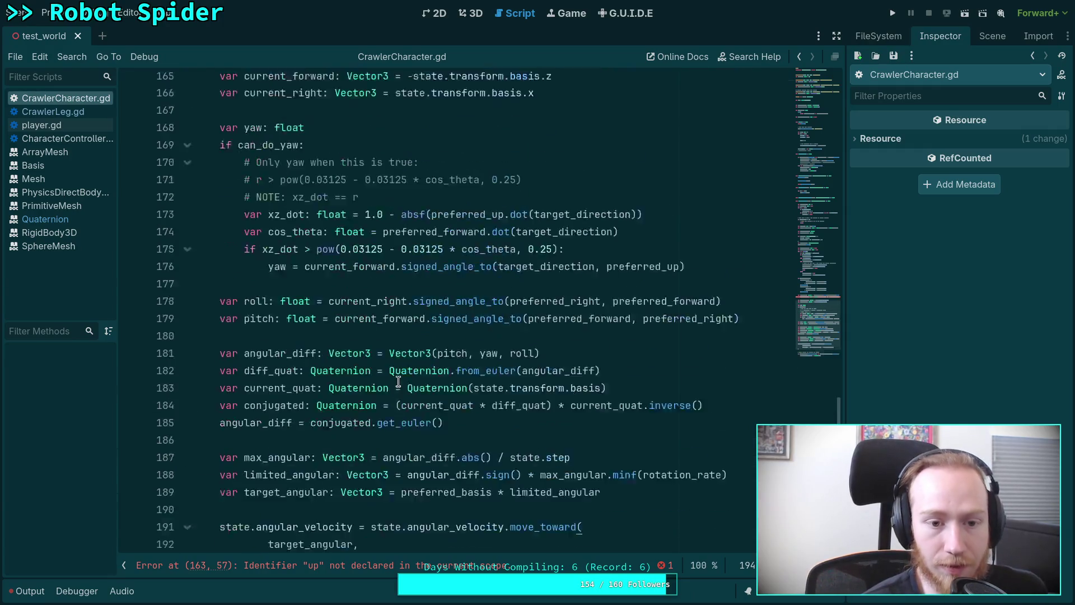
{"action": "scroll", "coordinate": [398, 380], "scroll_direction": "up", "scroll_amount": 1}
{"action": "scroll", "coordinate": [472, 411], "scroll_direction": "down", "scroll_amount": 2}
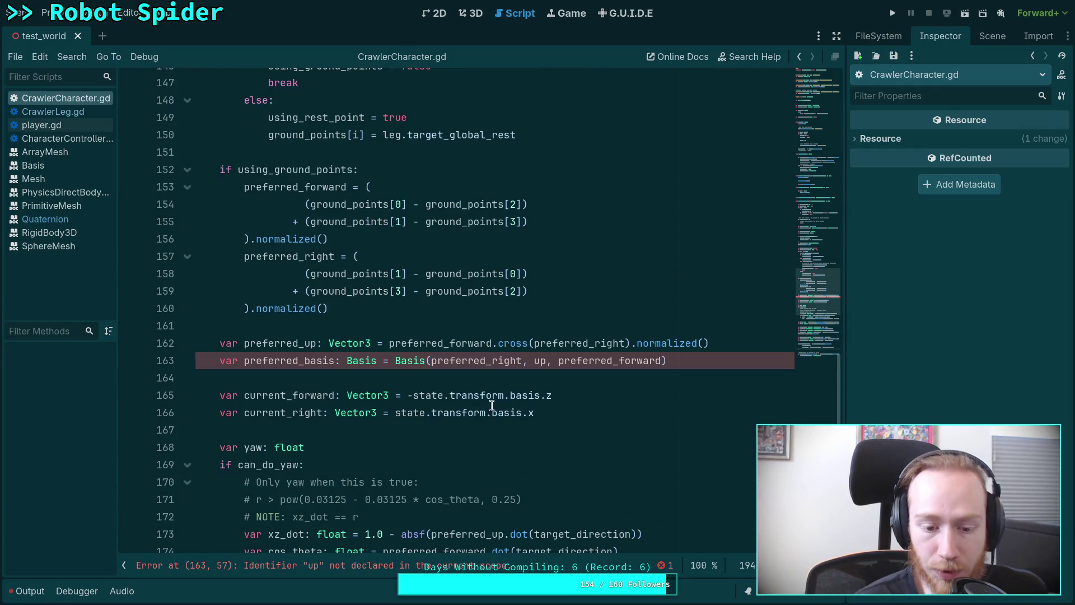
{"action": "left_click", "coordinate": [534, 360]}
{"action": "type", "text": "pref"}
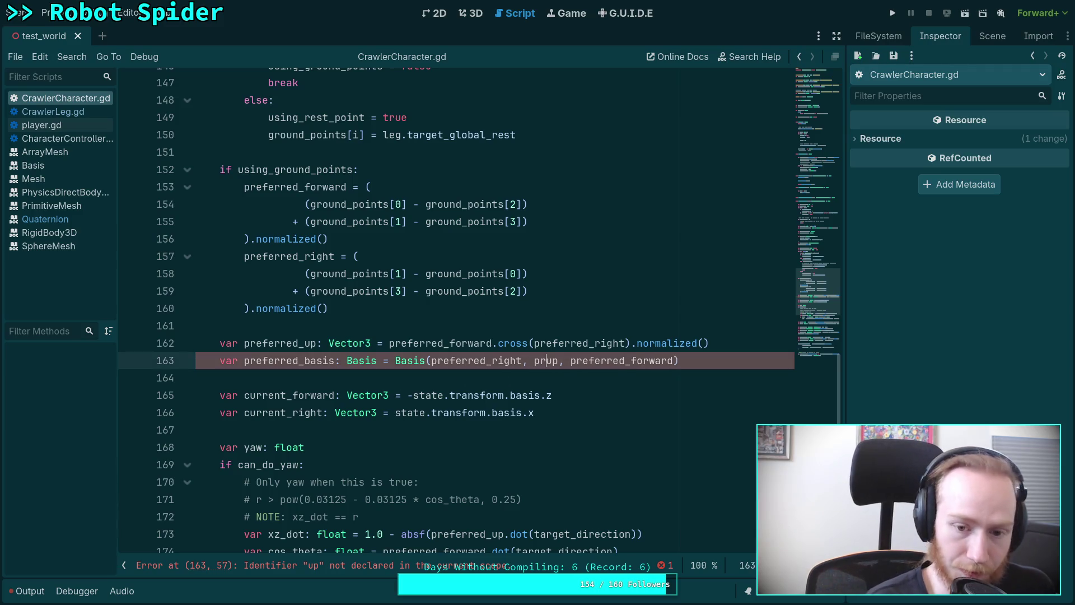
{"action": "key", "text": "Down"}
{"action": "key", "text": "Down"}
{"action": "key", "text": "Down"}
{"action": "key", "text": "Return"}
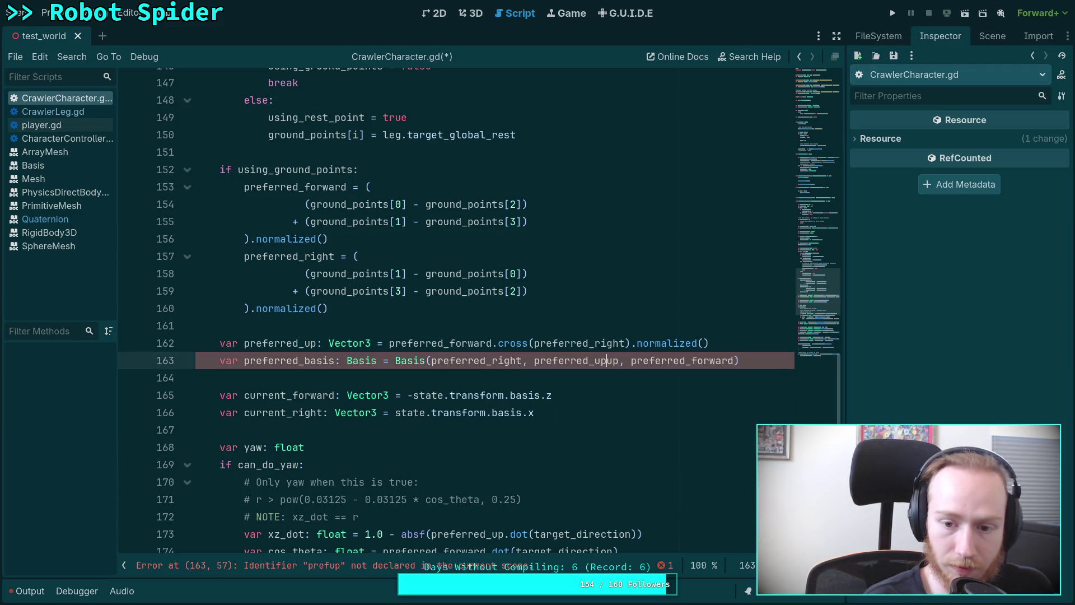
{"action": "key", "text": "Delete"}
{"action": "key", "text": "Delete"}
Step: Save CrawlerCharacter.gd and place the caret on blank line 186
{"action": "scroll", "coordinate": [359, 374], "scroll_direction": "up", "scroll_amount": 1}
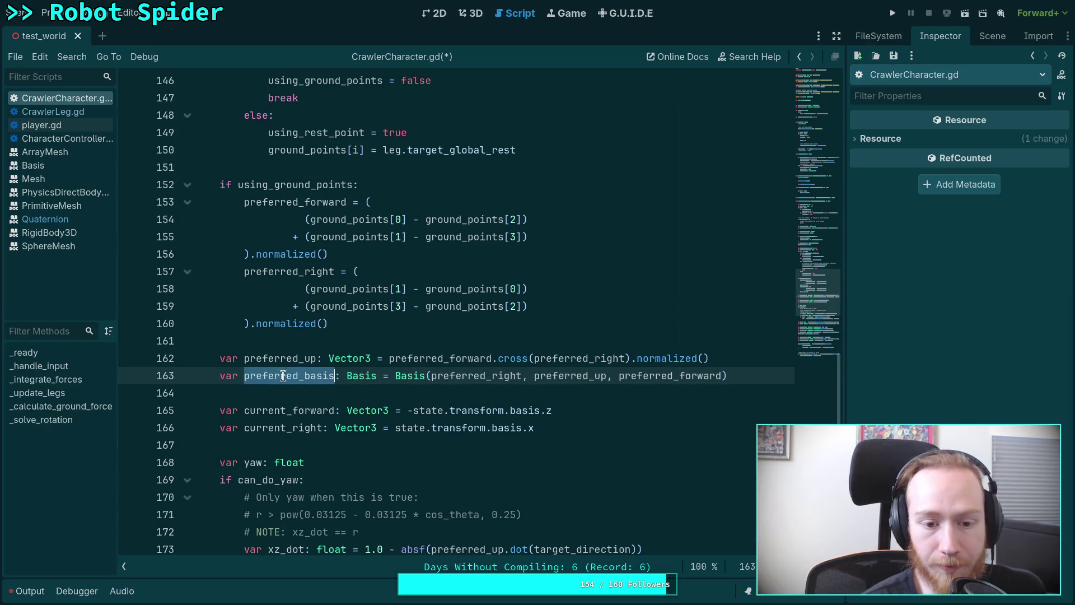
{"action": "left_click", "coordinate": [347, 400]}
{"action": "key", "text": "ctrl+s"}
{"action": "scroll", "coordinate": [477, 421], "scroll_direction": "up", "scroll_amount": 15}
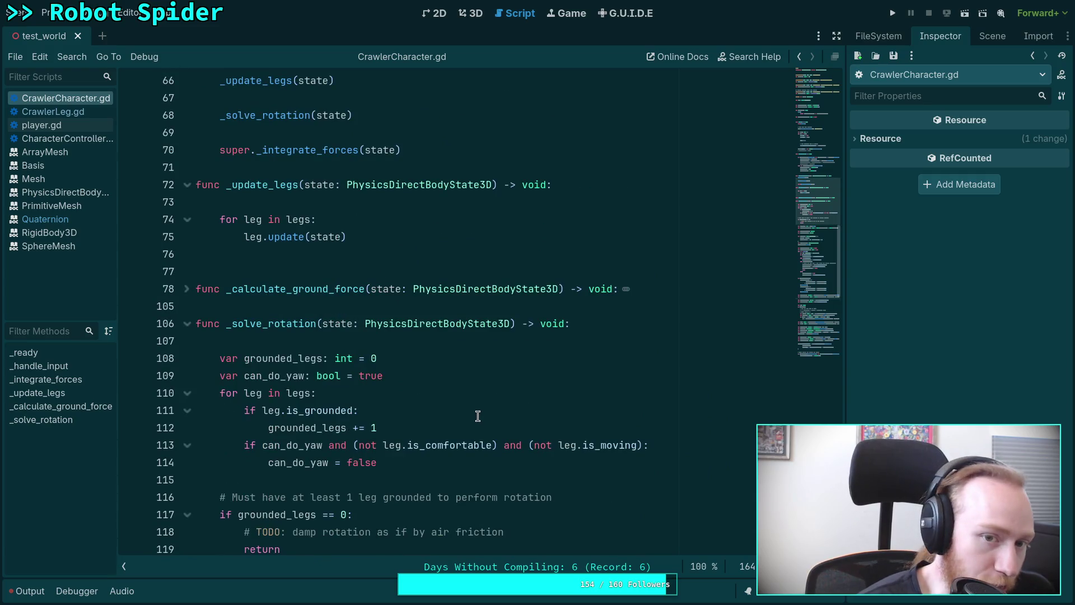
{"action": "scroll", "coordinate": [478, 415], "scroll_direction": "down", "scroll_amount": 15}
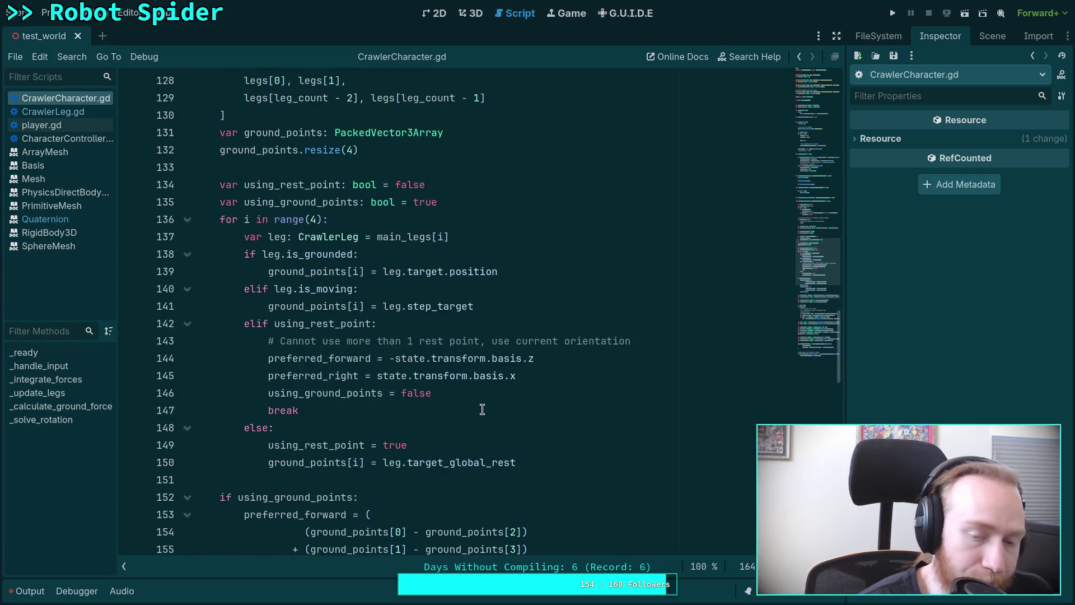
{"action": "scroll", "coordinate": [482, 409], "scroll_direction": "down", "scroll_amount": 7}
{"action": "left_click", "coordinate": [482, 409]}
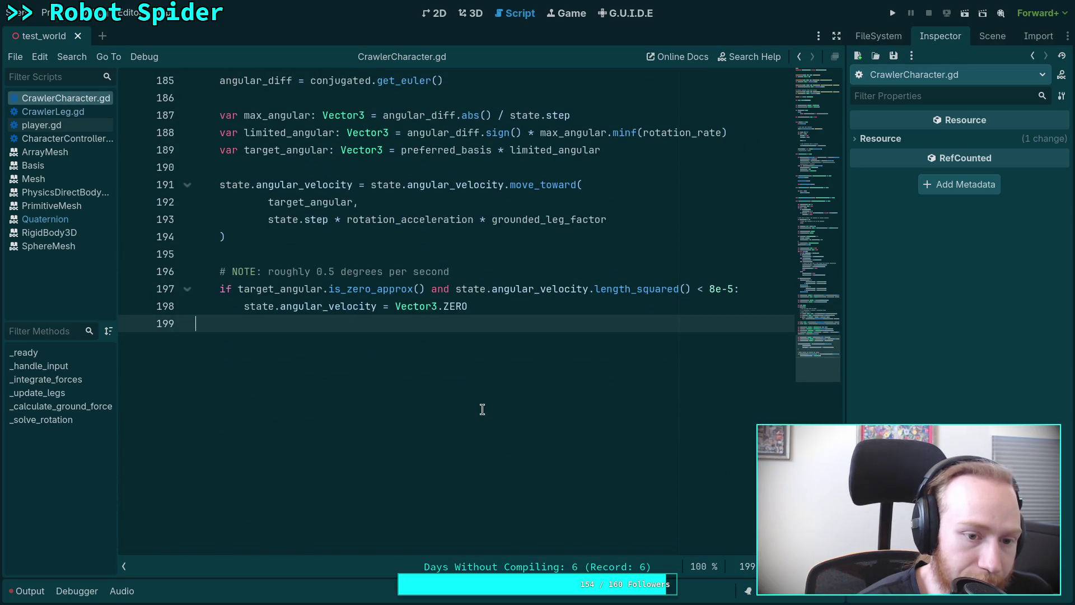
{"action": "scroll", "coordinate": [482, 409], "scroll_direction": "up", "scroll_amount": 3}
{"action": "left_click", "coordinate": [481, 358]}
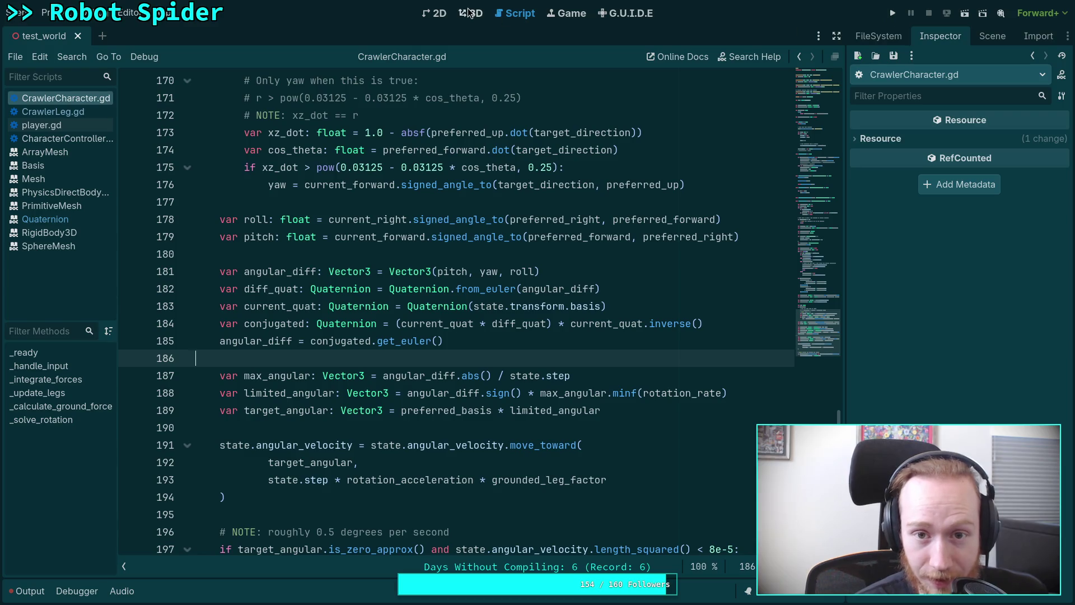
Step: Comment out line 55 in _handle_input that flattens target_position.y to the character's height
{"action": "scroll", "coordinate": [658, 319], "scroll_direction": "up", "scroll_amount": 20}
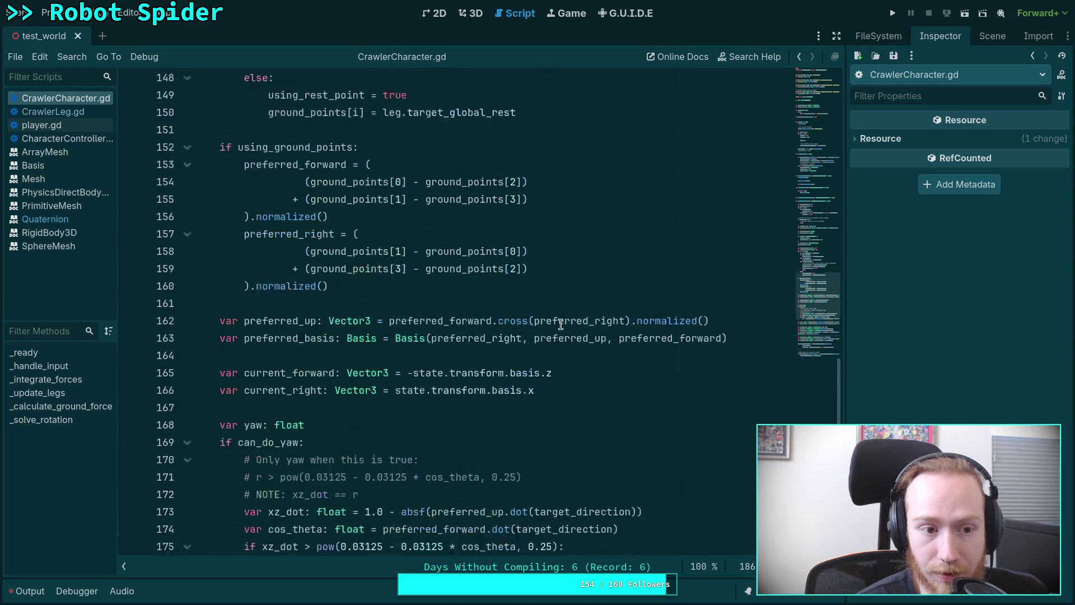
{"action": "scroll", "coordinate": [506, 308], "scroll_direction": "up", "scroll_amount": 5}
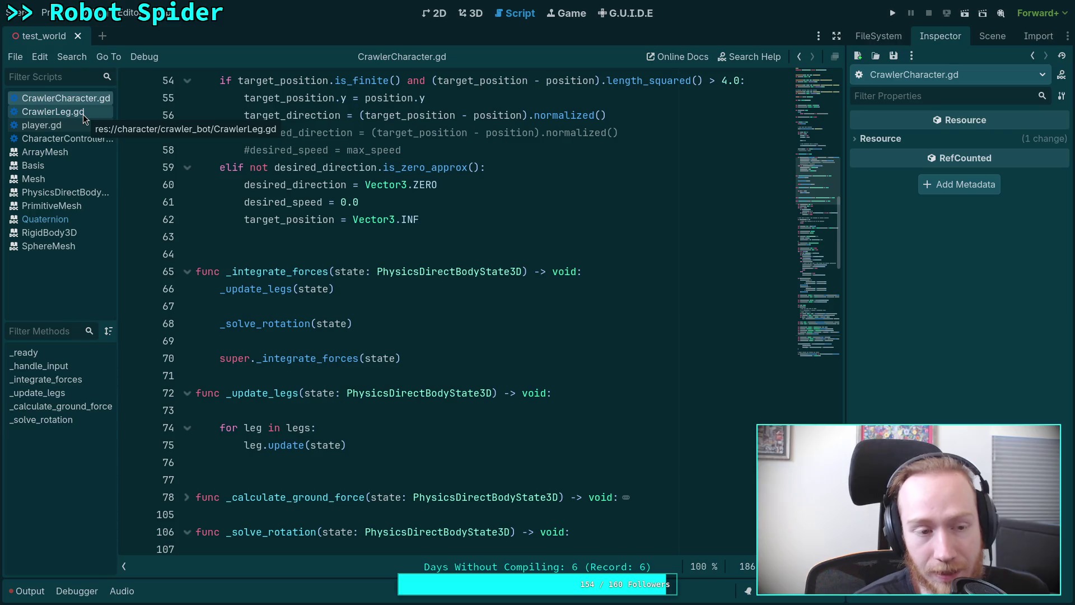
{"action": "scroll", "coordinate": [357, 319], "scroll_direction": "up", "scroll_amount": 5}
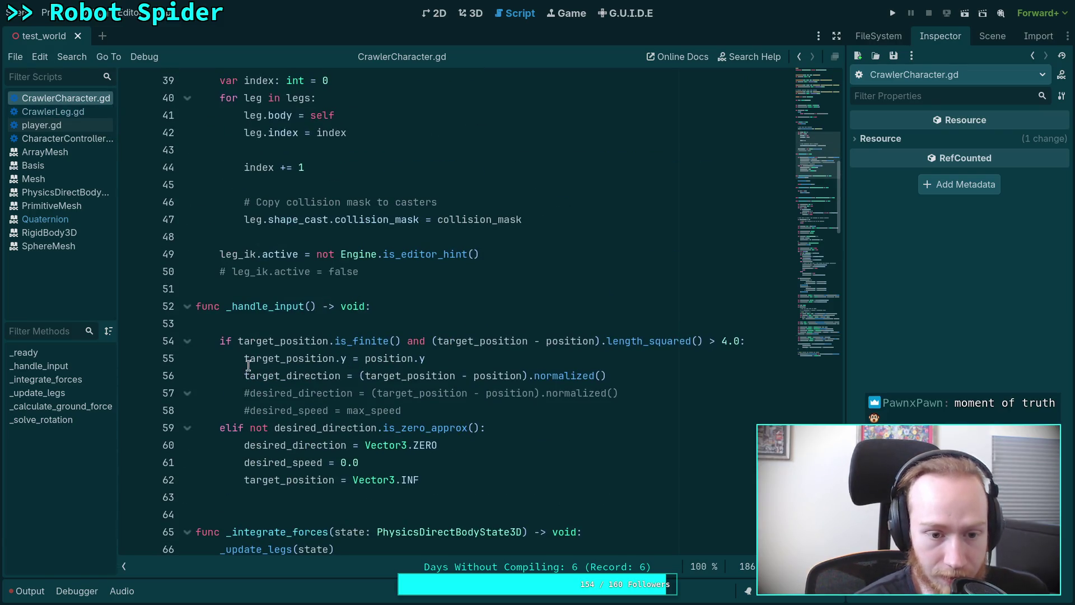
{"action": "left_click", "coordinate": [247, 361]}
{"action": "type", "text": "#"}
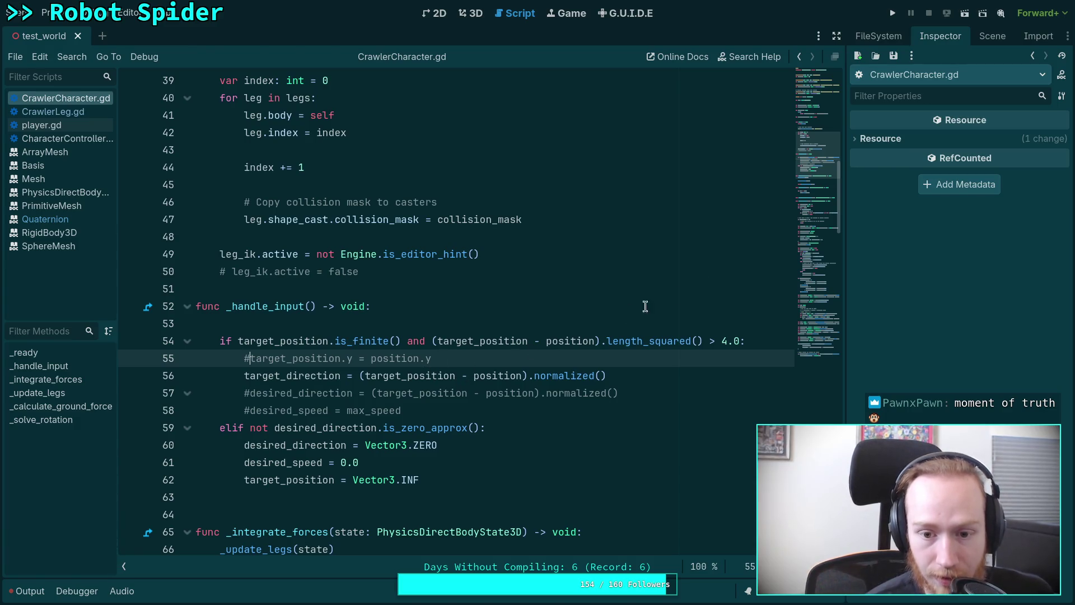
Step: Review the rotation_rate deg_to_rad(180.0) and rotation_acceleration deg_to_rad(120.0) exports
{"action": "scroll", "coordinate": [729, 247], "scroll_direction": "up", "scroll_amount": 2}
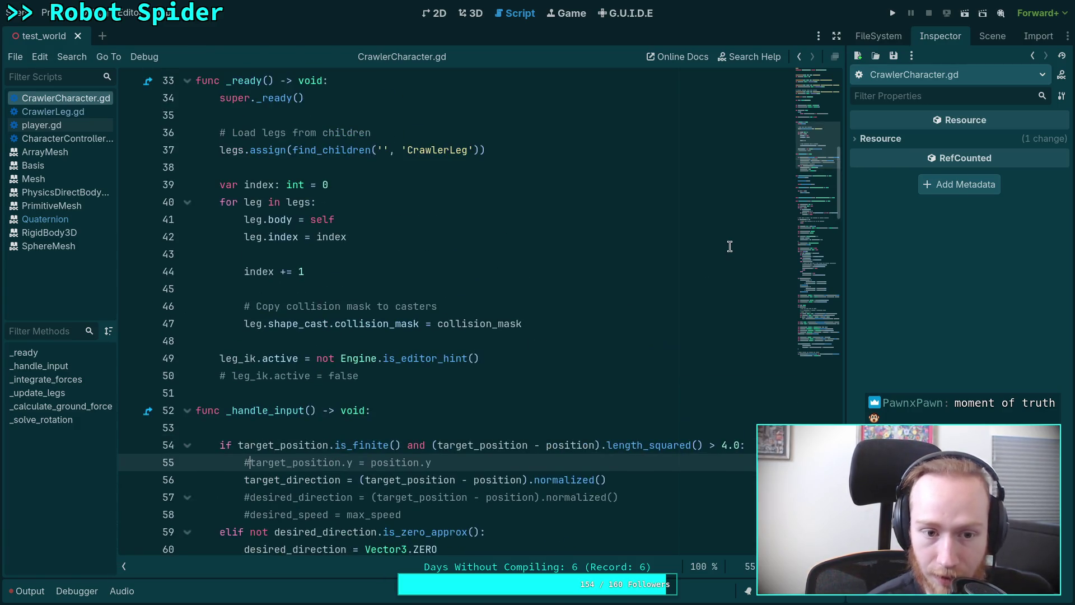
{"action": "scroll", "coordinate": [472, 256], "scroll_direction": "up", "scroll_amount": 10}
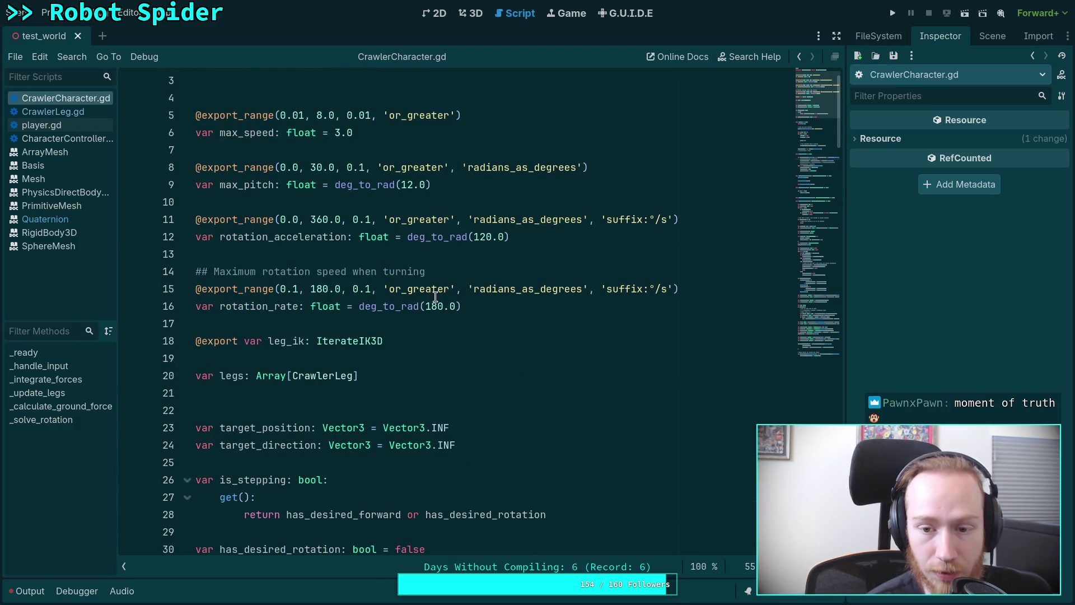
{"action": "left_click", "coordinate": [404, 306]}
{"action": "left_click", "coordinate": [498, 288]}
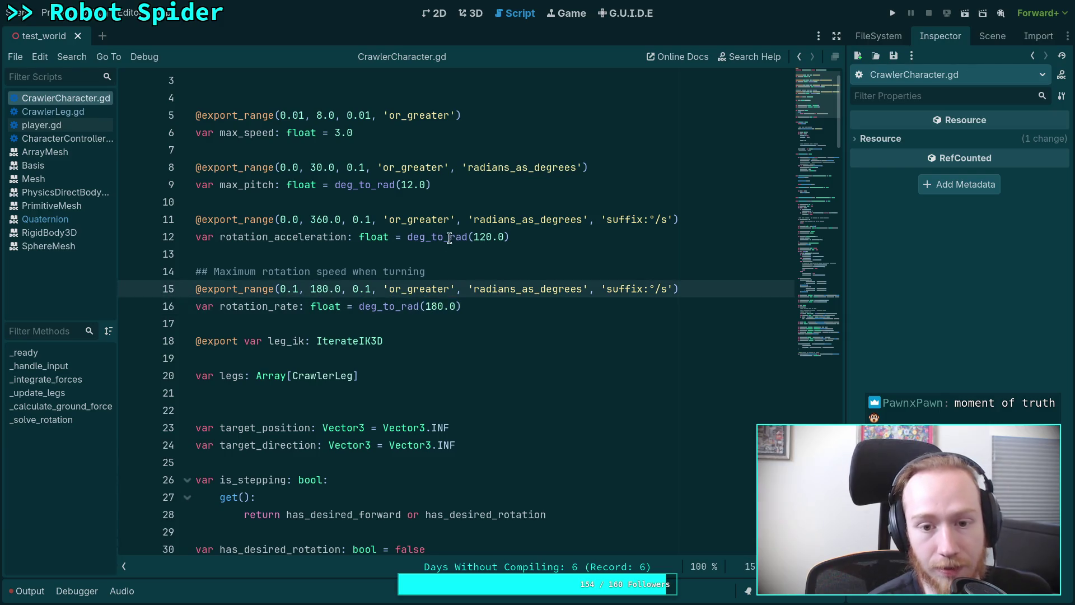
{"action": "double_click", "coordinate": [412, 237]}
{"action": "left_click", "coordinate": [480, 237]}
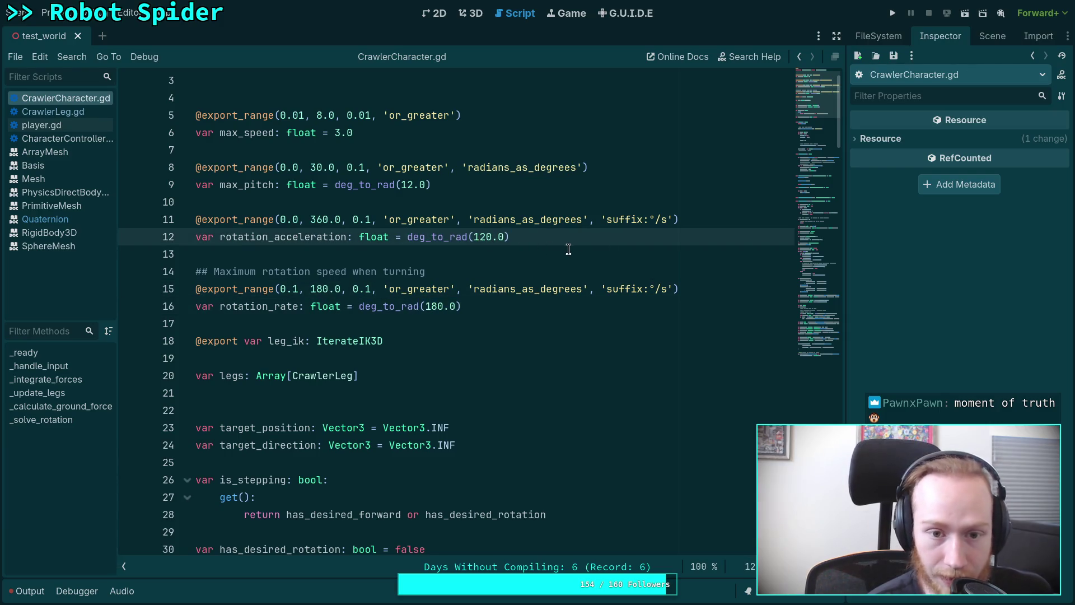
{"action": "scroll", "coordinate": [479, 311], "scroll_direction": "up", "scroll_amount": 1}
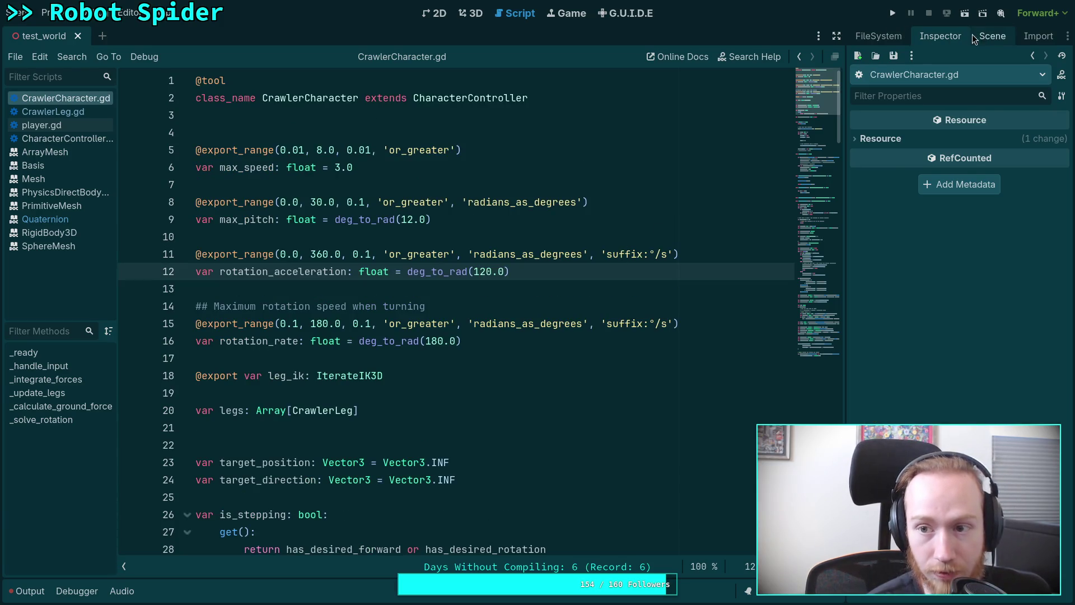
Step: Select the CrawlerBot node in the scene tree and run the project to watch the spider
{"action": "left_click", "coordinate": [991, 35]}
{"action": "left_click", "coordinate": [952, 36]}
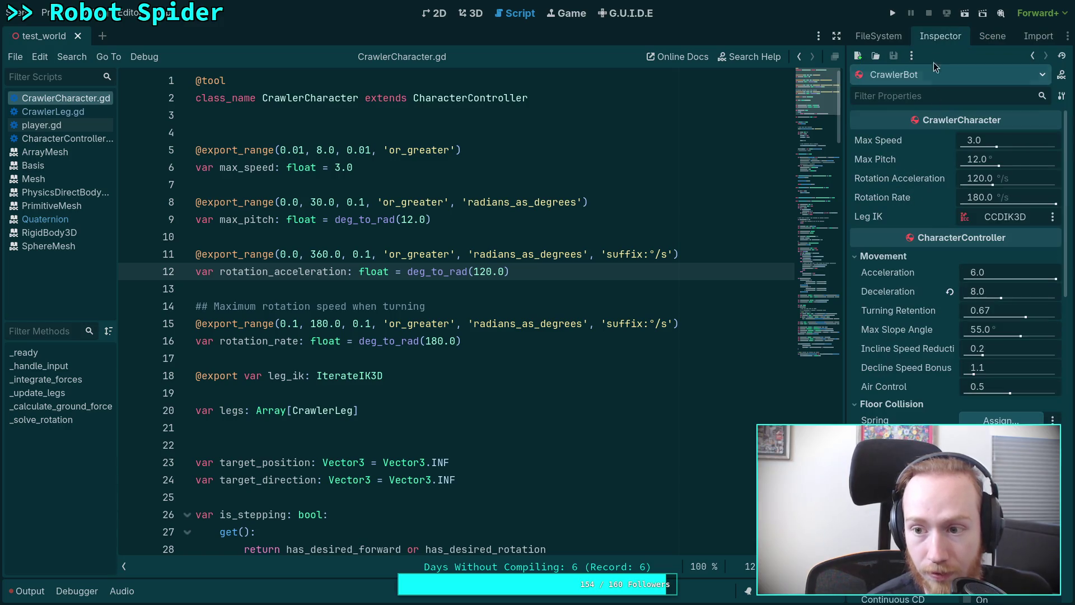
{"action": "left_click", "coordinate": [893, 20]}
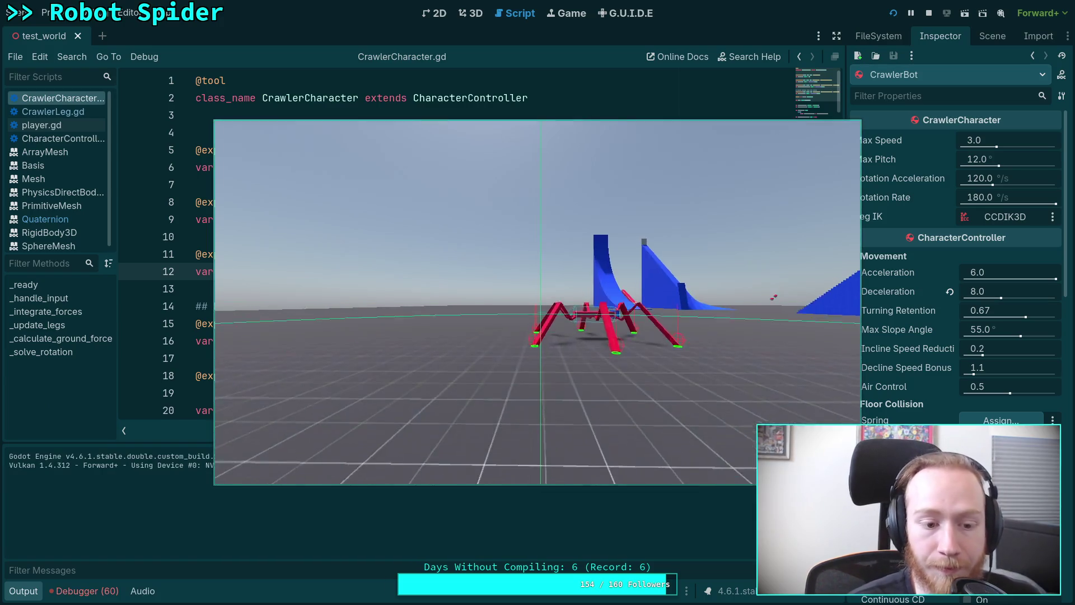
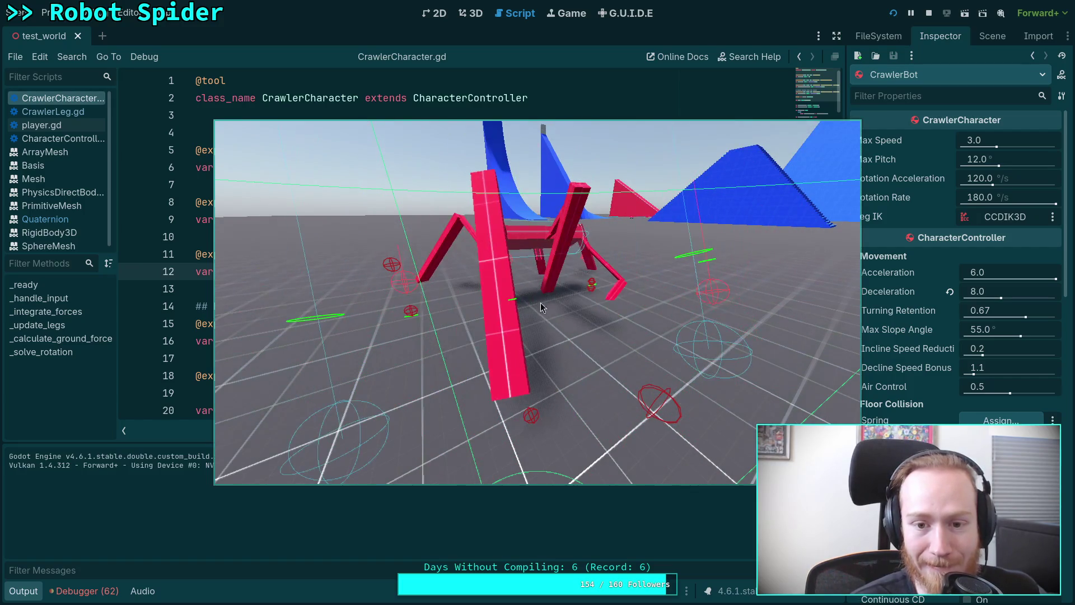
Step: Stop the running game, return to CrawlerCharacter.gd and collapse the output panel
{"action": "key", "text": "F8"}
{"action": "left_click", "coordinate": [470, 13]}
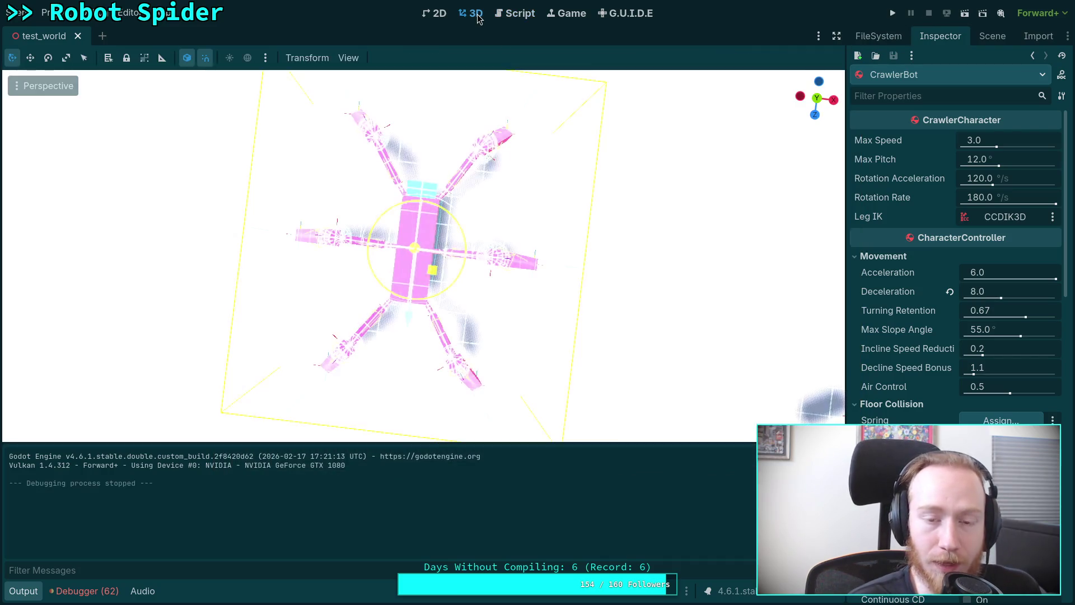
{"action": "left_click", "coordinate": [514, 13]}
{"action": "scroll", "coordinate": [324, 374], "scroll_direction": "down", "scroll_amount": 4}
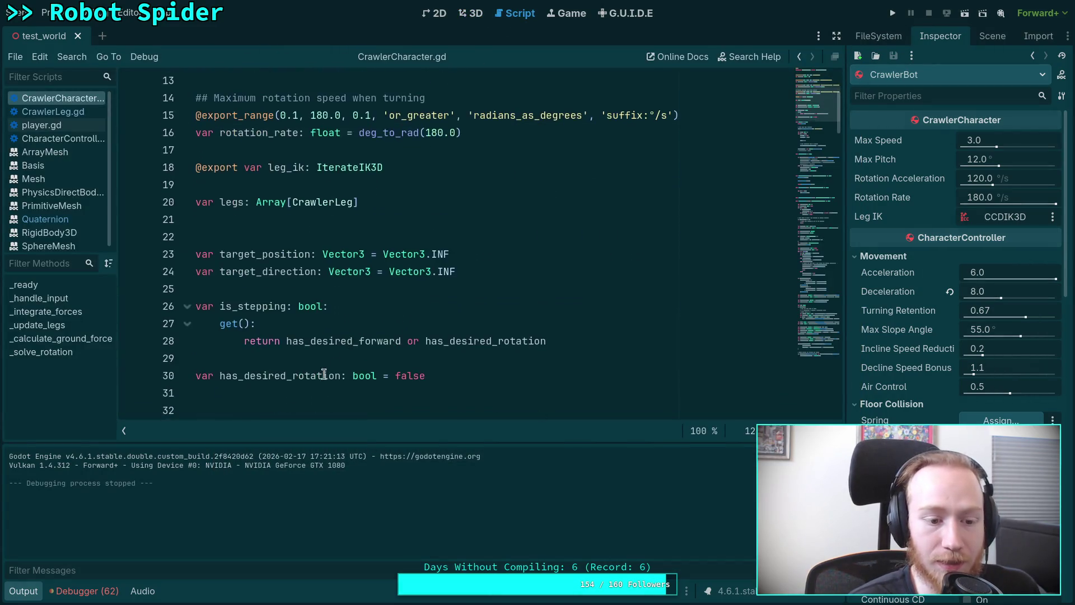
{"action": "left_click", "coordinate": [23, 590]}
{"action": "scroll", "coordinate": [626, 286], "scroll_direction": "down", "scroll_amount": 20}
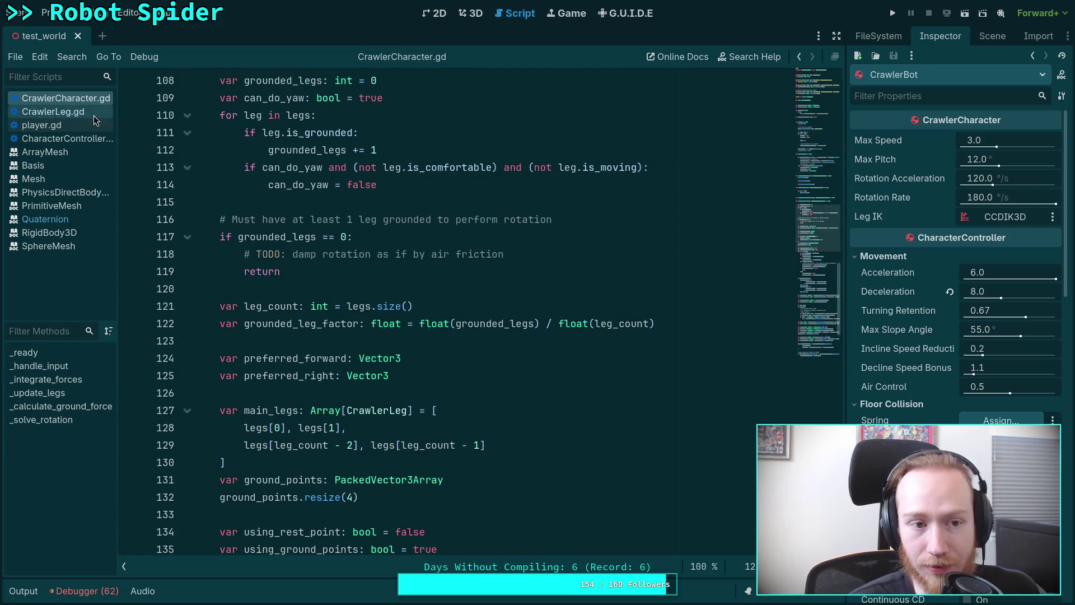
{"action": "scroll", "coordinate": [666, 329], "scroll_direction": "down", "scroll_amount": 16}
{"action": "scroll", "coordinate": [667, 330], "scroll_direction": "down", "scroll_amount": 7}
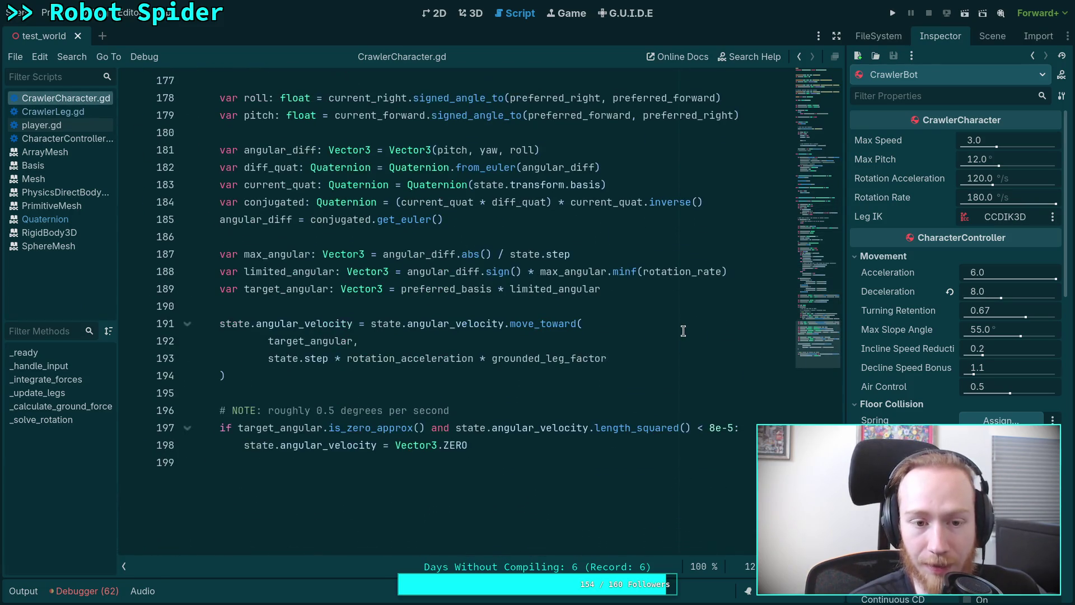
{"action": "scroll", "coordinate": [582, 349], "scroll_direction": "up", "scroll_amount": 1}
Step: Review the roll and pitch calculations that use current_right and current_forward
{"action": "left_click_drag", "start_coordinate": [244, 149], "coordinate": [467, 168]}
{"action": "double_click", "coordinate": [368, 150]}
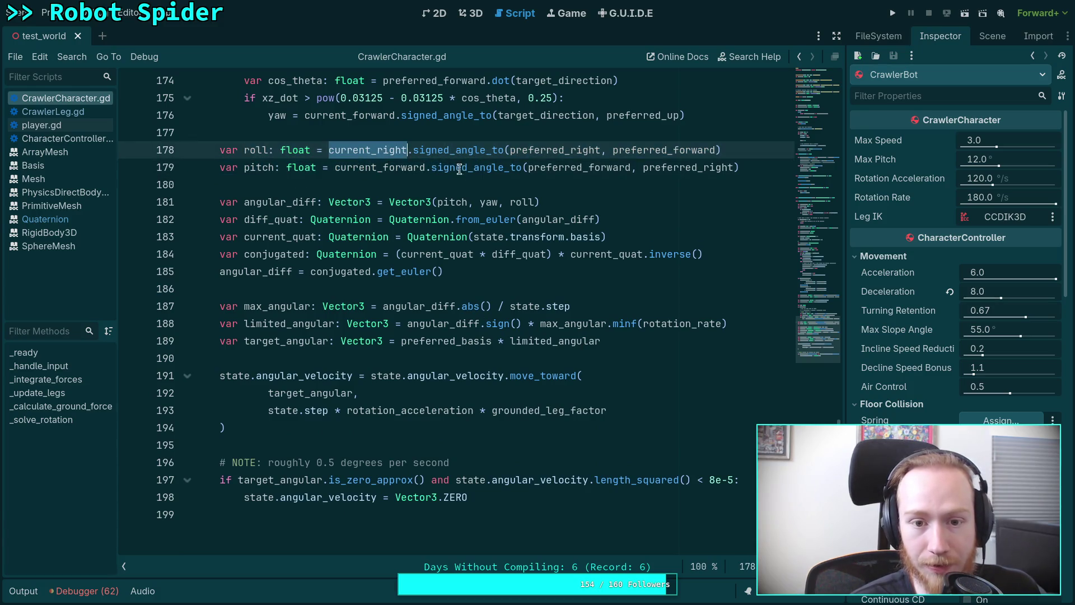
{"action": "scroll", "coordinate": [413, 206], "scroll_direction": "up", "scroll_amount": 3}
{"action": "double_click", "coordinate": [371, 323]}
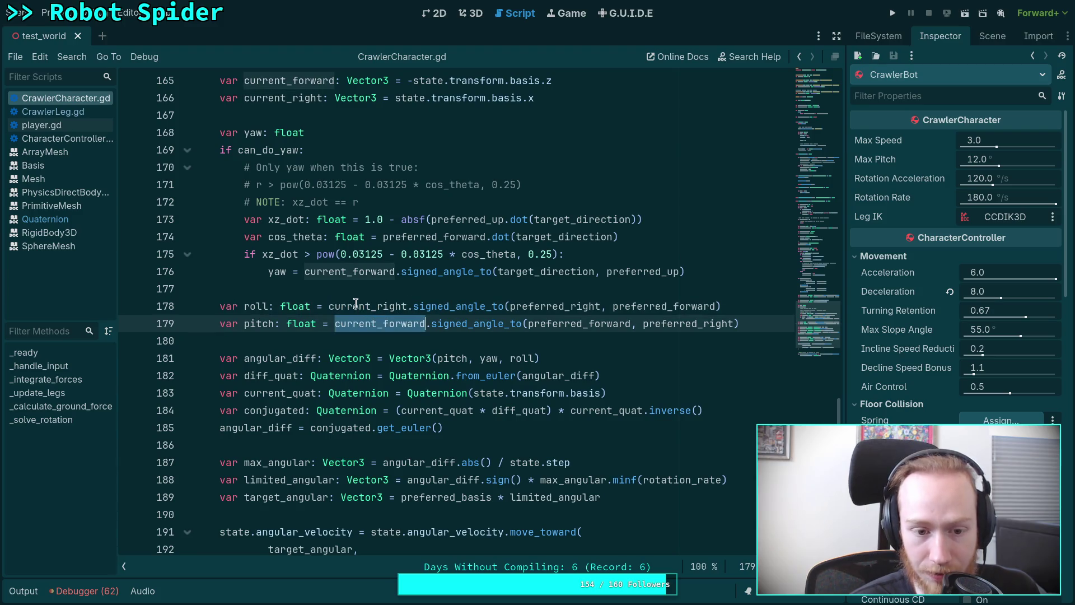
{"action": "scroll", "coordinate": [363, 297], "scroll_direction": "down", "scroll_amount": 2}
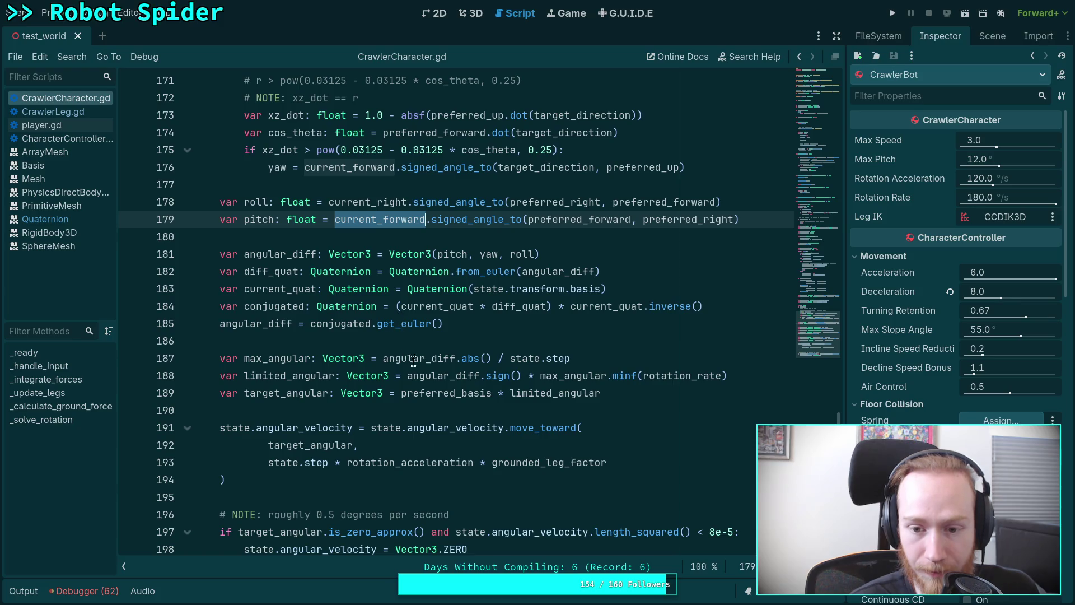
{"action": "scroll", "coordinate": [466, 439], "scroll_direction": "down", "scroll_amount": 1}
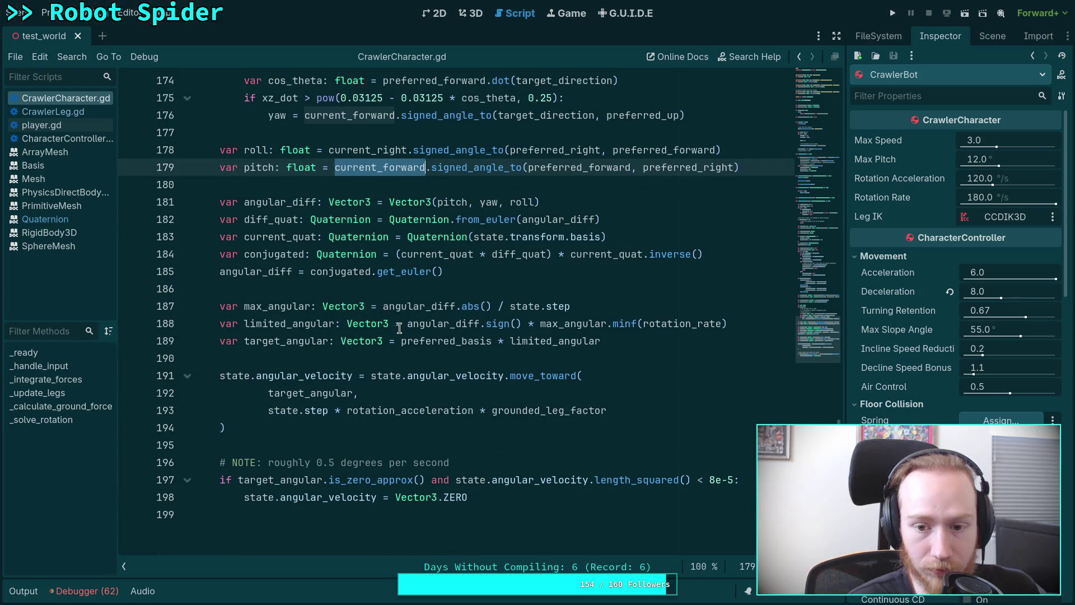
Step: Replace preferred_basis on line 189 with state.transform.basis and save the script
{"action": "double_click", "coordinate": [448, 338]}
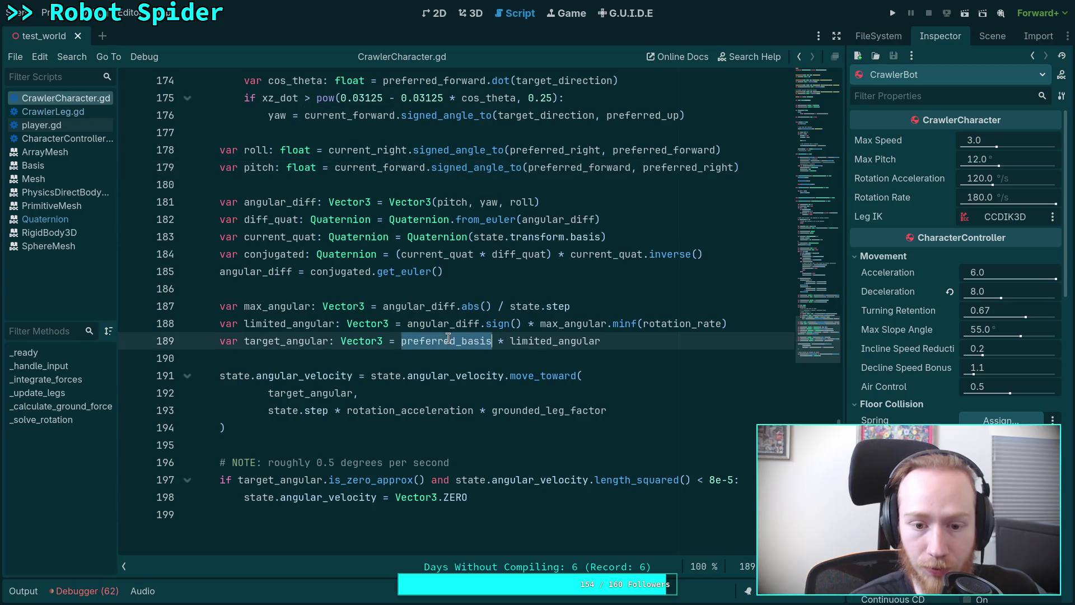
{"action": "scroll", "coordinate": [424, 331], "scroll_direction": "up", "scroll_amount": 1}
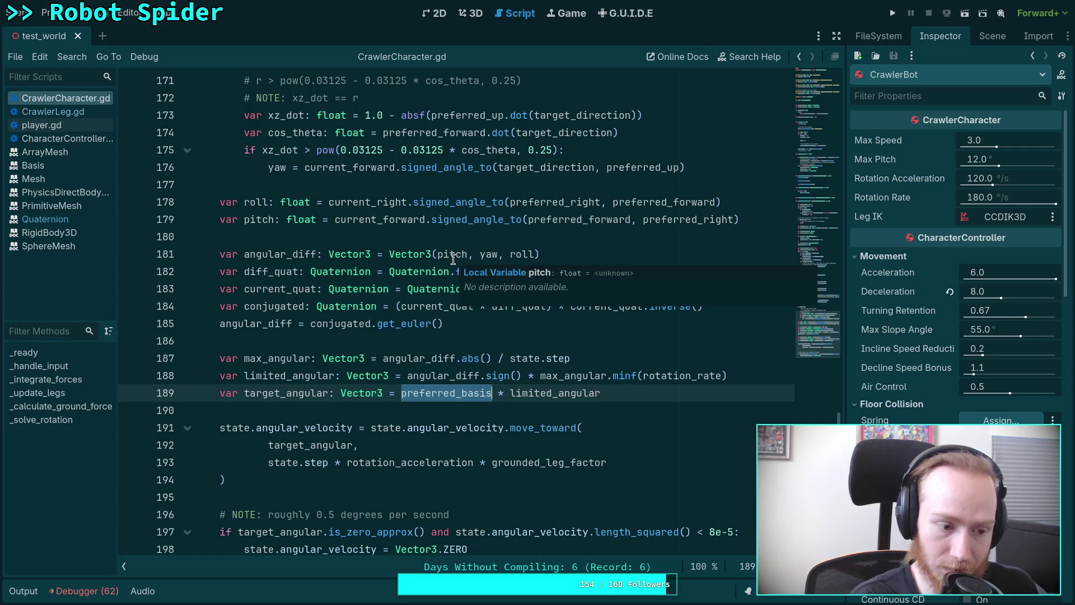
{"action": "type", "text": "state."}
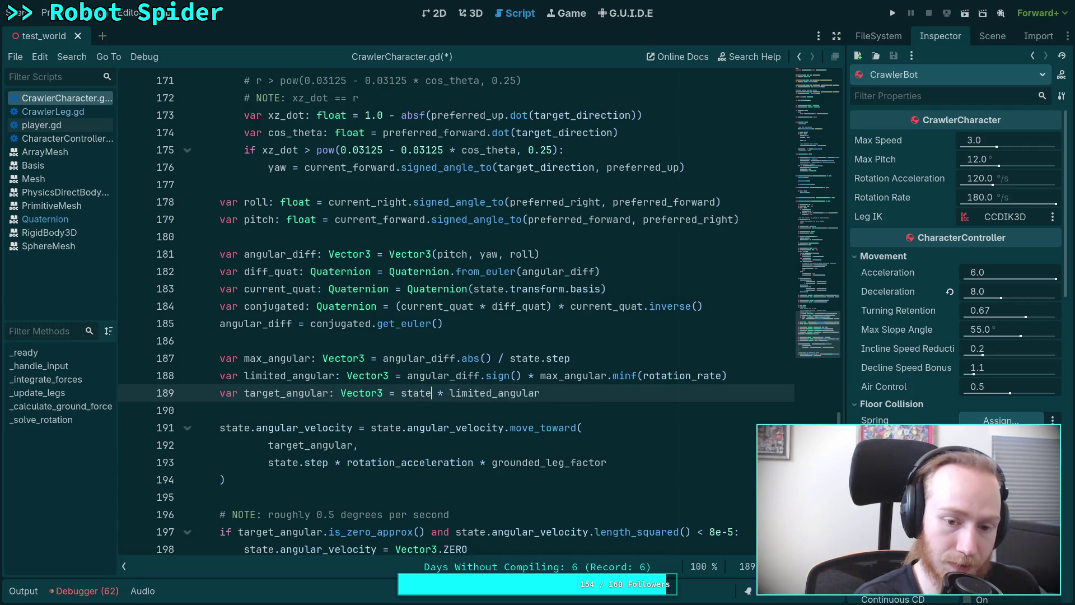
{"action": "type", "text": "tran"}
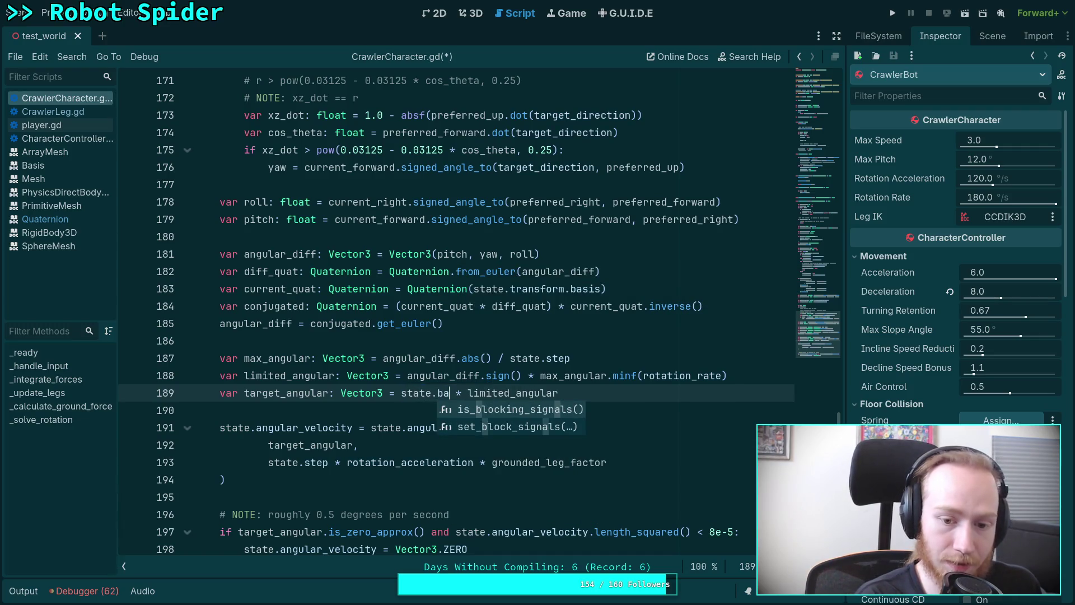
{"action": "key", "text": "Return"}
{"action": "type", "text": ".basis"}
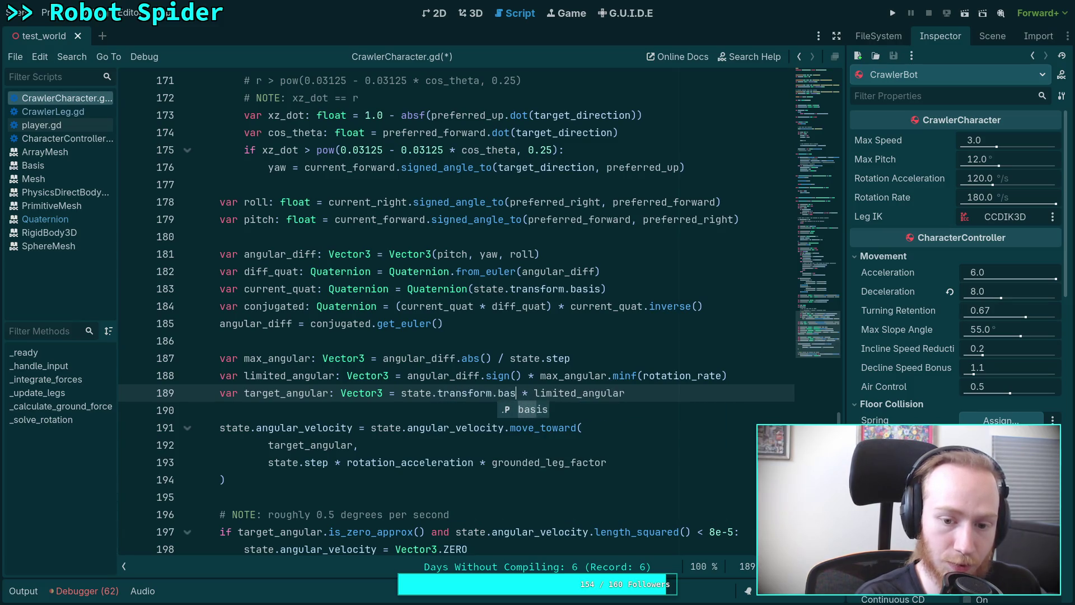
{"action": "key", "text": "ctrl+s"}
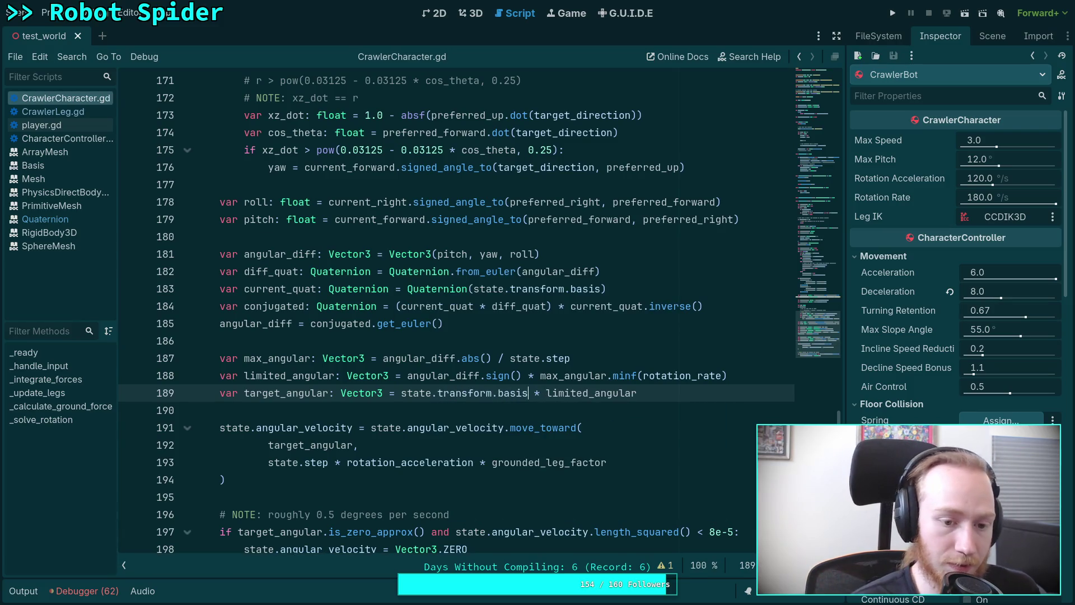
{"action": "key", "text": "super+Right"}
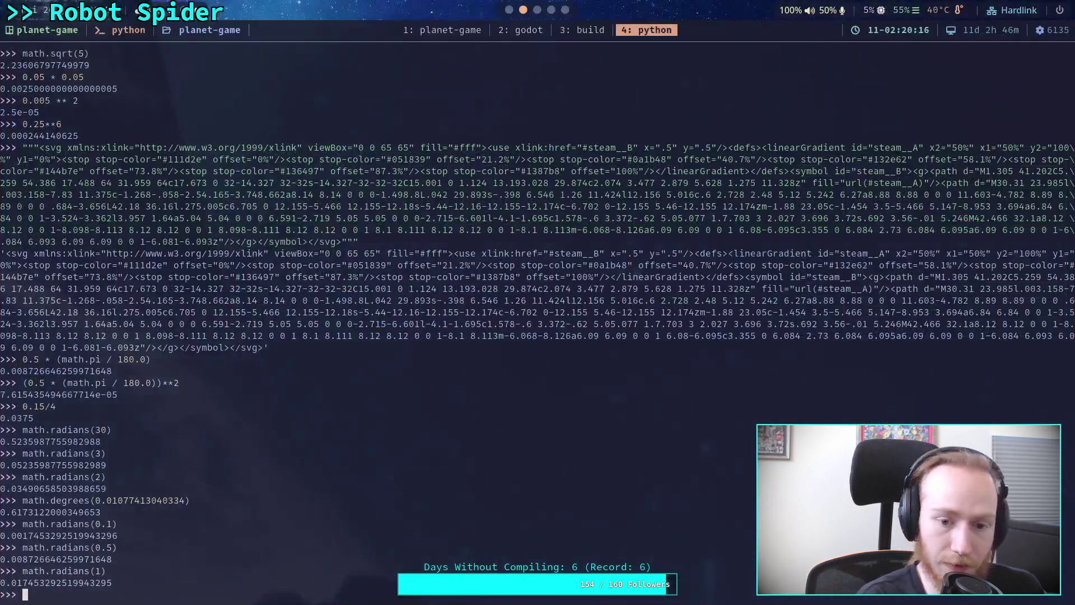
Step: Strike through 'preferred' in step 12 of the Crawler Bot note, then return to Godot
{"action": "key", "text": "super+Right"}
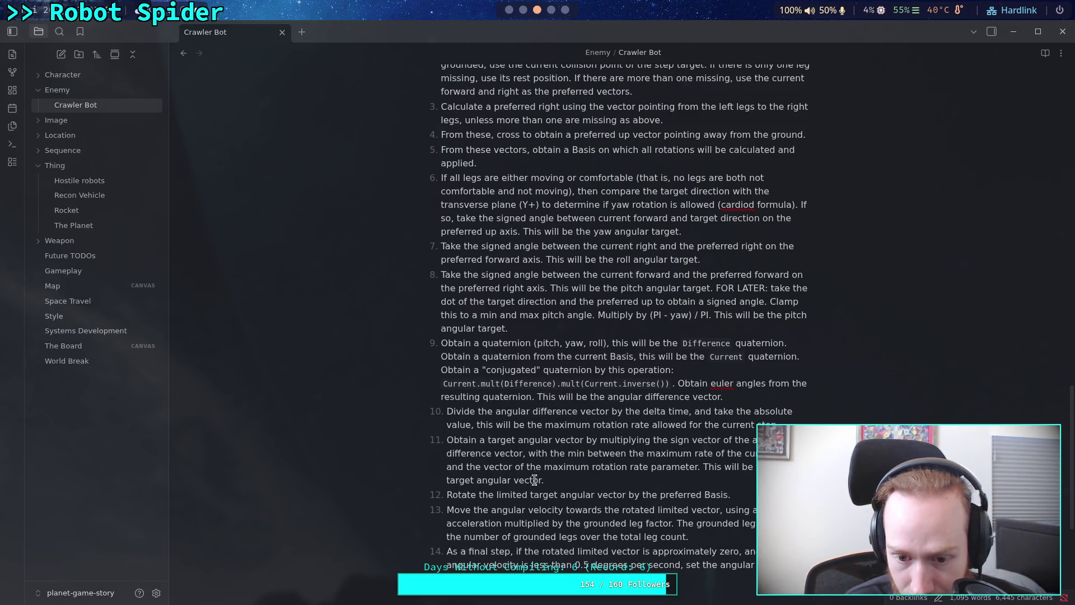
{"action": "left_click_drag", "start_coordinate": [658, 498], "coordinate": [725, 498]}
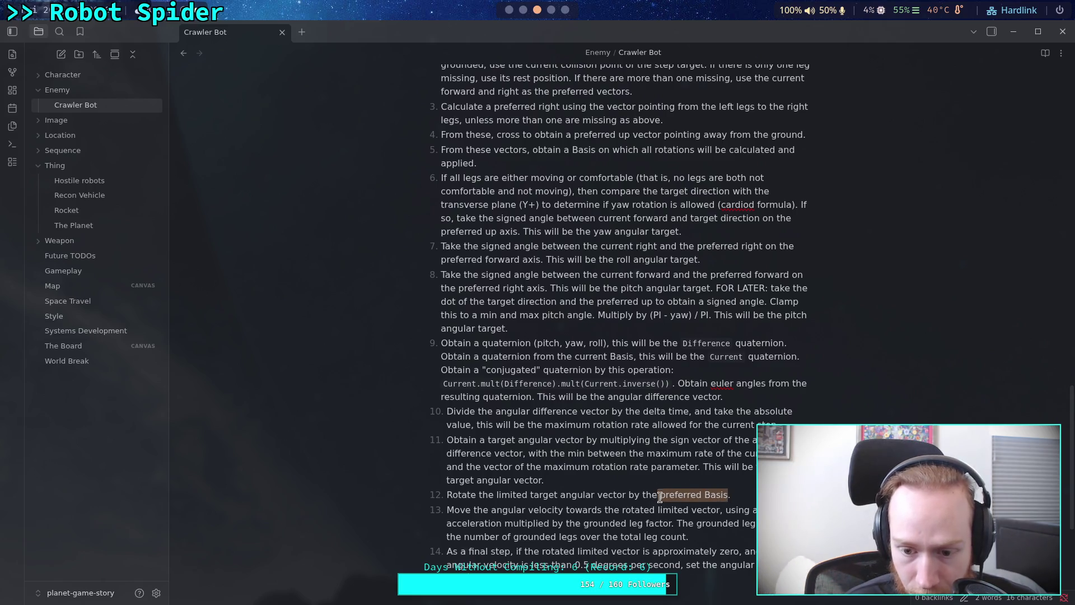
{"action": "double_click", "coordinate": [684, 497]}
{"action": "right_click", "coordinate": [683, 496]}
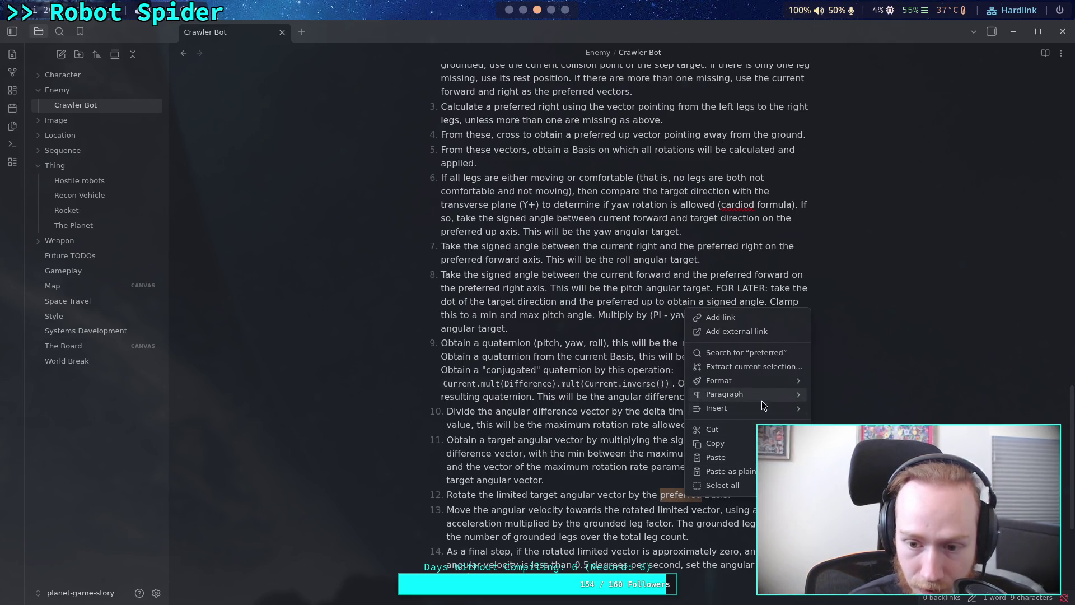
{"action": "mouse_move", "coordinate": [771, 383]}
{"action": "left_click", "coordinate": [855, 412]}
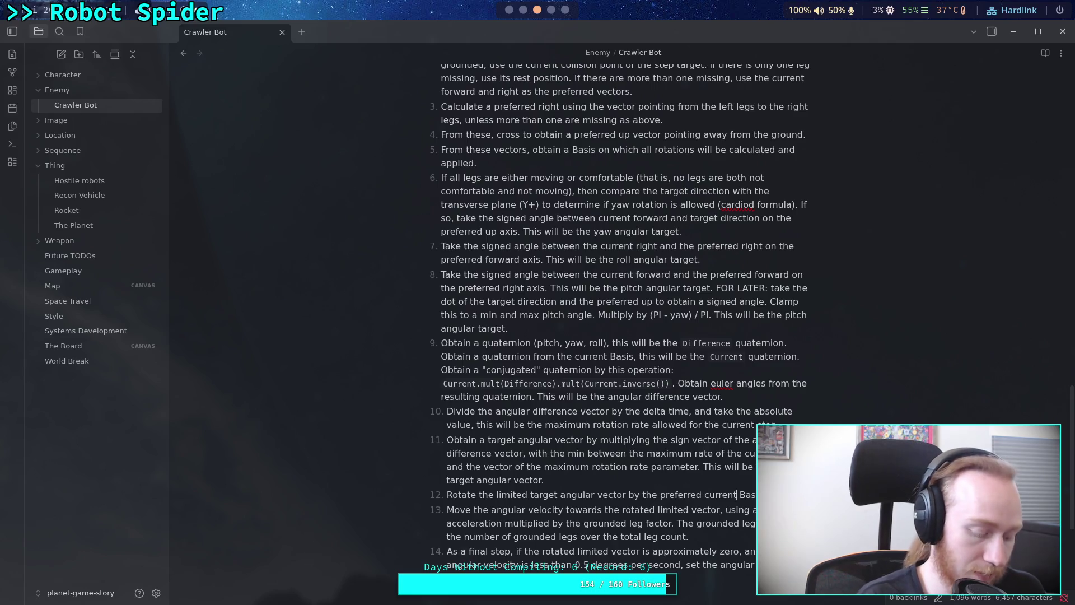
{"action": "key", "text": "alt+Tab"}
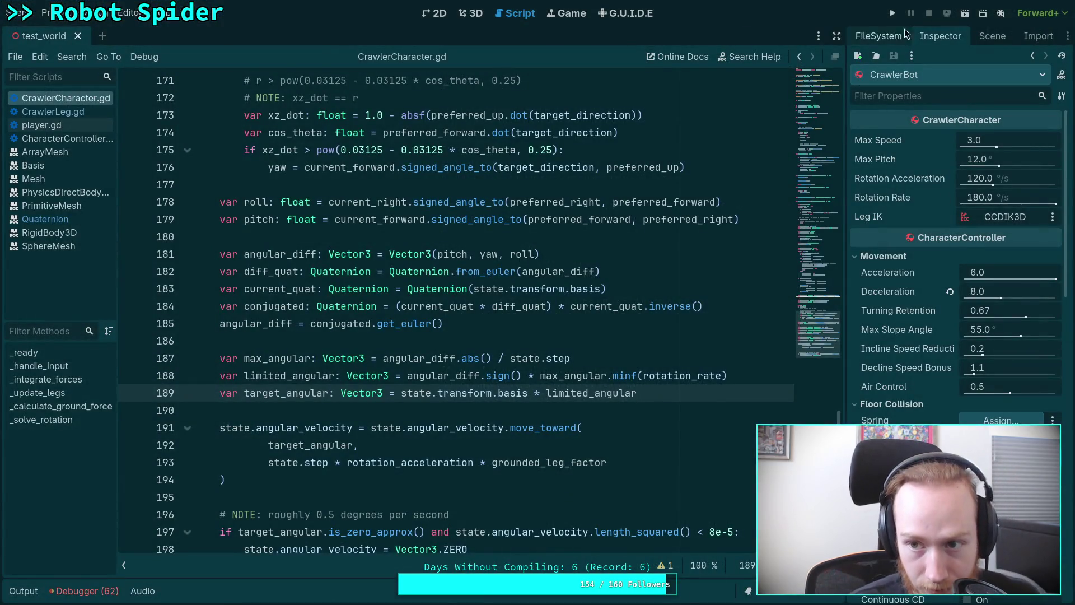
{"action": "key", "text": "F5"}
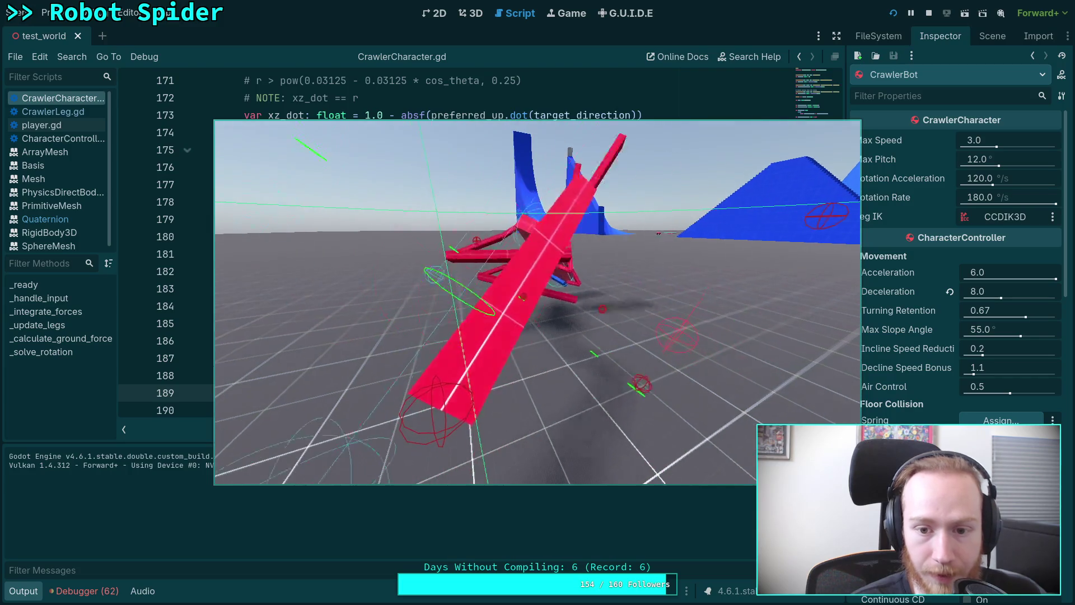
{"action": "key", "text": "F5"}
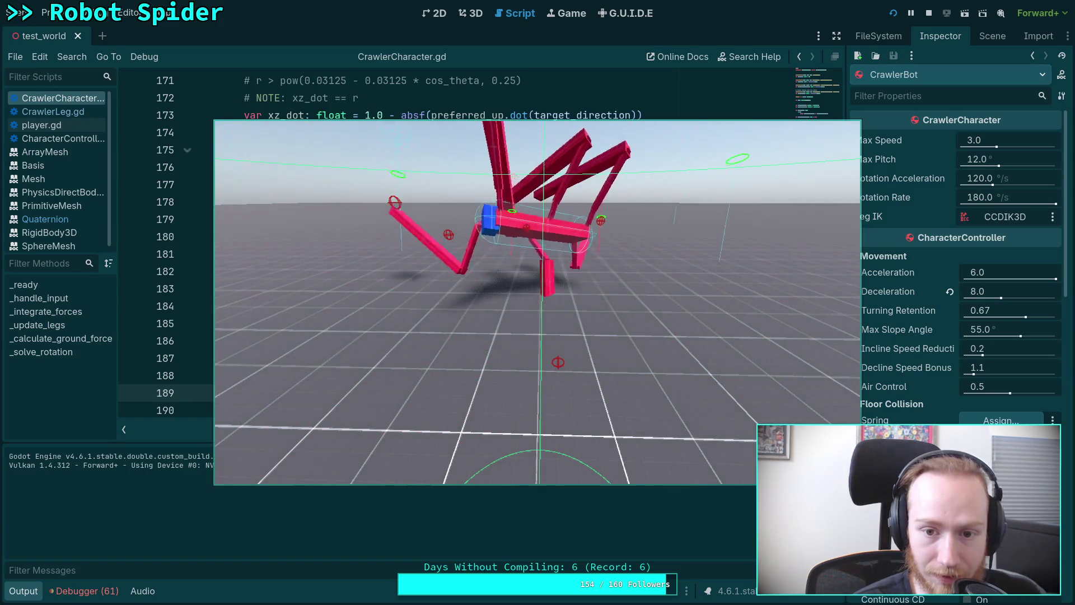
{"action": "left_click", "coordinate": [929, 12]}
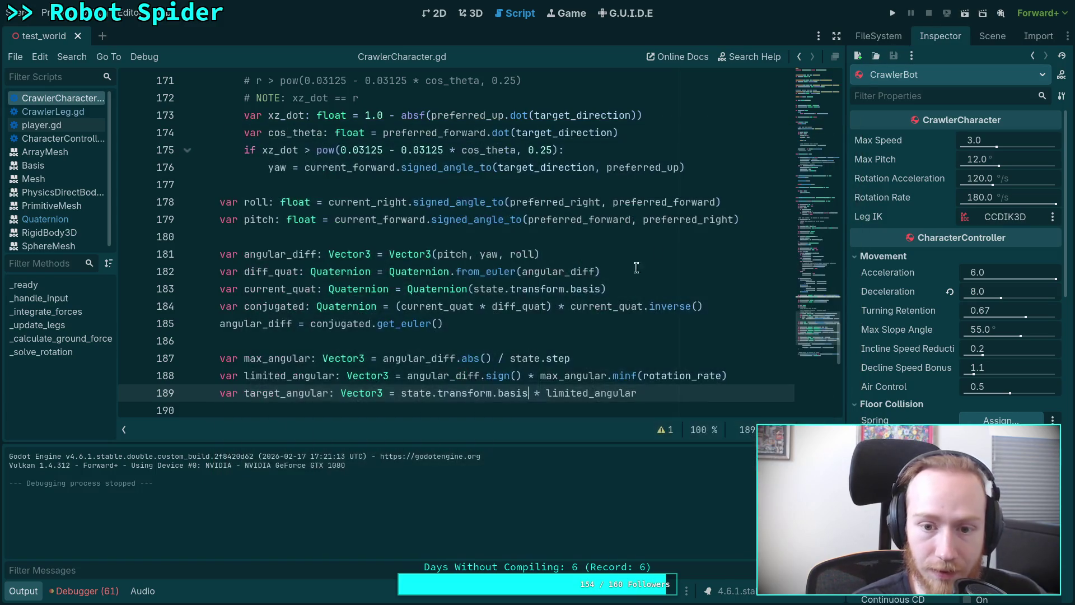
{"action": "key", "text": "F5"}
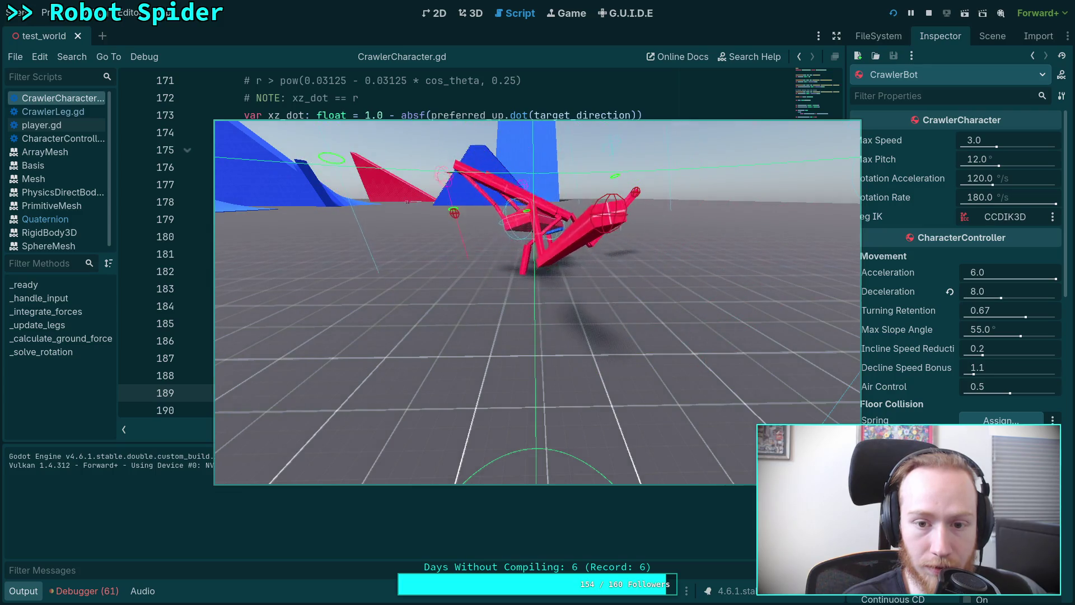
{"action": "left_click", "coordinate": [929, 13]}
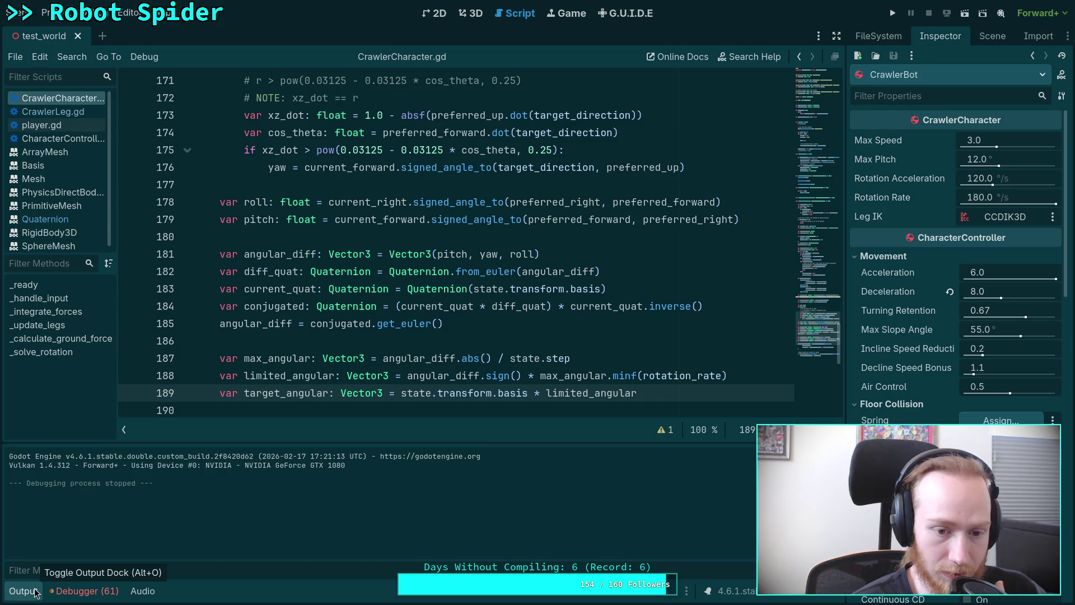
Step: Return to the CrawlerCharacter.gd script and hide the output log to enlarge the code
{"action": "left_click", "coordinate": [468, 17]}
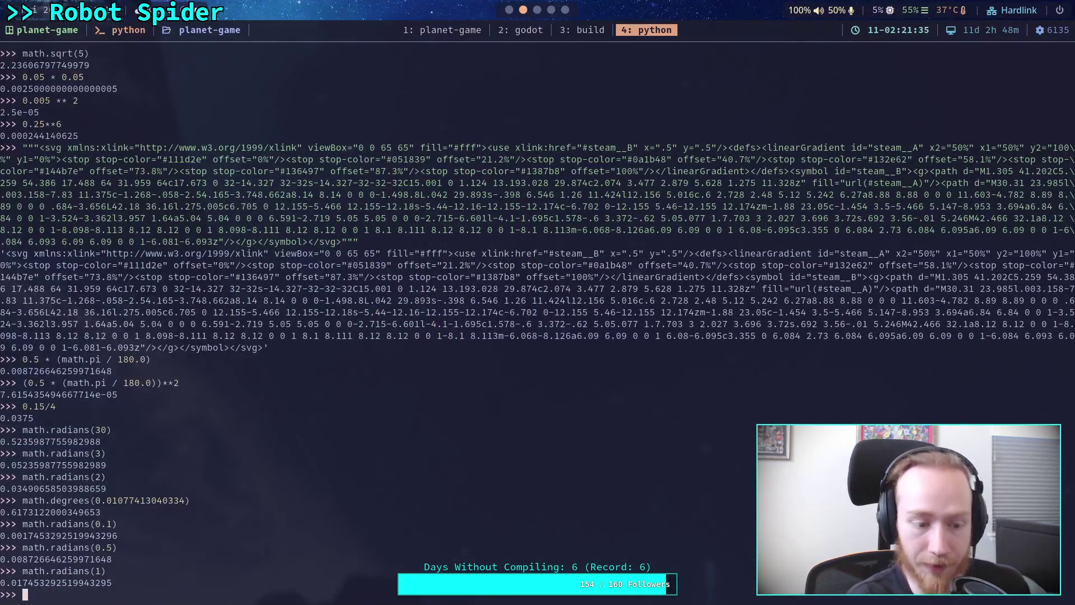
{"action": "key", "text": "super+1"}
{"action": "key", "text": "super+2"}
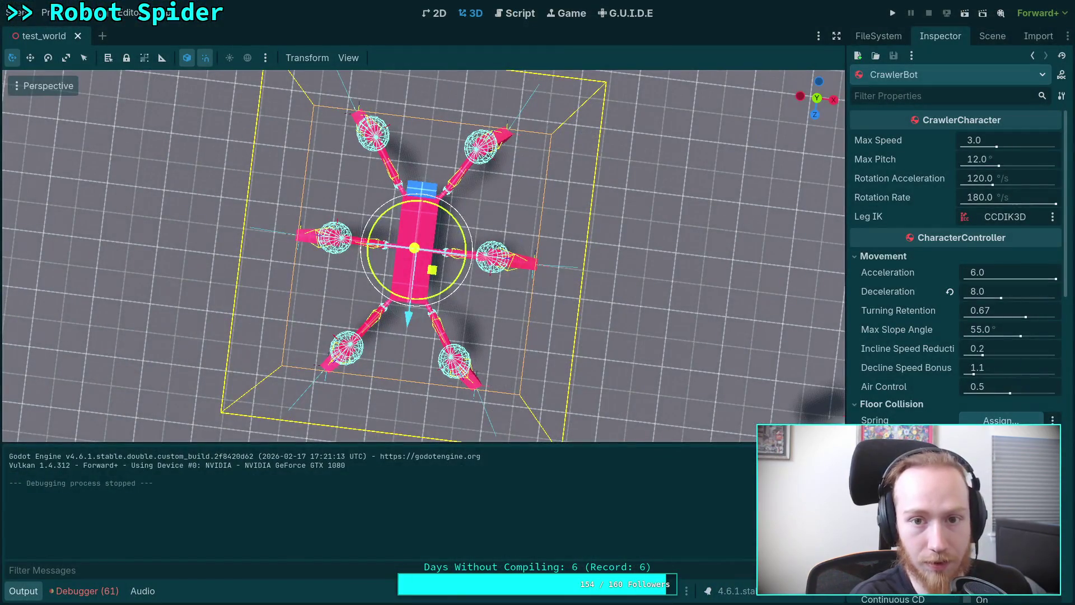
{"action": "left_click", "coordinate": [516, 15]}
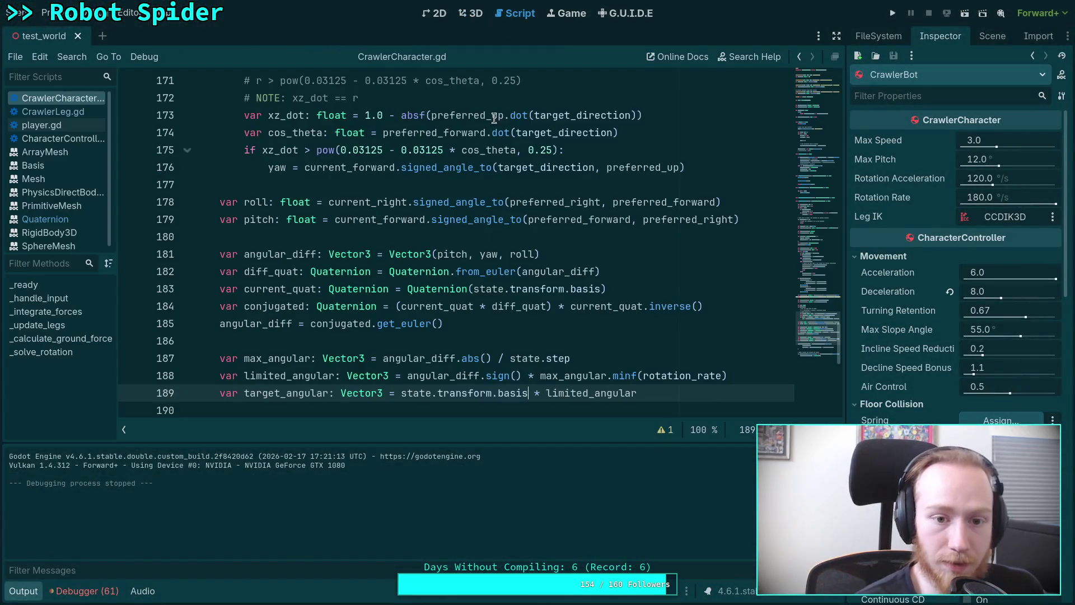
{"action": "left_click", "coordinate": [501, 341]}
{"action": "scroll", "coordinate": [392, 403], "scroll_direction": "up", "scroll_amount": 3}
{"action": "left_click", "coordinate": [23, 591]}
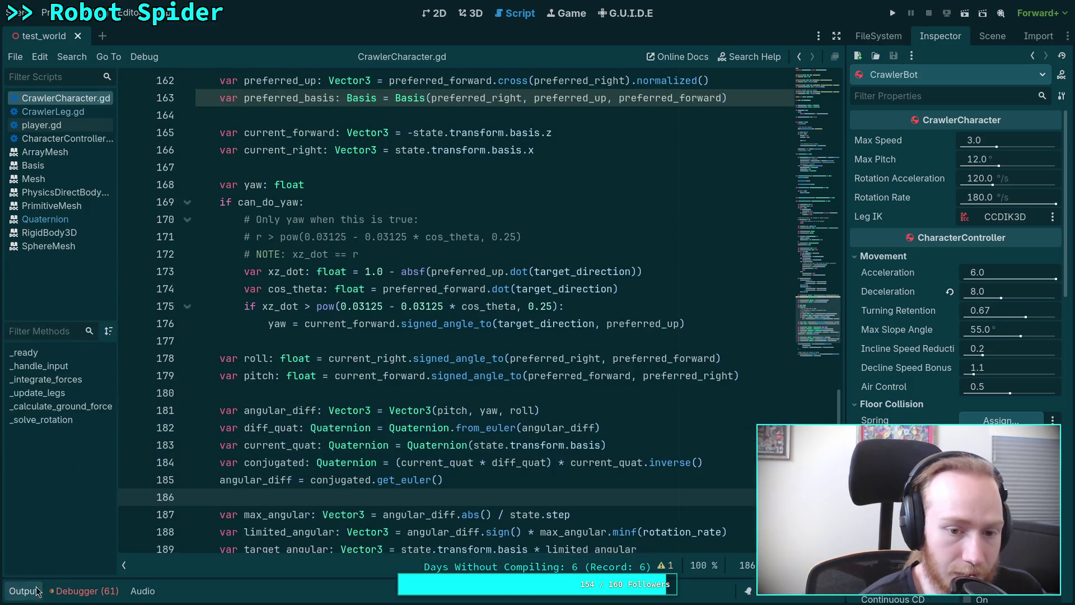
{"action": "scroll", "coordinate": [470, 366], "scroll_direction": "up", "scroll_amount": 1}
{"action": "scroll", "coordinate": [470, 366], "scroll_direction": "up", "scroll_amount": 3}
{"action": "scroll", "coordinate": [512, 385], "scroll_direction": "up", "scroll_amount": 1}
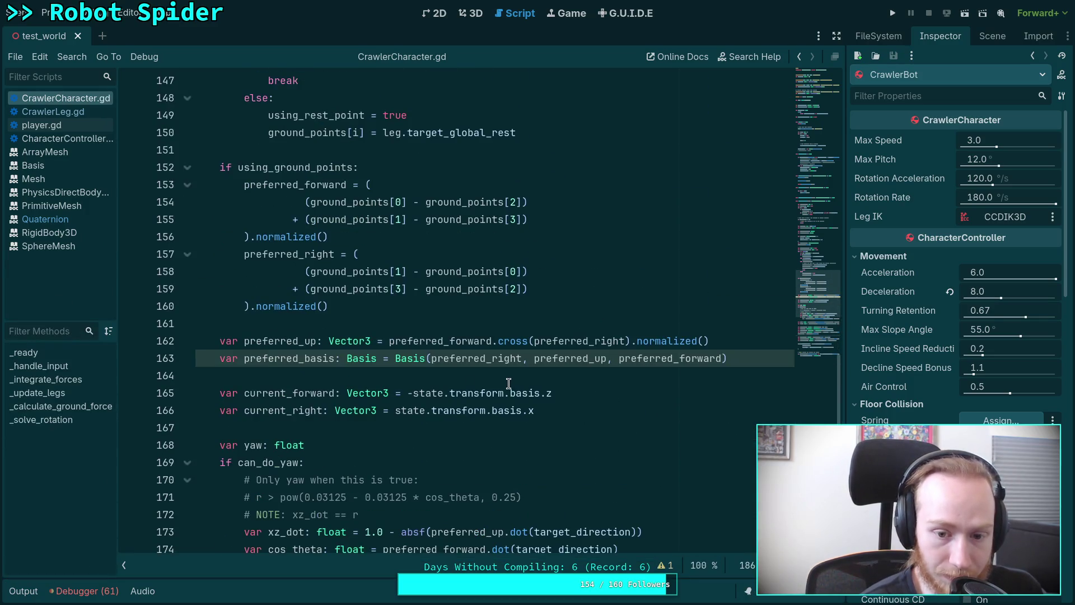
Step: Comment out line 163 in the rotation code
{"action": "double_click", "coordinate": [295, 394]}
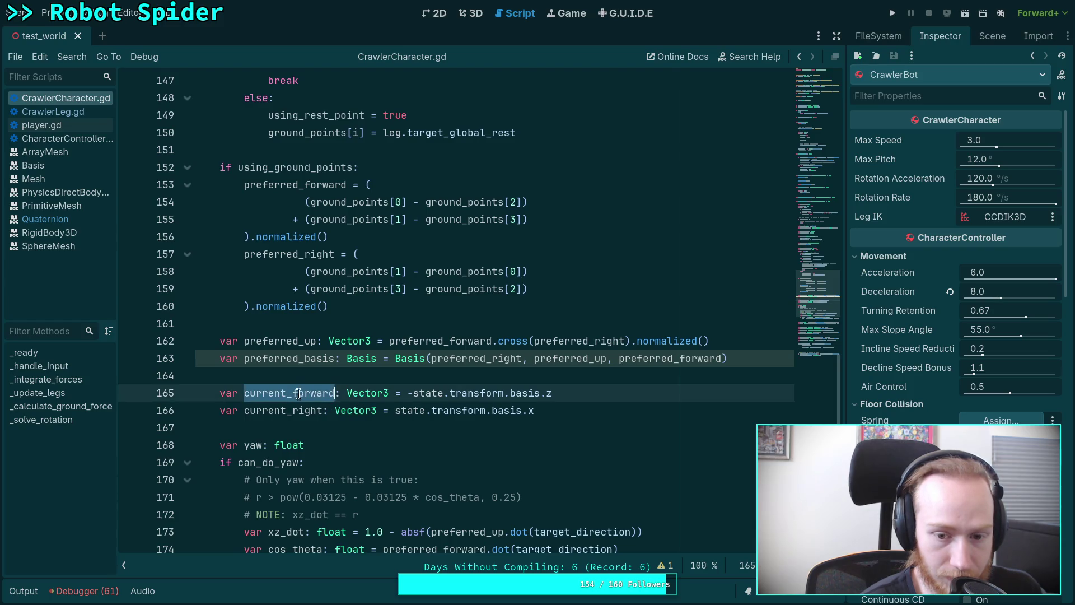
{"action": "scroll", "coordinate": [555, 434], "scroll_direction": "up", "scroll_amount": 2}
{"action": "left_click", "coordinate": [456, 417]}
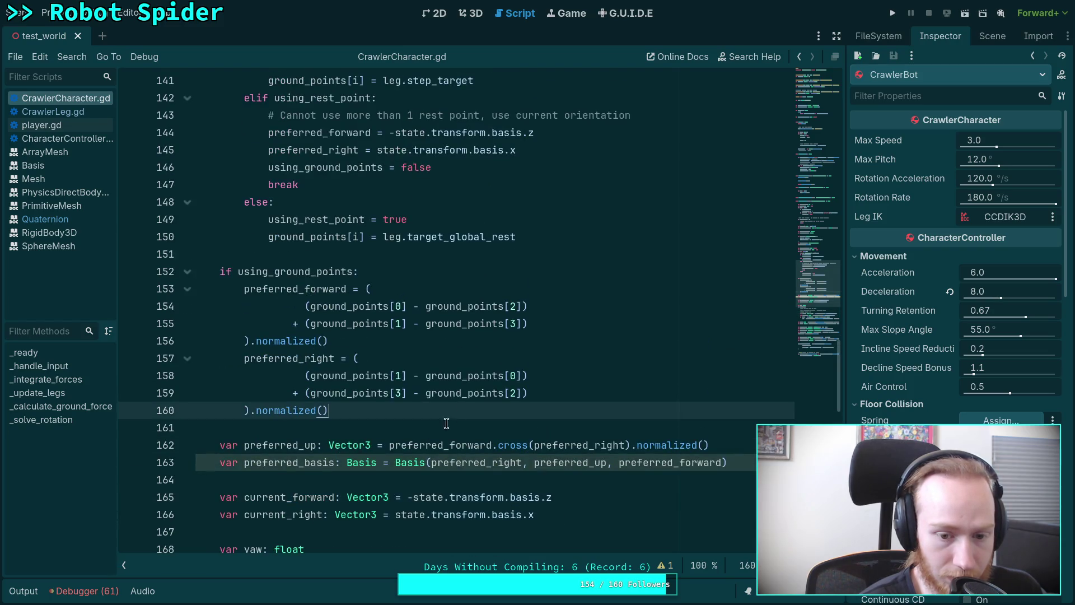
{"action": "scroll", "coordinate": [291, 462], "scroll_direction": "down", "scroll_amount": 2}
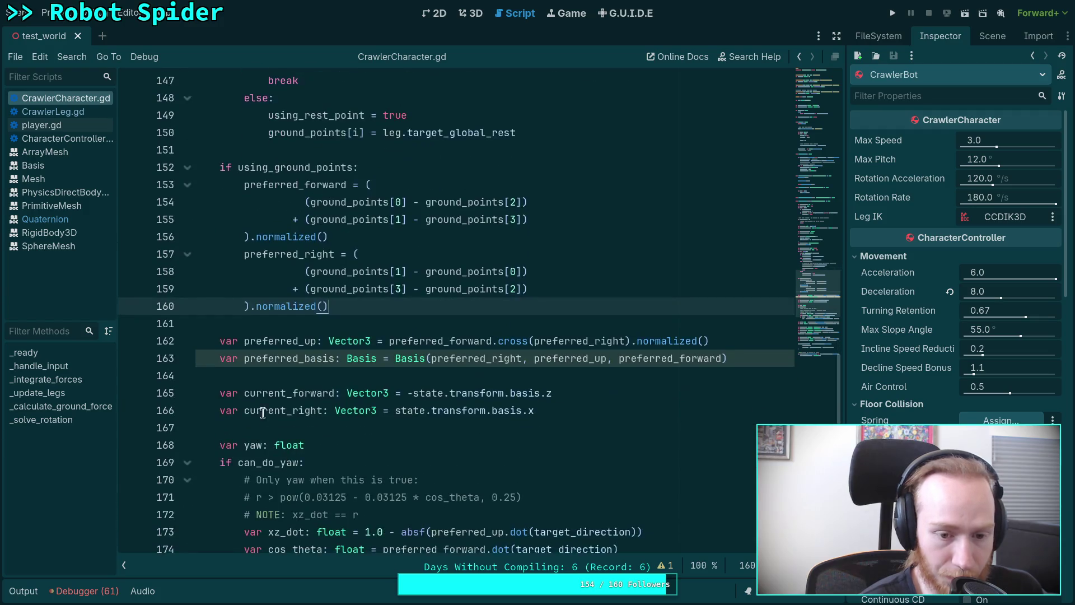
{"action": "left_click", "coordinate": [219, 359]}
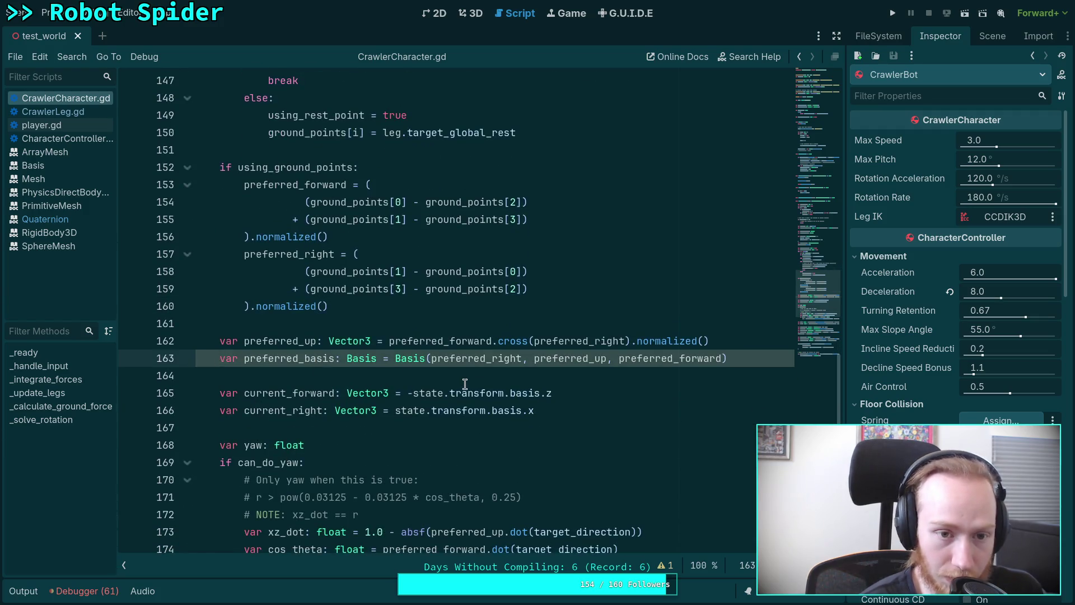
{"action": "scroll", "coordinate": [464, 384], "scroll_direction": "up", "scroll_amount": 2}
{"action": "scroll", "coordinate": [465, 383], "scroll_direction": "down", "scroll_amount": 2}
{"action": "type", "text": "#"}
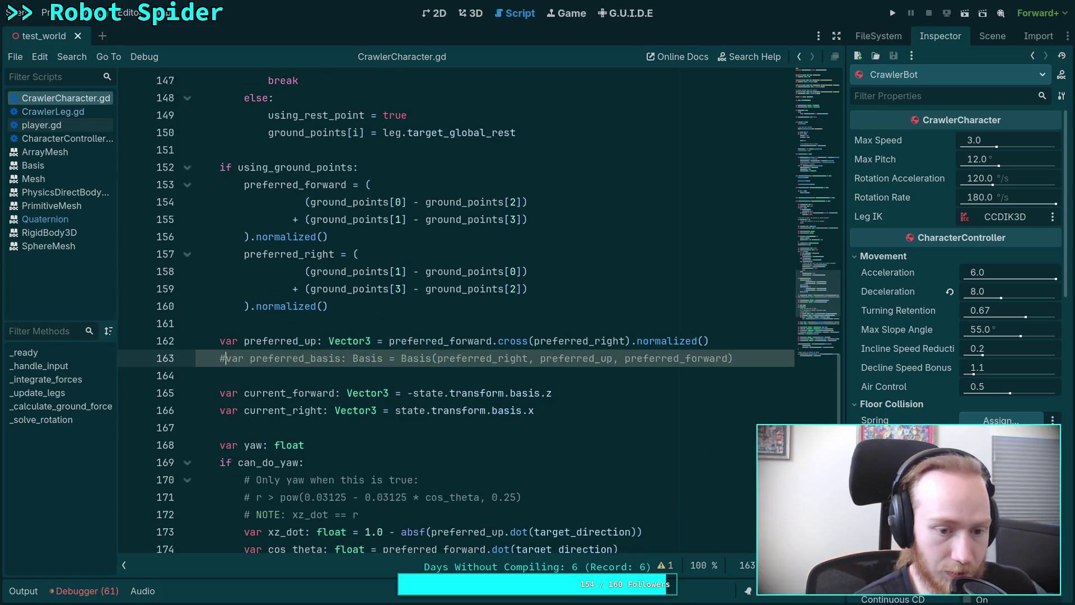
Step: Check preferred_forward on line 124, then scroll back down to the rotation code
{"action": "left_click", "coordinate": [371, 384]}
{"action": "scroll", "coordinate": [471, 370], "scroll_direction": "up", "scroll_amount": 3}
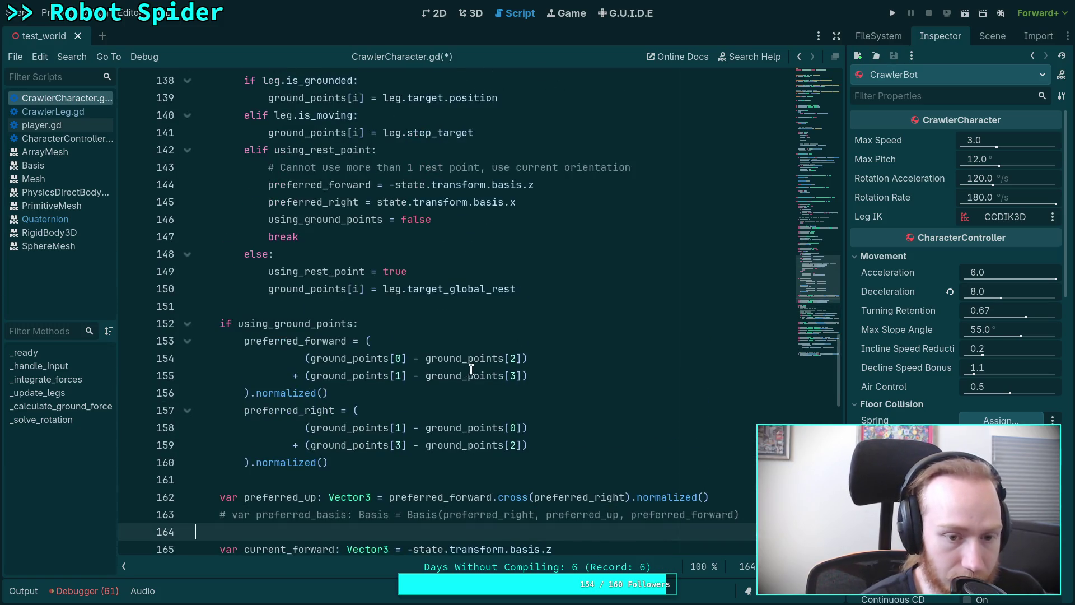
{"action": "scroll", "coordinate": [471, 370], "scroll_direction": "up", "scroll_amount": 11}
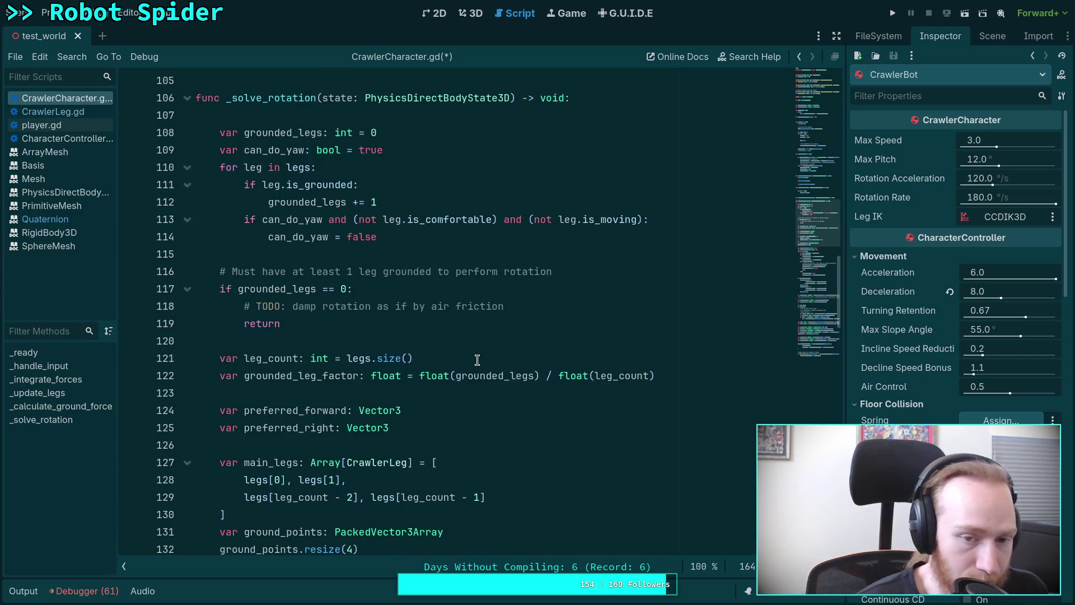
{"action": "scroll", "coordinate": [476, 347], "scroll_direction": "down", "scroll_amount": 2}
{"action": "double_click", "coordinate": [327, 306]}
{"action": "scroll", "coordinate": [509, 329], "scroll_direction": "down", "scroll_amount": 2}
{"action": "scroll", "coordinate": [509, 329], "scroll_direction": "down", "scroll_amount": 2}
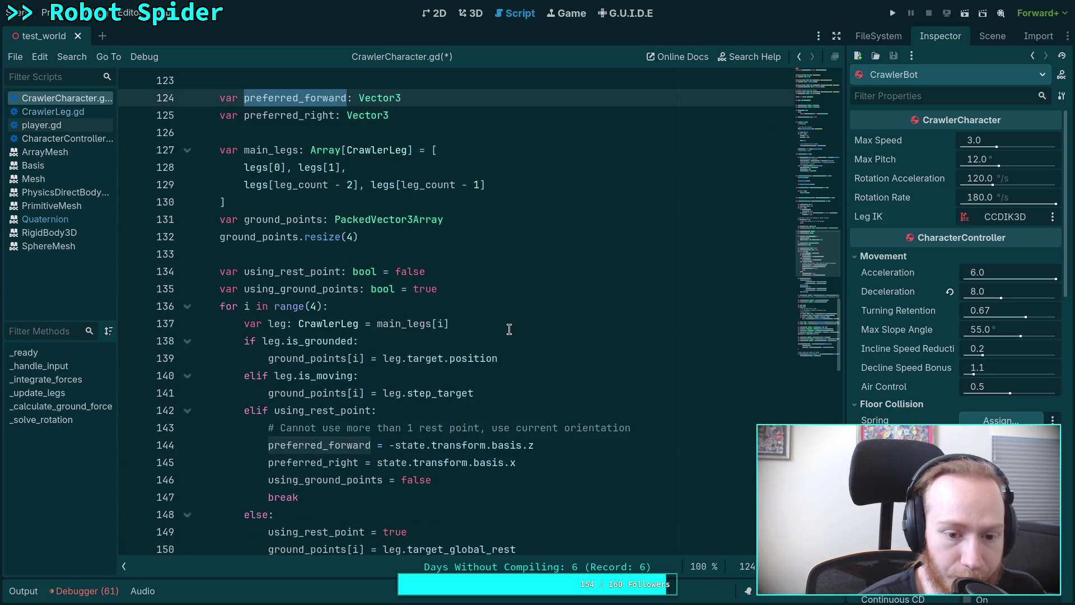
{"action": "scroll", "coordinate": [509, 330], "scroll_direction": "down", "scroll_amount": 1}
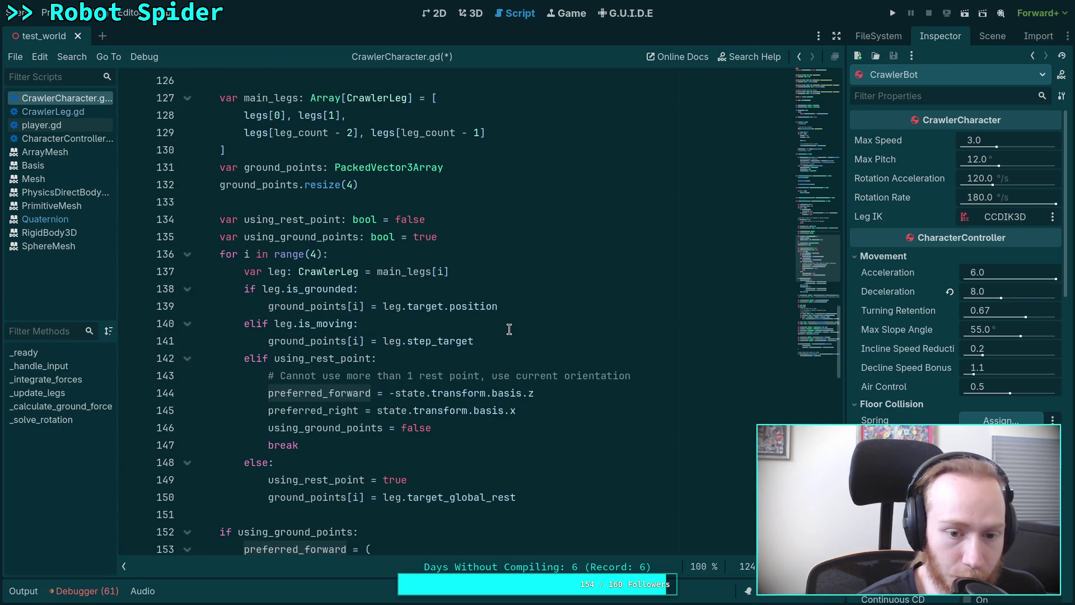
{"action": "scroll", "coordinate": [527, 403], "scroll_direction": "down", "scroll_amount": 6}
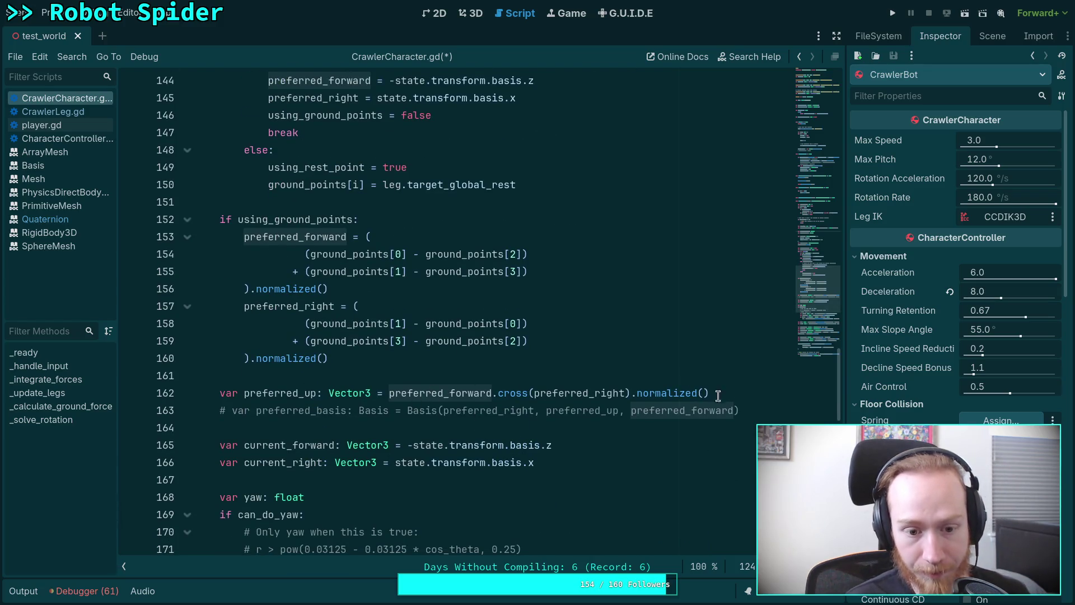
Step: Re-enable the preferred_basis declaration, add print(preferred_basis) below it, and save
{"action": "left_click", "coordinate": [258, 413]}
{"action": "key", "text": "ctrl+k"}
{"action": "key", "text": "Down"}
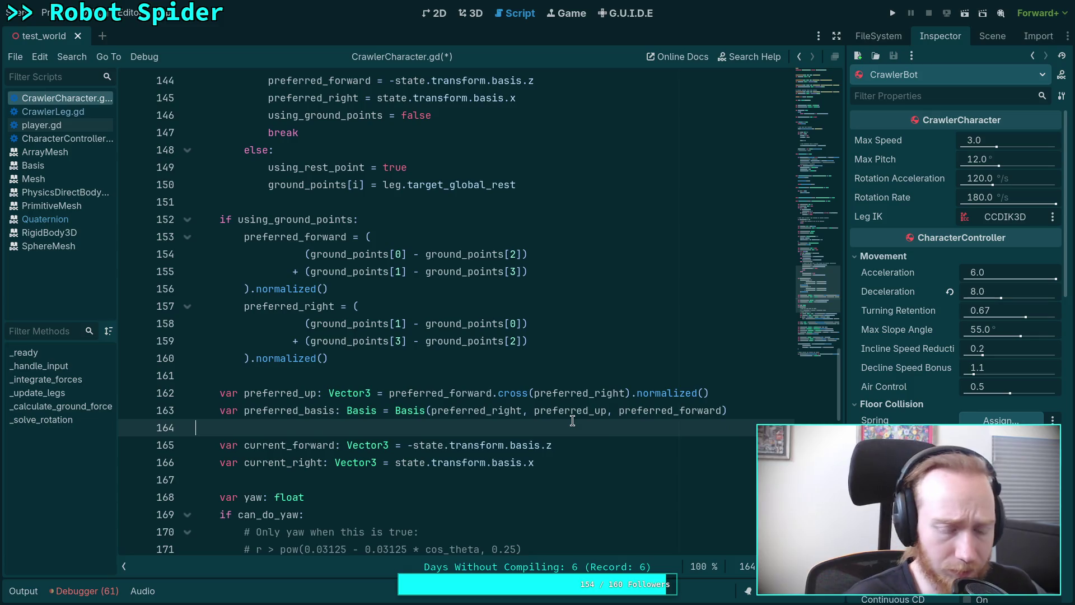
{"action": "key", "text": "Return"}
{"action": "key", "text": "Return"}
{"action": "key", "text": "Up"}
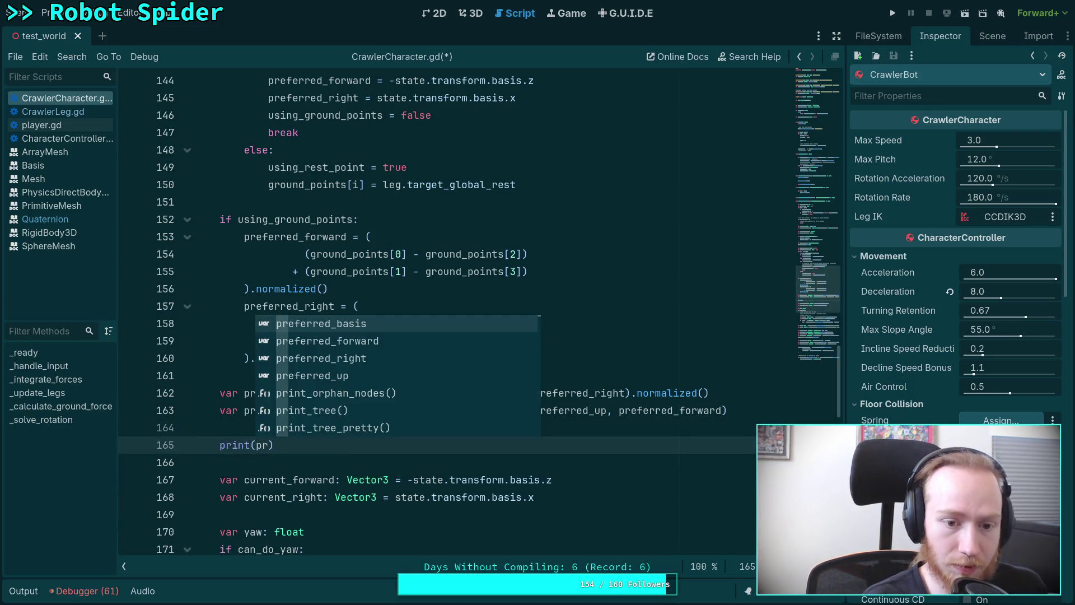
{"action": "key", "text": "Return"}
{"action": "key", "text": "ctrl+s"}
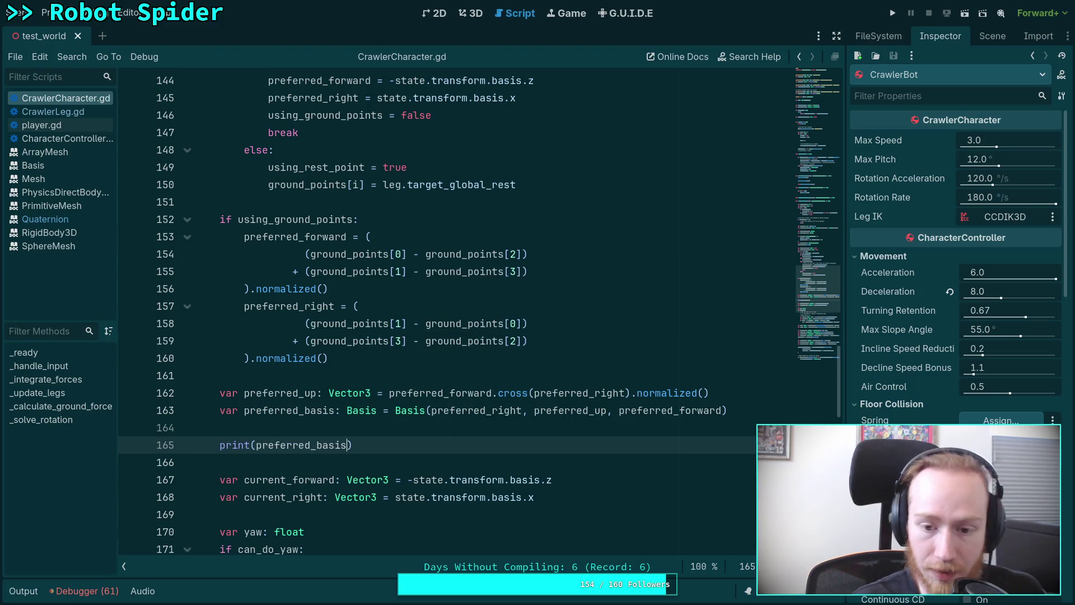
Step: Run the project briefly to print the preferred basis, then stop it
{"action": "left_click", "coordinate": [893, 13]}
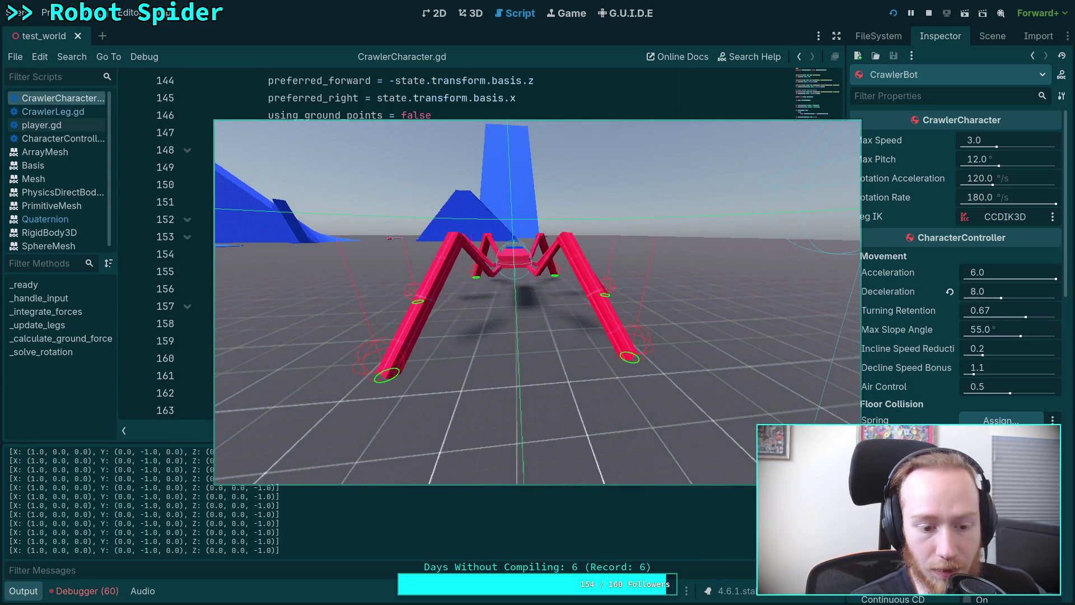
{"action": "left_click", "coordinate": [929, 16]}
{"action": "scroll", "coordinate": [631, 293], "scroll_direction": "down", "scroll_amount": 2}
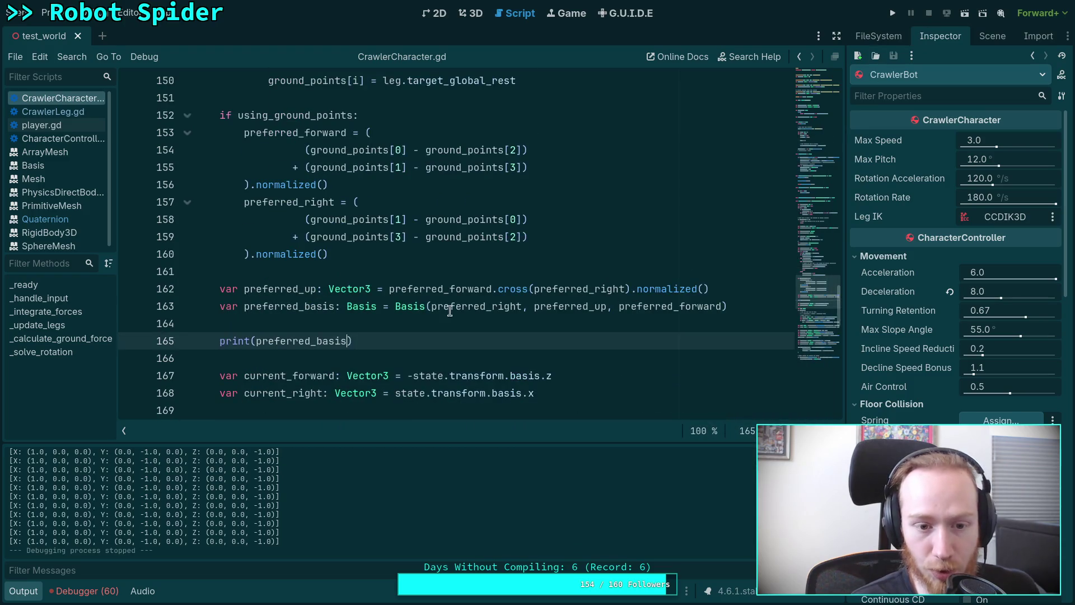
{"action": "scroll", "coordinate": [451, 317], "scroll_direction": "up", "scroll_amount": 1}
{"action": "double_click", "coordinate": [274, 341]}
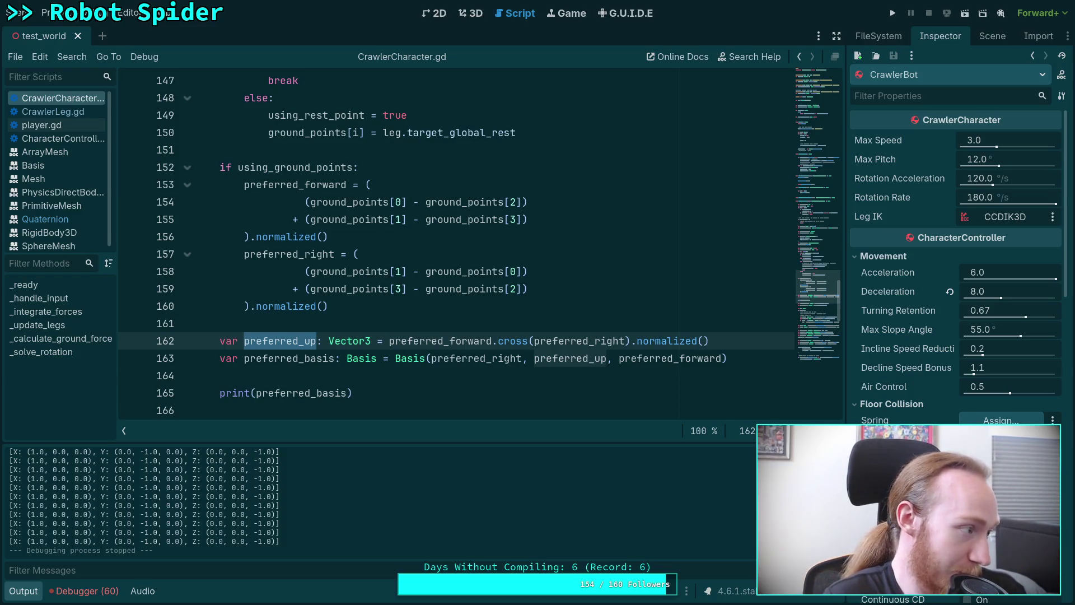
{"action": "left_click_drag", "start_coordinate": [118, 542], "coordinate": [183, 542]}
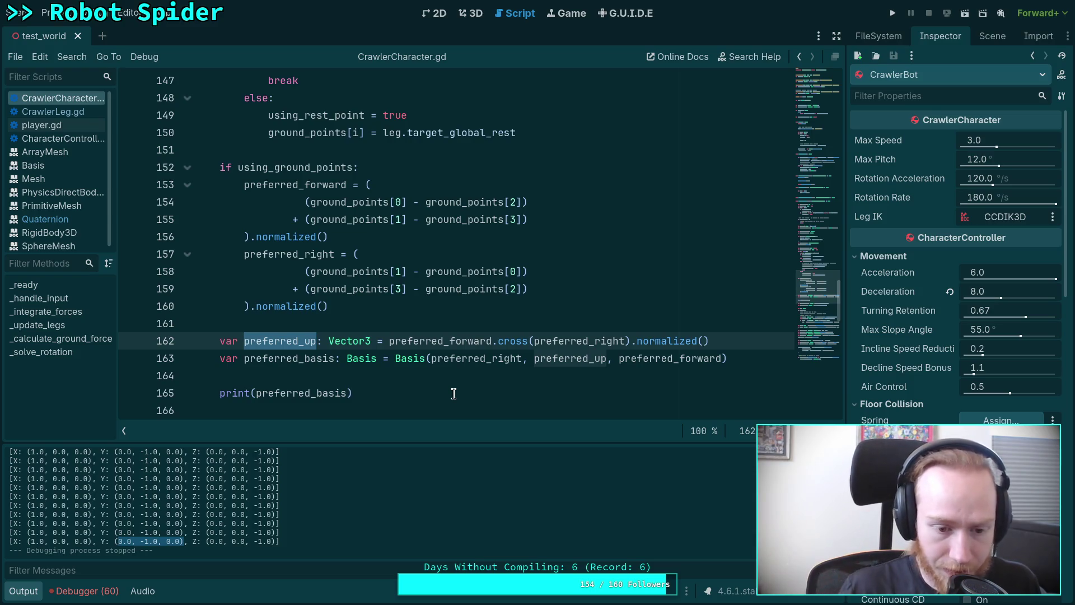
Step: View the spider in Top Orthogonal and compare it with the script by switching tabs
{"action": "left_click", "coordinate": [469, 13]}
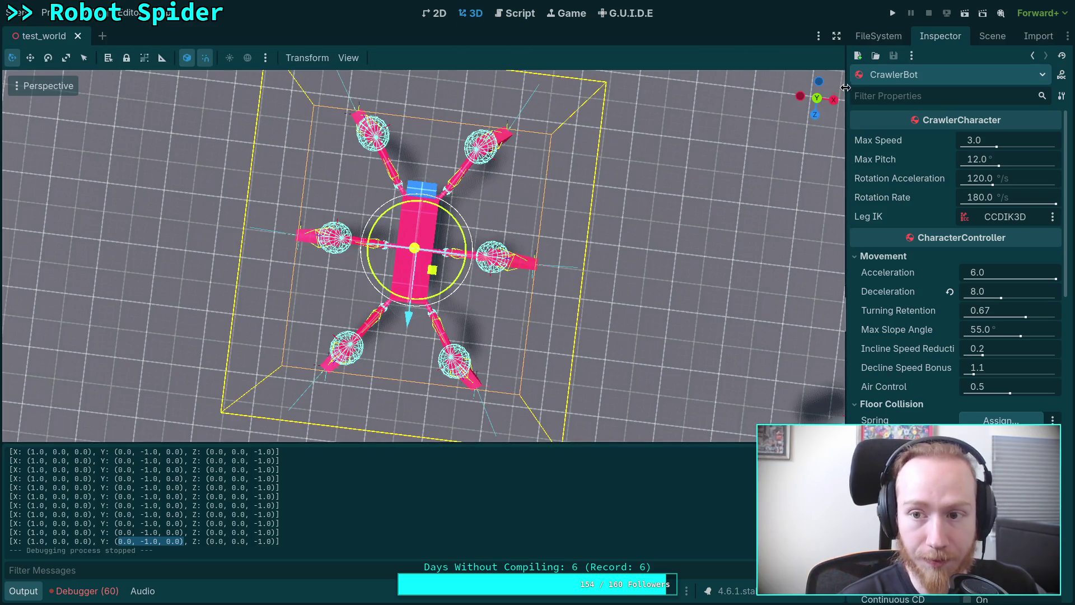
{"action": "left_click", "coordinate": [817, 99]}
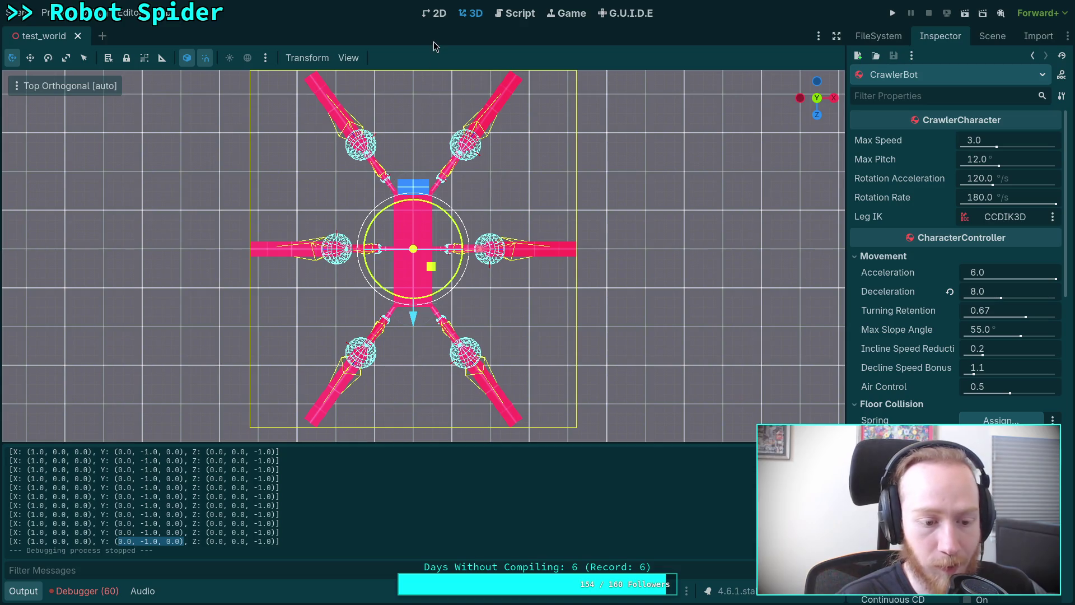
{"action": "left_click", "coordinate": [510, 14]}
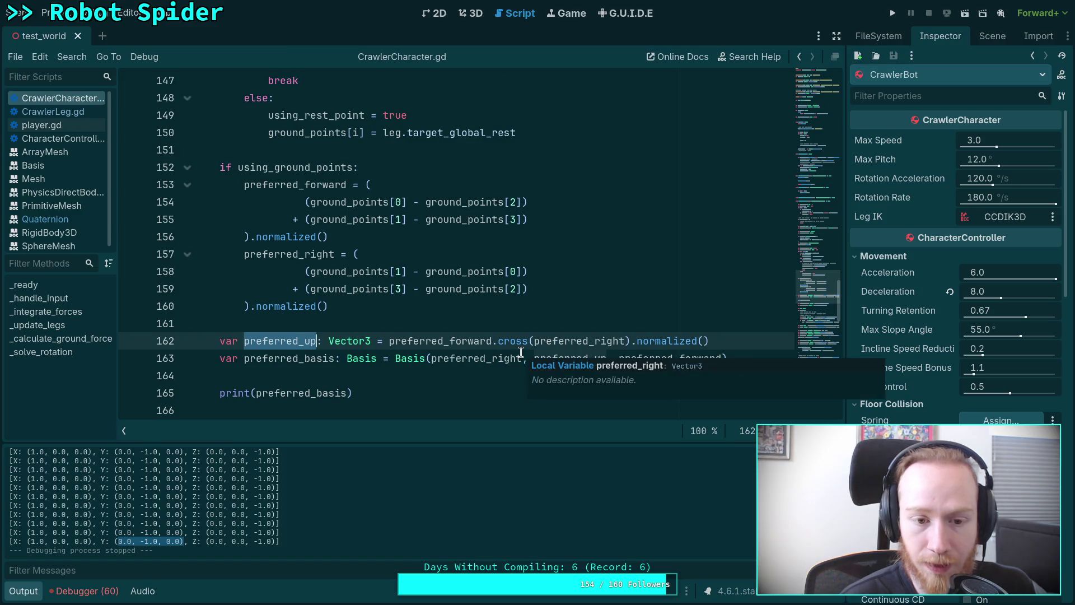
{"action": "left_click", "coordinate": [467, 14]}
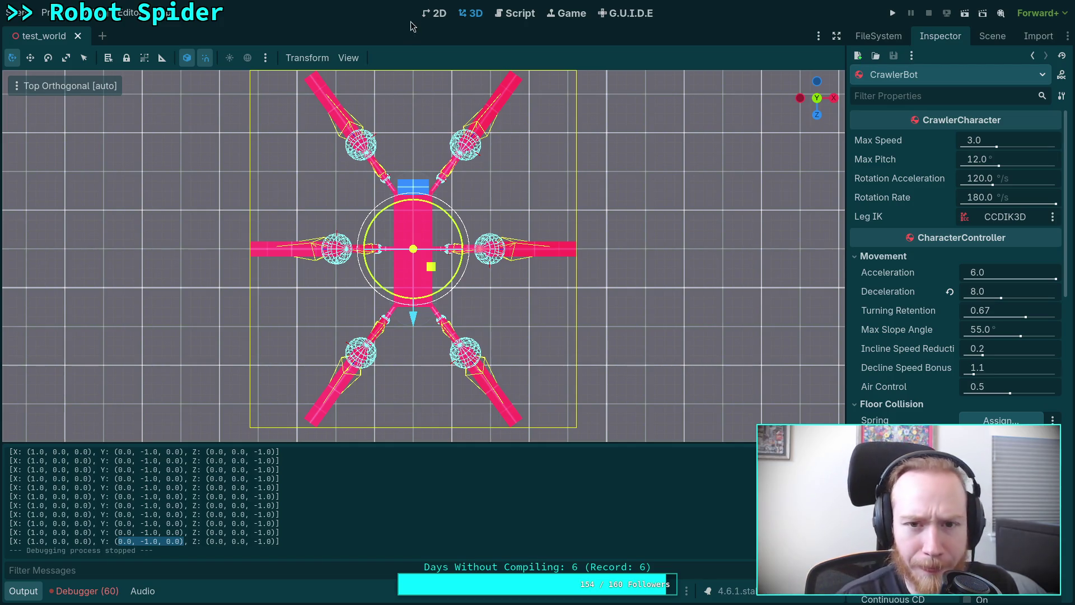
{"action": "left_click", "coordinate": [521, 14]}
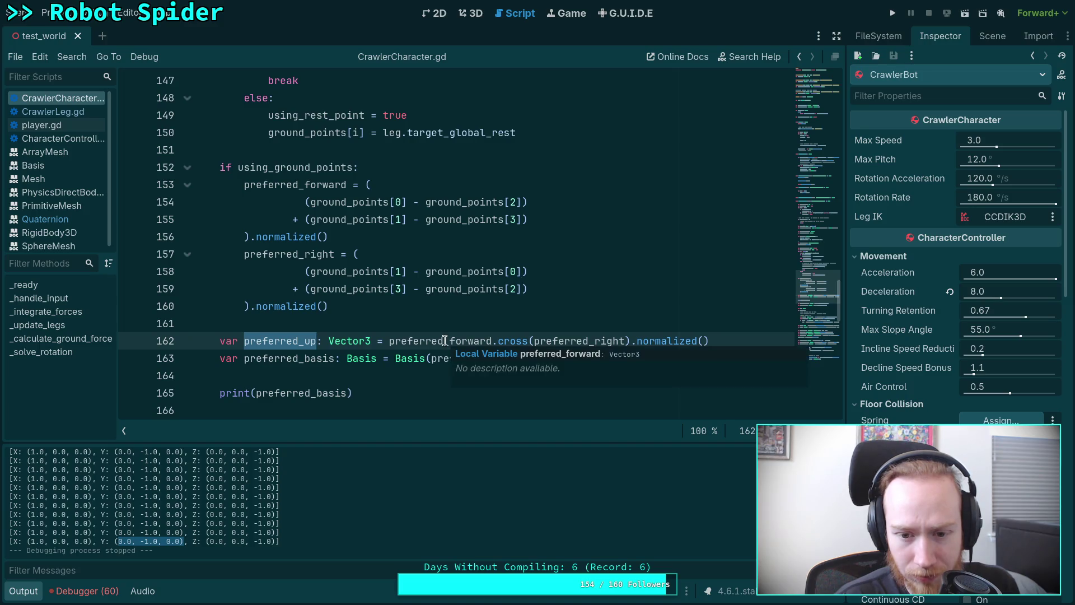
{"action": "left_click", "coordinate": [473, 13]}
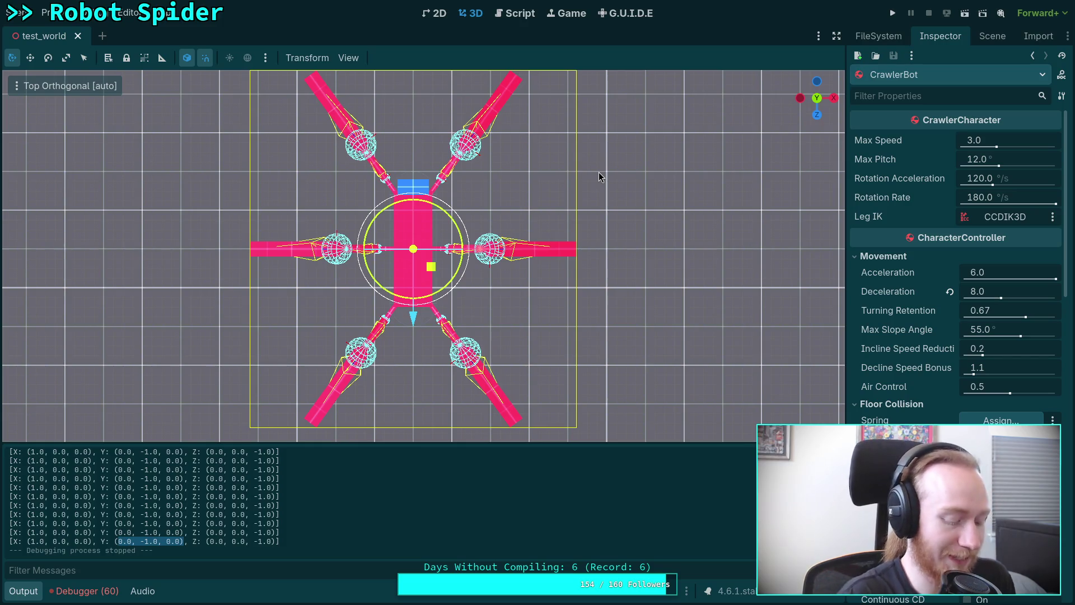
{"action": "key", "text": "alt+Tab"}
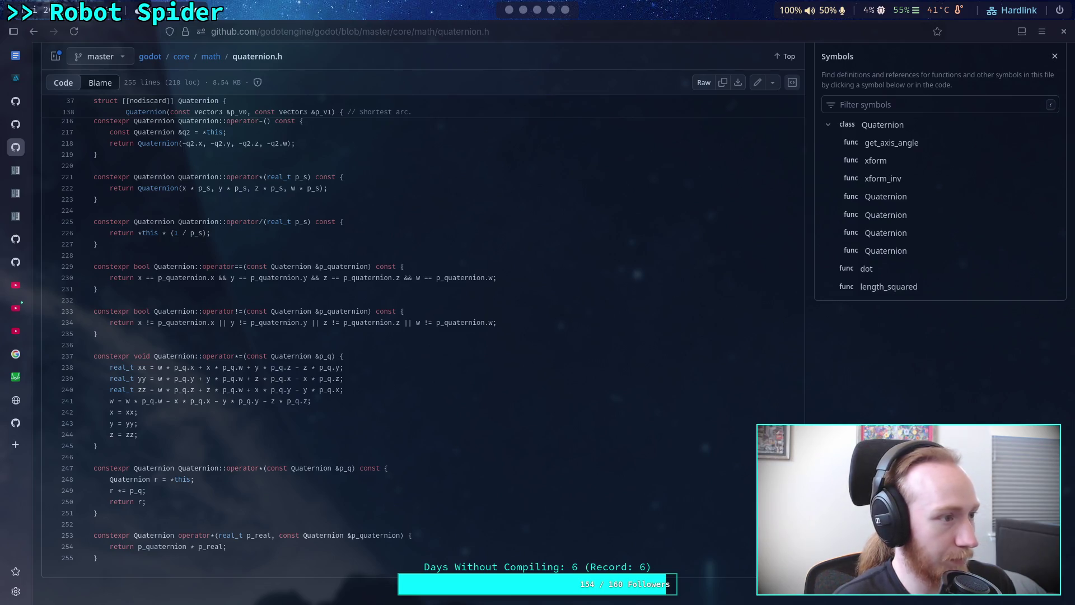
Step: Open a new blank browser tab
{"action": "left_click", "coordinate": [16, 445]}
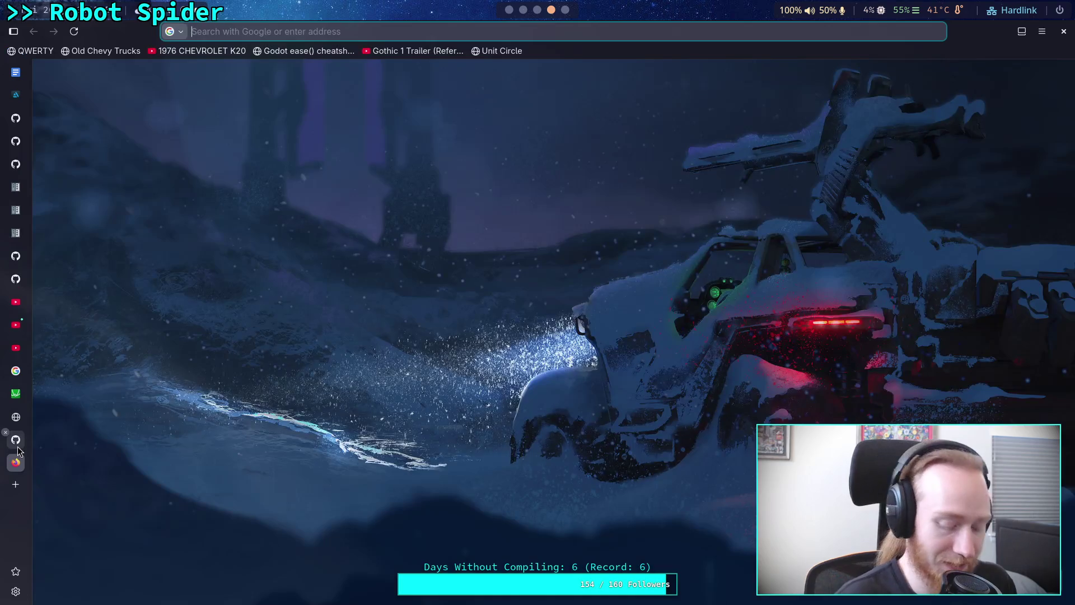
{"action": "type", "text": "https://en.wikipedia.org/wiki/Right-hand_rule"}
{"action": "key", "text": "Return"}
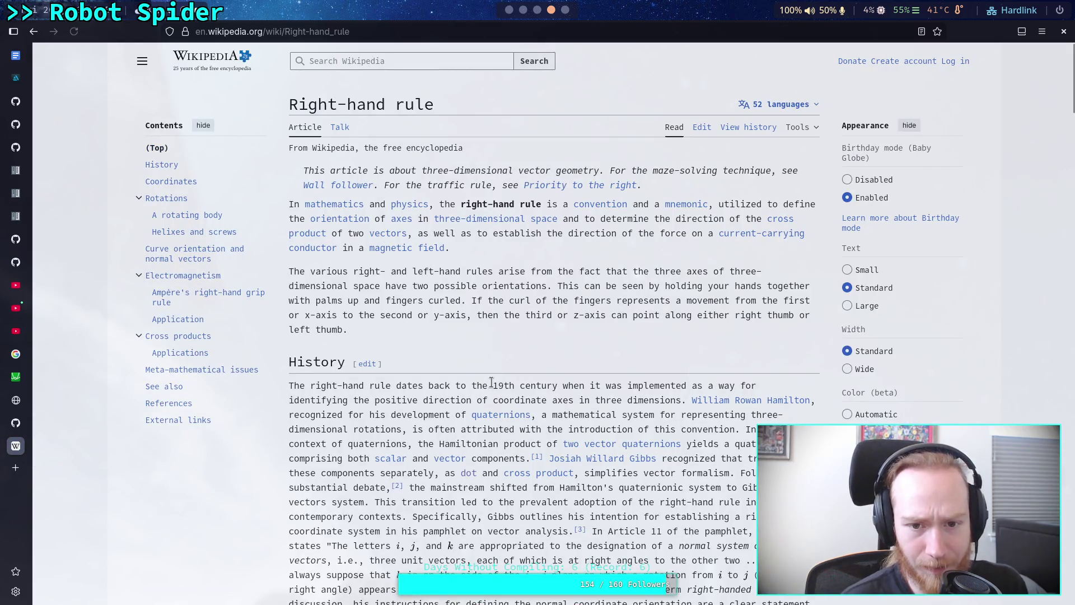
{"action": "scroll", "coordinate": [578, 359], "scroll_direction": "down", "scroll_amount": 8}
{"action": "scroll", "coordinate": [578, 358], "scroll_direction": "up", "scroll_amount": 2}
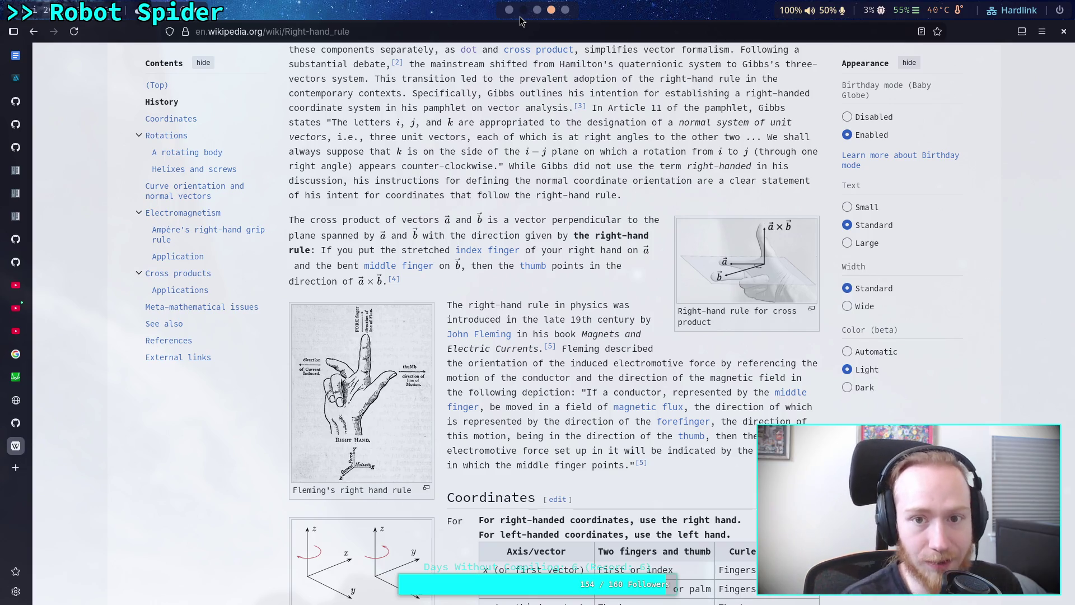
{"action": "scroll", "coordinate": [520, 22], "scroll_direction": "down", "scroll_amount": 2}
{"action": "left_click", "coordinate": [498, 19]}
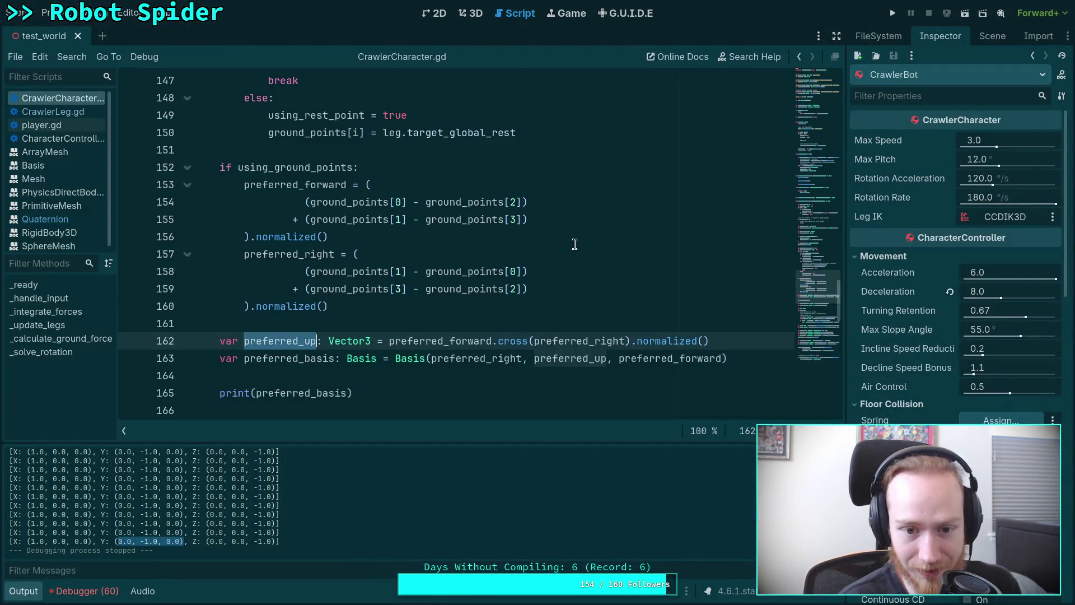
Step: Rewrite line 162 so preferred_up = preferred_right.cross(preferred_forward)
{"action": "double_click", "coordinate": [557, 339]}
{"action": "right_click", "coordinate": [557, 340]}
{"action": "left_click", "coordinate": [597, 390]}
{"action": "left_click", "coordinate": [383, 339]}
{"action": "key", "text": "ctrl+v"}
{"action": "type", "text": ".cr"}
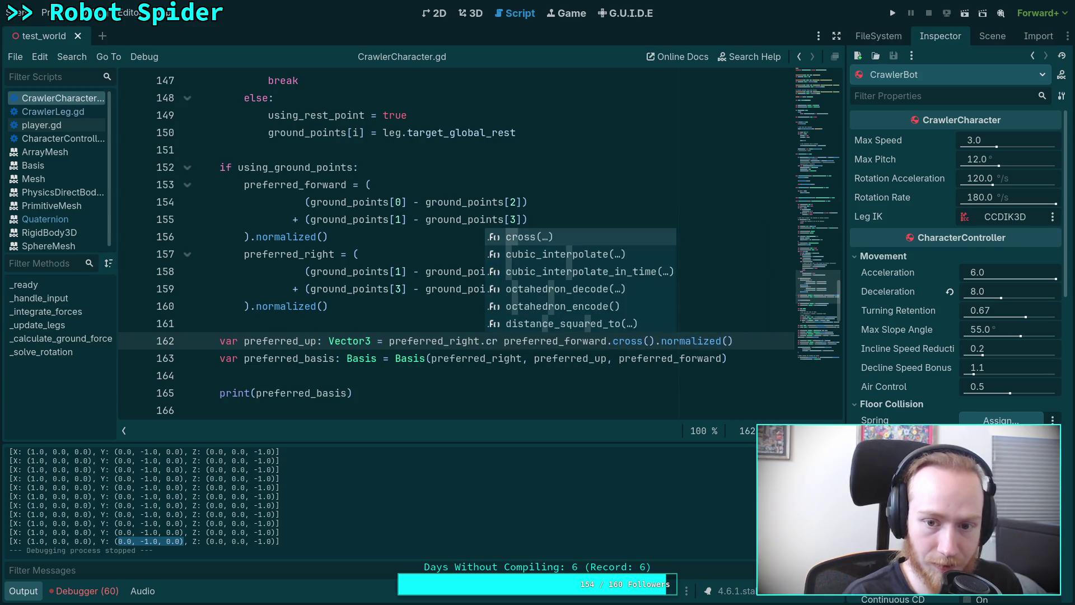
{"action": "key", "text": "Return"}
{"action": "key", "text": "Delete"}
{"action": "key", "text": "Delete"}
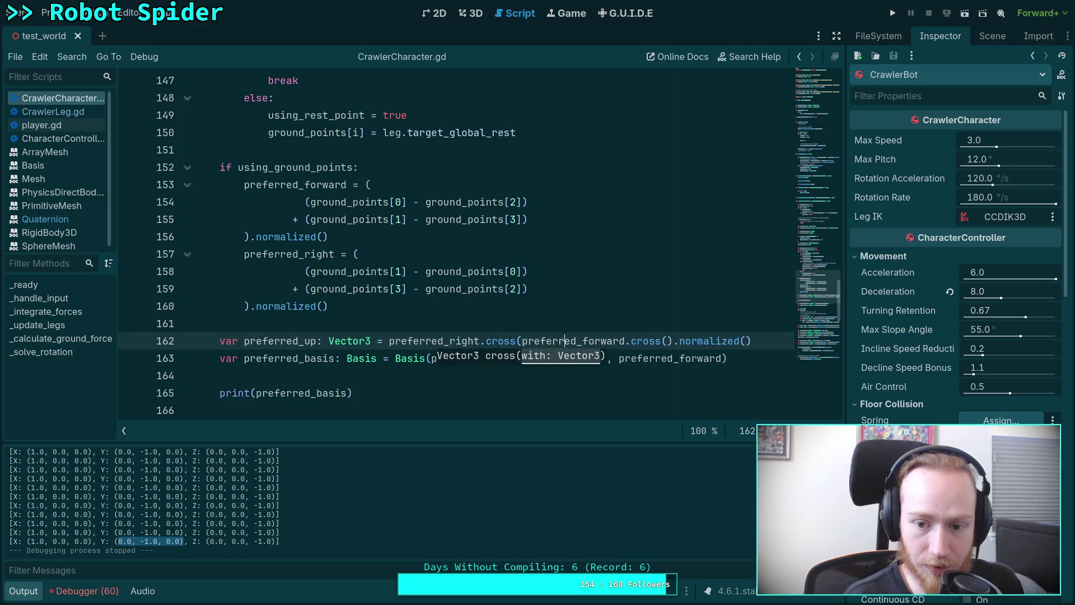
{"action": "key", "text": "Delete"}
{"action": "key", "text": "Delete"}
{"action": "key", "text": "Delete"}
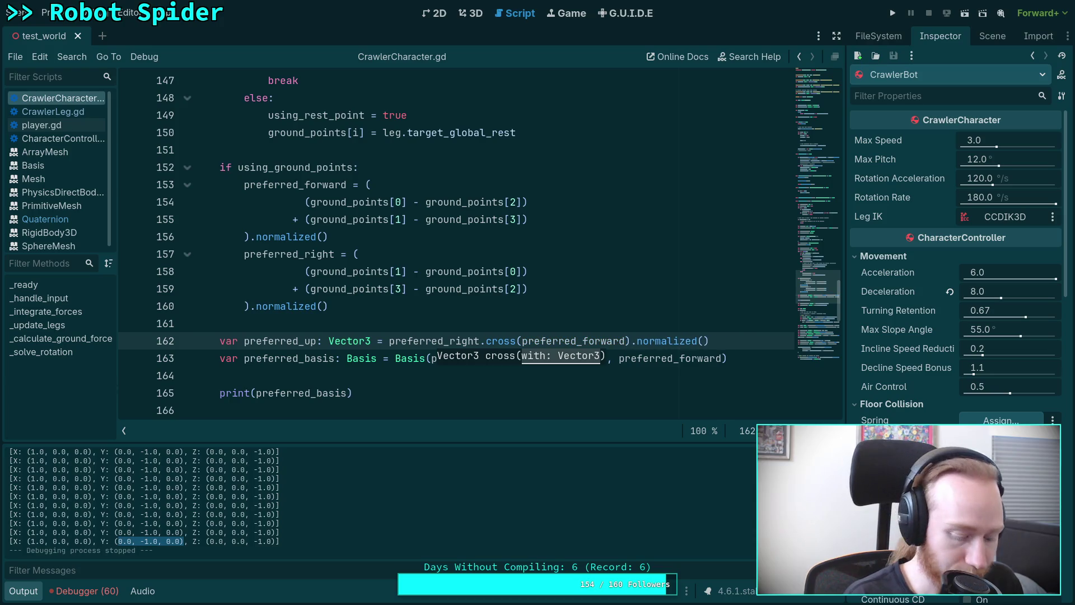
{"action": "left_click", "coordinate": [562, 307]}
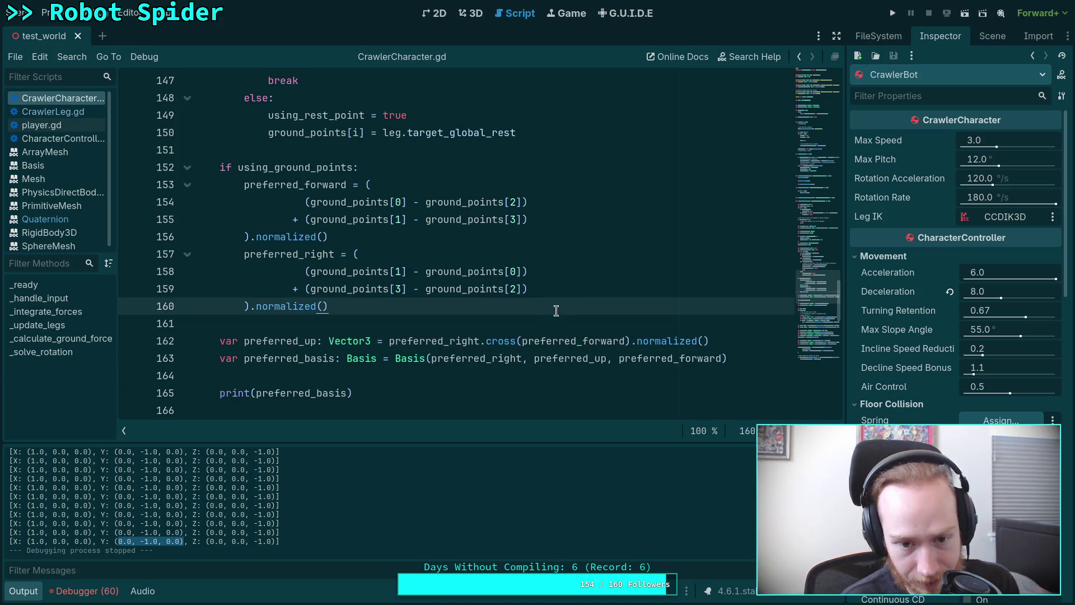
{"action": "left_click", "coordinate": [554, 319]}
{"action": "key", "text": "alt+Tab"}
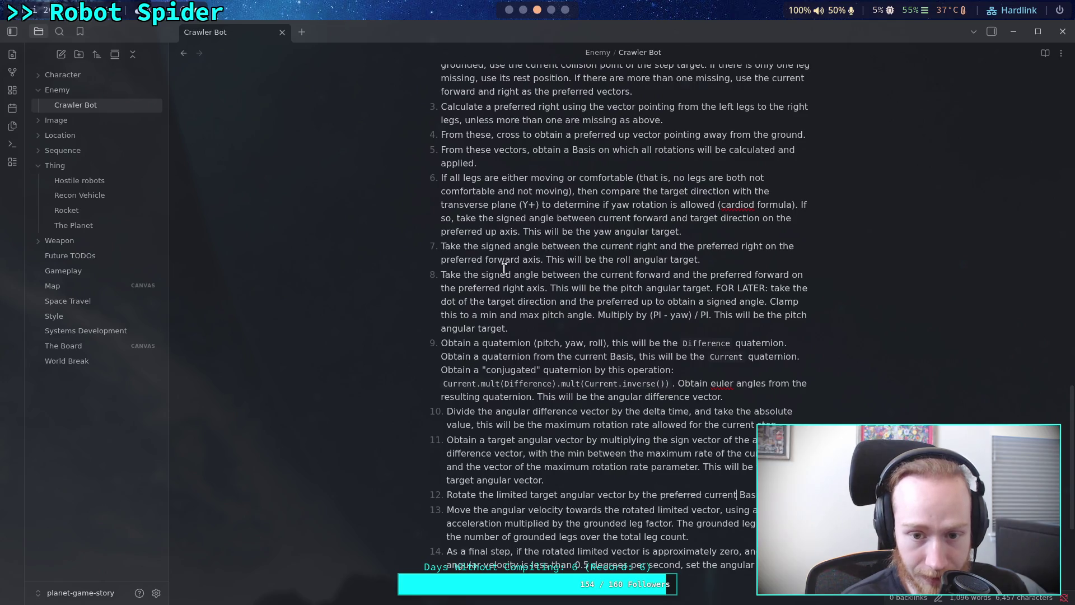
{"action": "scroll", "coordinate": [524, 176], "scroll_direction": "up", "scroll_amount": 2}
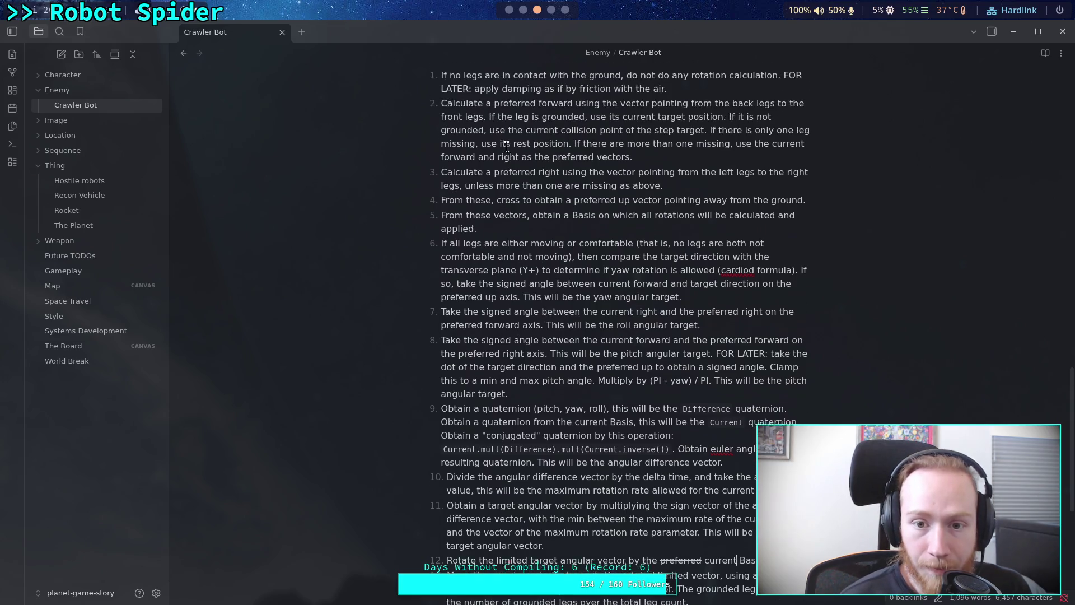
{"action": "left_click_drag", "start_coordinate": [596, 198], "coordinate": [723, 202]}
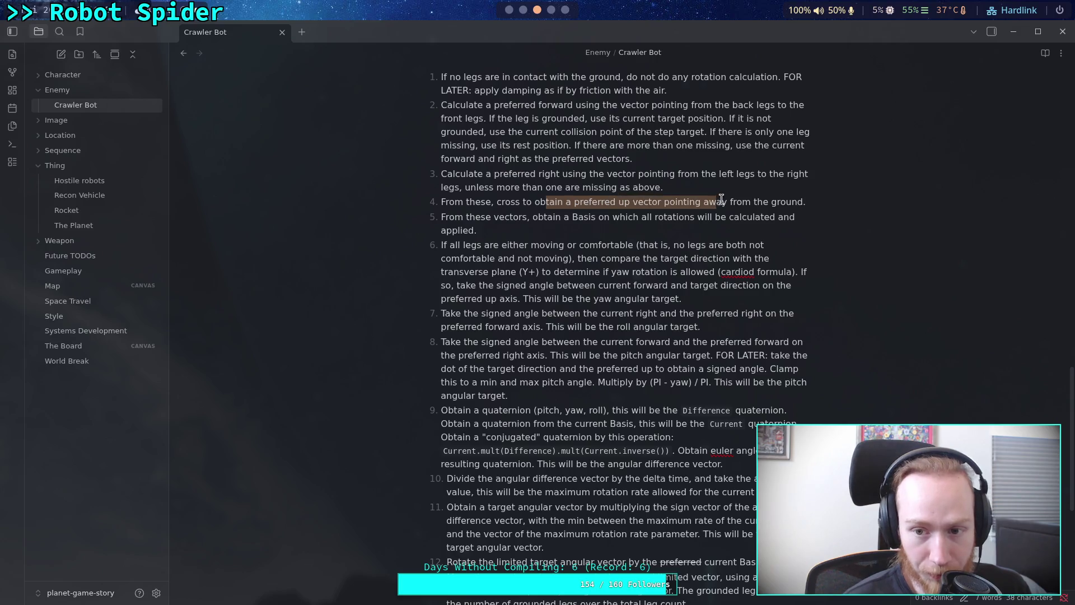
{"action": "left_click", "coordinate": [723, 202]}
{"action": "left_click", "coordinate": [518, 10]}
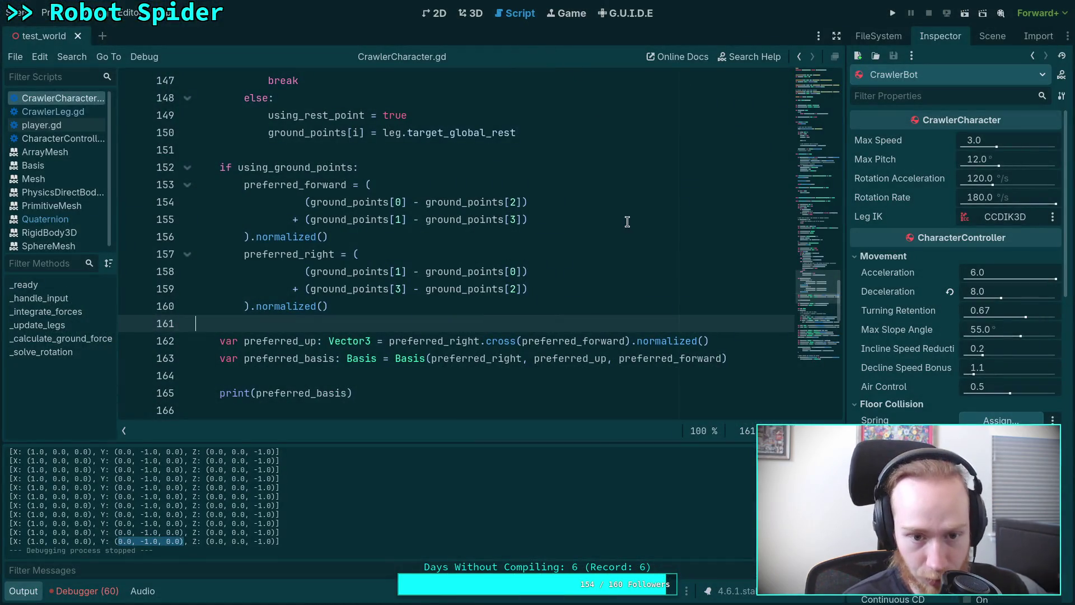
{"action": "scroll", "coordinate": [621, 240], "scroll_direction": "down", "scroll_amount": 1}
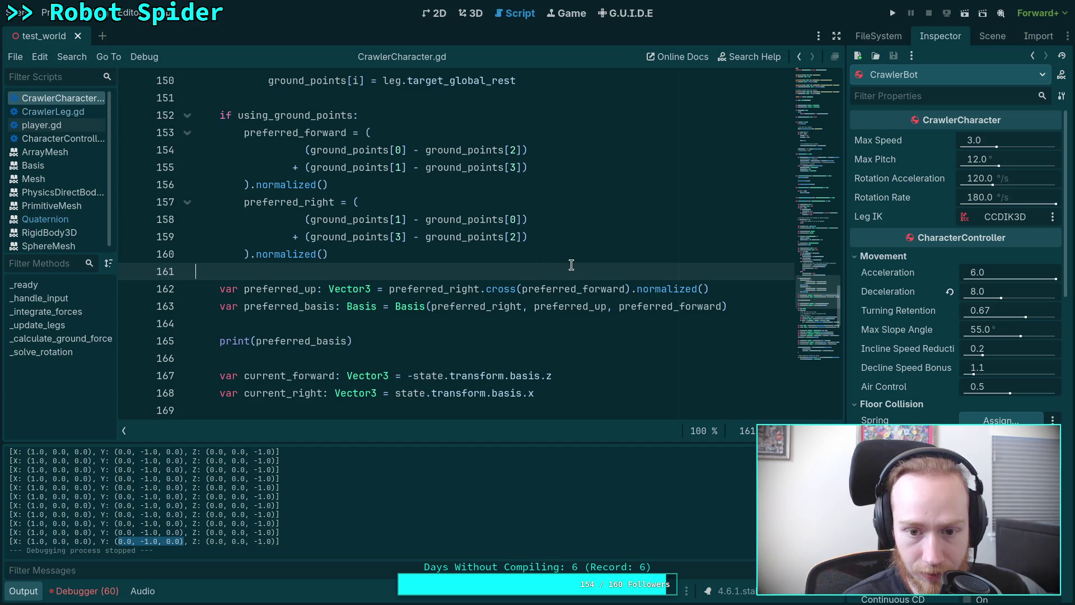
{"action": "scroll", "coordinate": [576, 260], "scroll_direction": "down", "scroll_amount": 8}
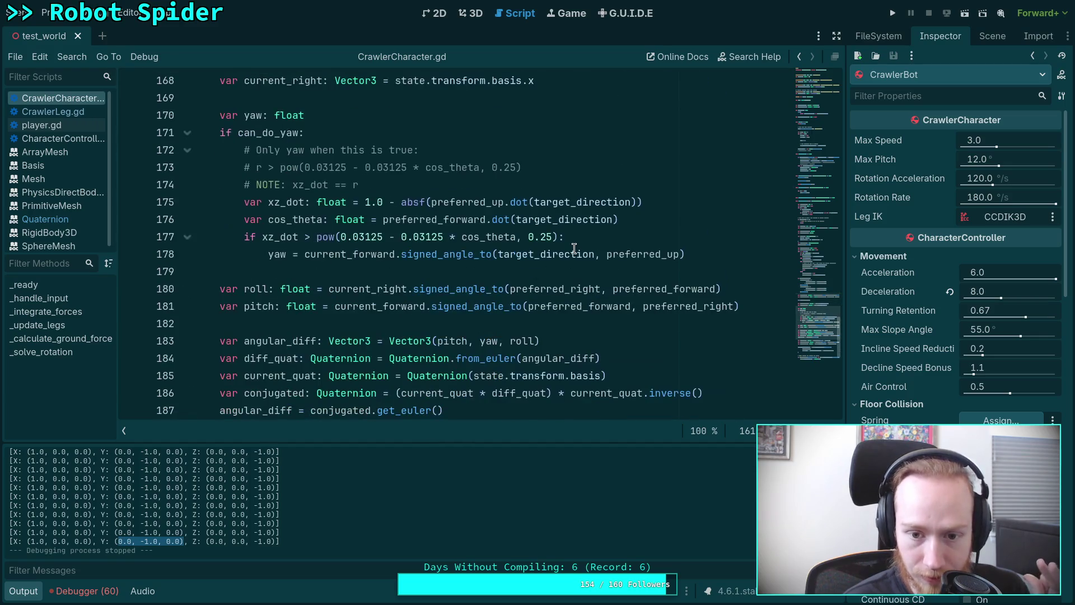
{"action": "scroll", "coordinate": [572, 243], "scroll_direction": "down", "scroll_amount": 5}
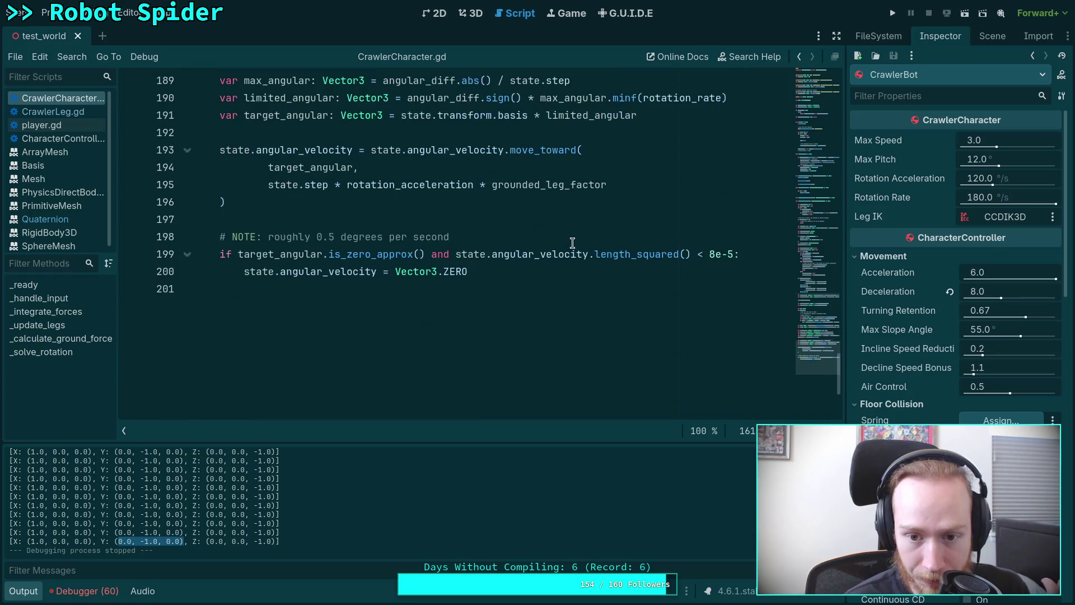
{"action": "scroll", "coordinate": [570, 236], "scroll_direction": "up", "scroll_amount": 4}
{"action": "scroll", "coordinate": [570, 237], "scroll_direction": "up", "scroll_amount": 20}
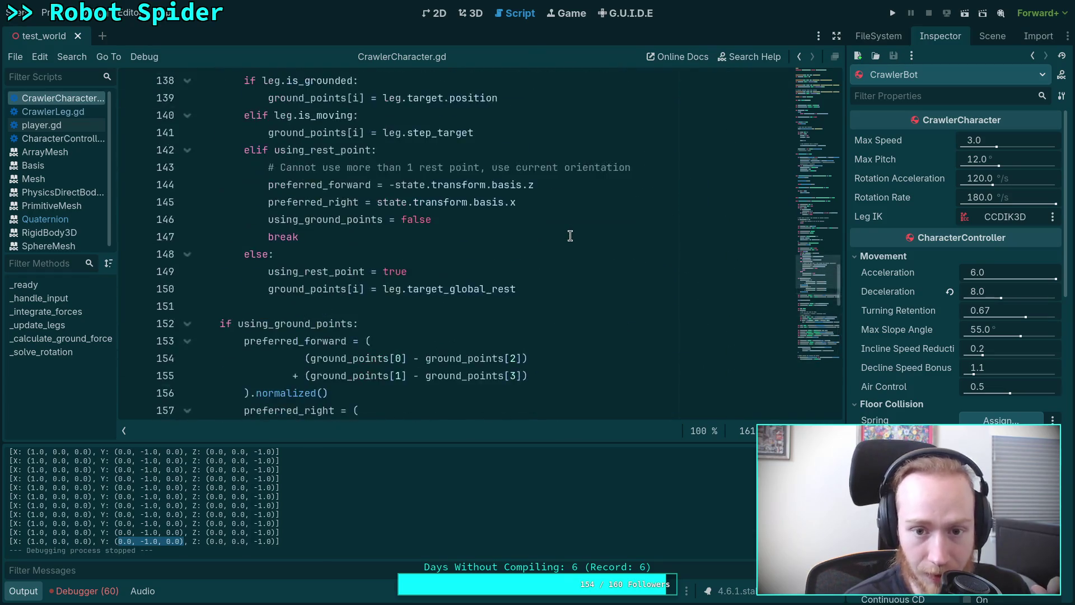
{"action": "scroll", "coordinate": [570, 236], "scroll_direction": "up", "scroll_amount": 13}
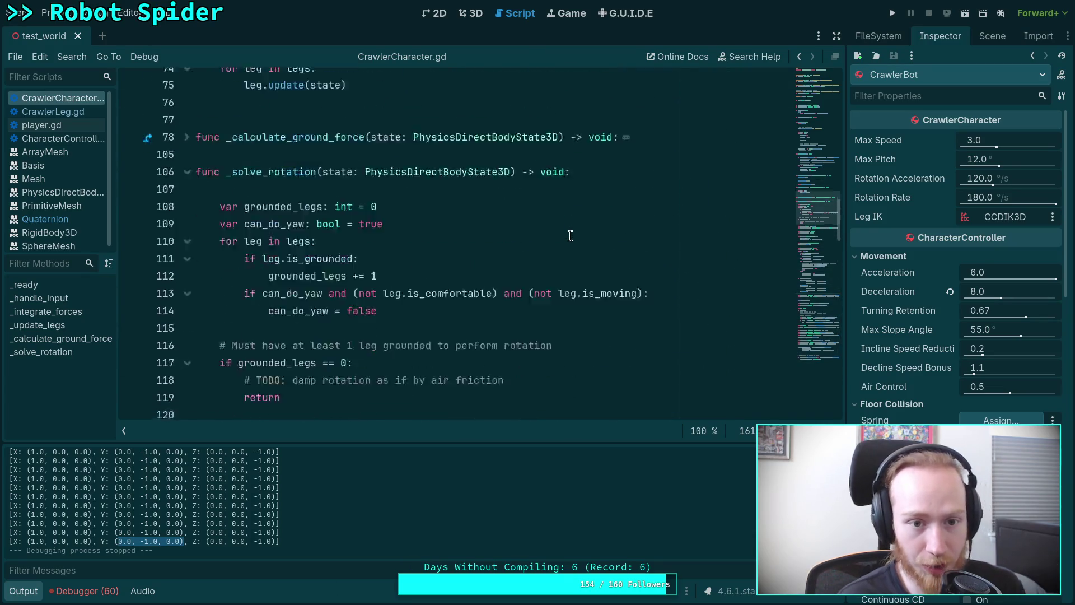
{"action": "scroll", "coordinate": [570, 236], "scroll_direction": "down", "scroll_amount": 20}
{"action": "left_click", "coordinate": [572, 283]}
{"action": "scroll", "coordinate": [570, 269], "scroll_direction": "down", "scroll_amount": 14}
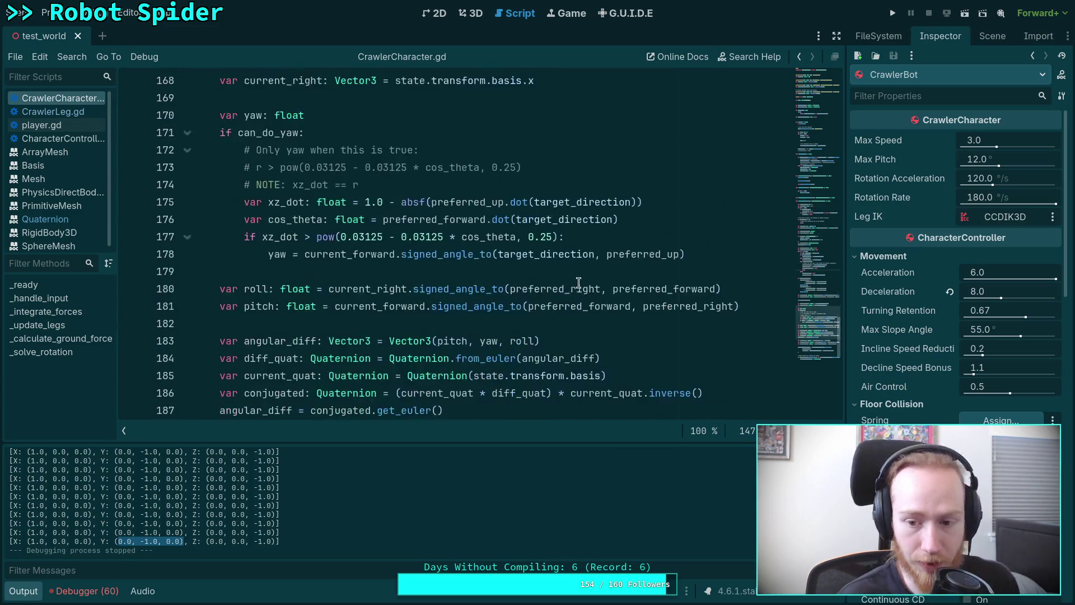
{"action": "scroll", "coordinate": [571, 236], "scroll_direction": "down", "scroll_amount": 3}
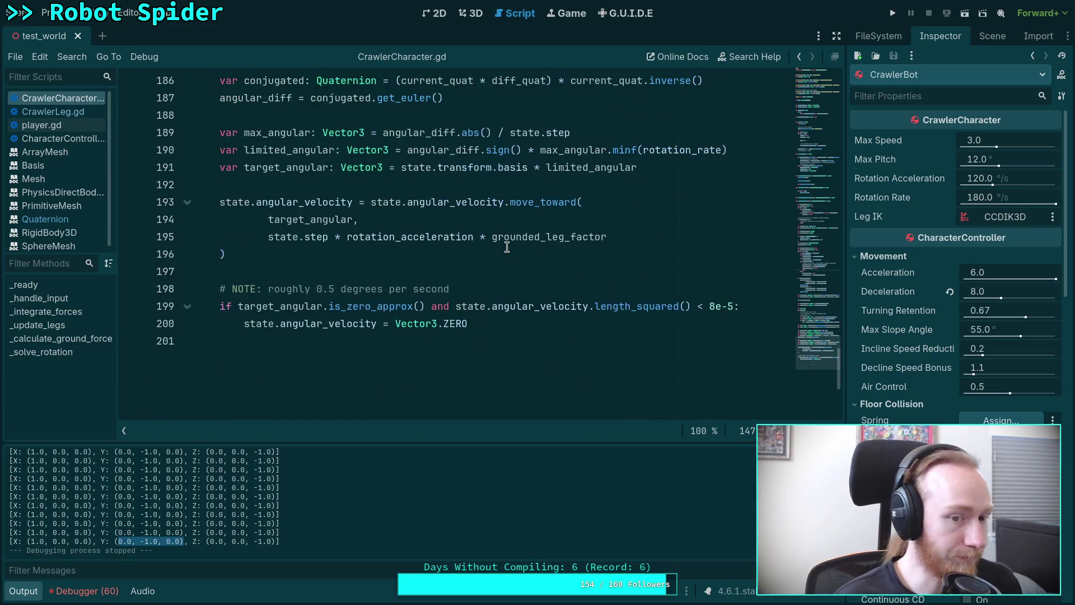
{"action": "scroll", "coordinate": [389, 271], "scroll_direction": "up", "scroll_amount": 9}
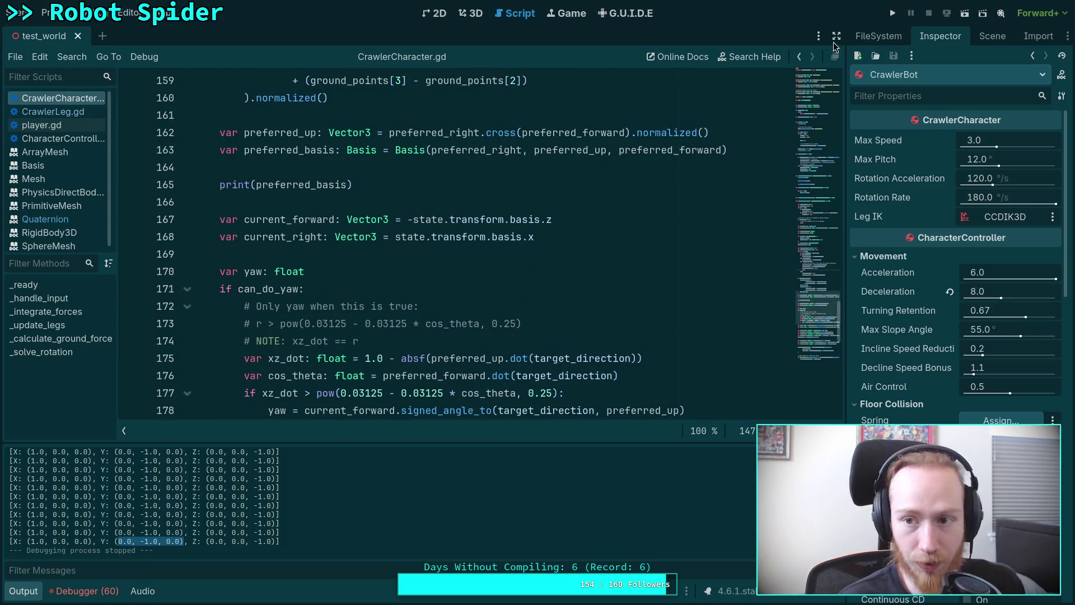
{"action": "left_click", "coordinate": [892, 13]}
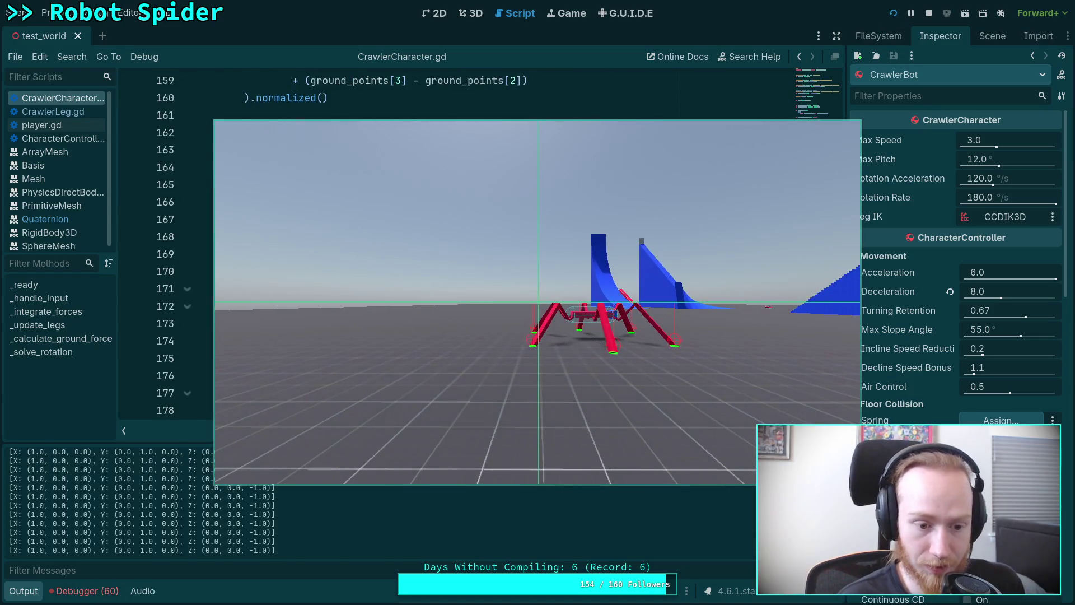
Step: Comment out print(preferred_basis) on line 165 and test-run the spider three times
{"action": "left_click", "coordinate": [929, 13]}
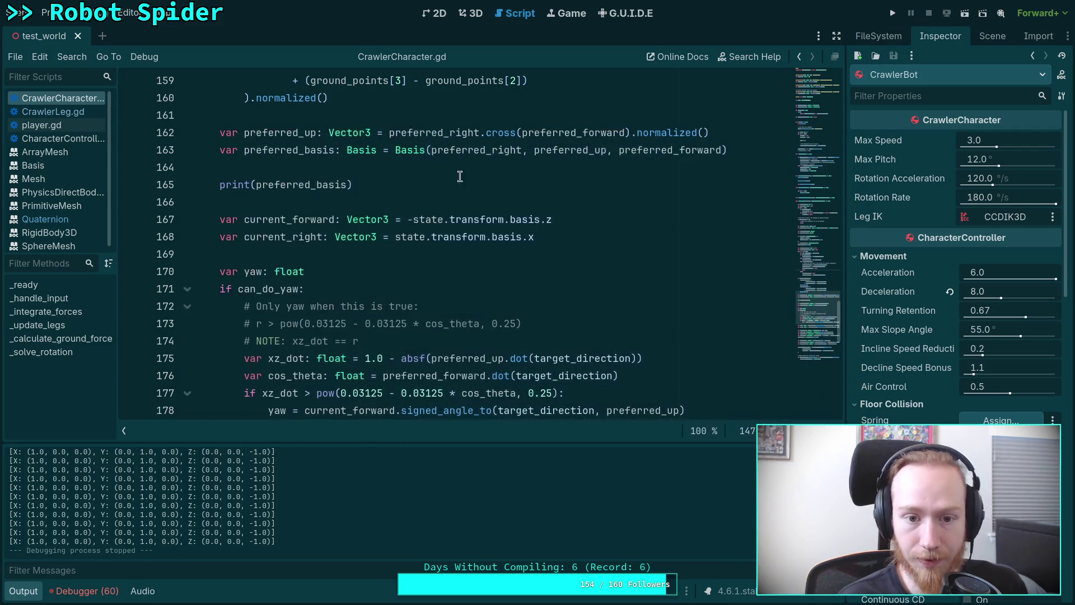
{"action": "left_click", "coordinate": [220, 186]}
{"action": "key", "text": "ctrl+k"}
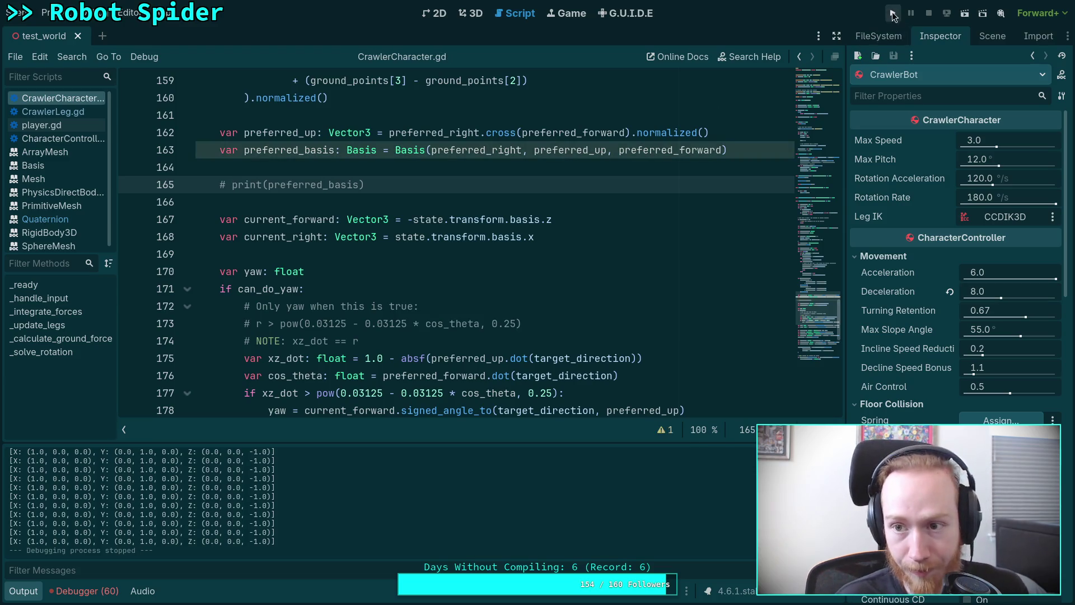
{"action": "key", "text": "F5"}
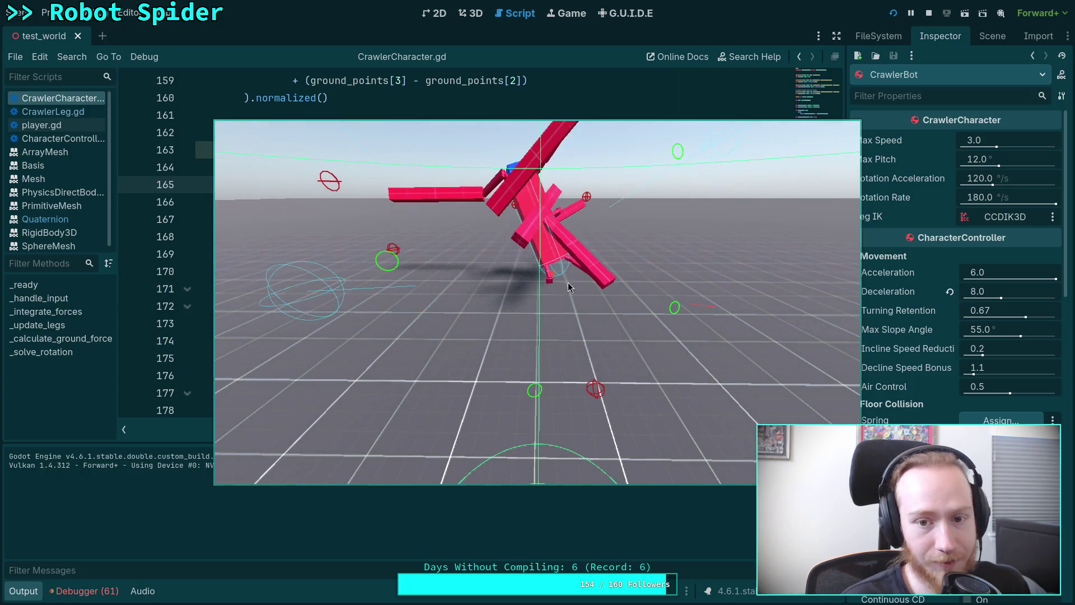
{"action": "left_click", "coordinate": [929, 13]}
{"action": "left_click", "coordinate": [893, 12]}
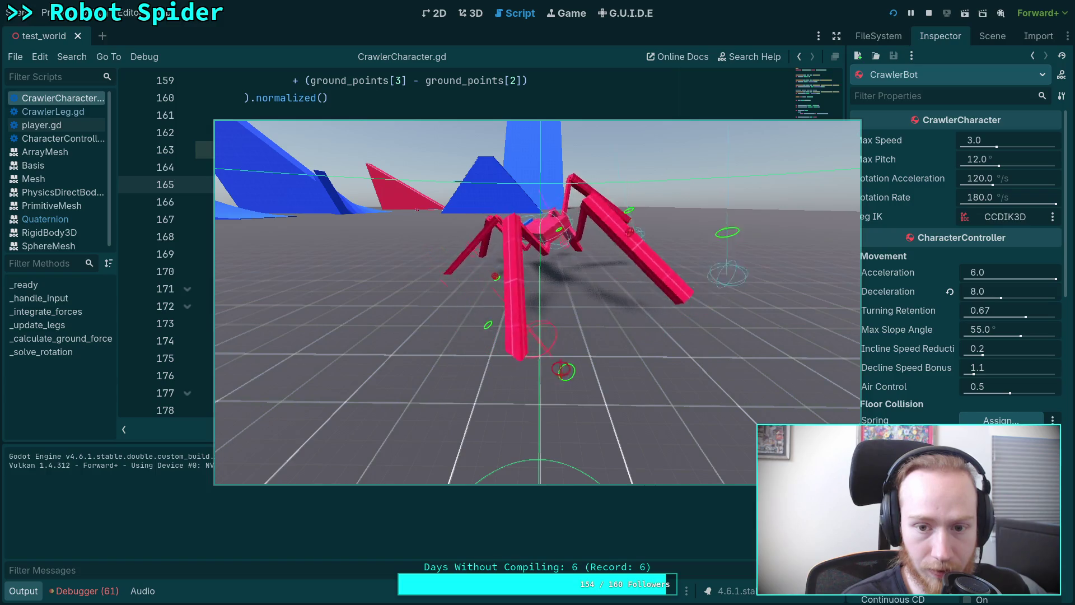
{"action": "left_click", "coordinate": [930, 14]}
{"action": "left_click", "coordinate": [893, 13]}
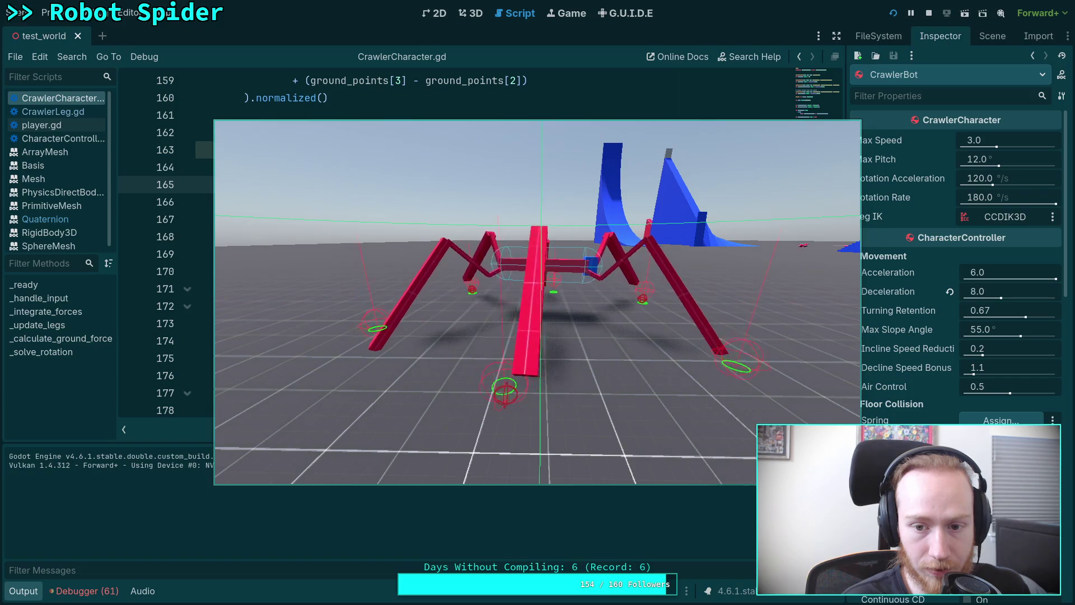
{"action": "key", "text": "F8"}
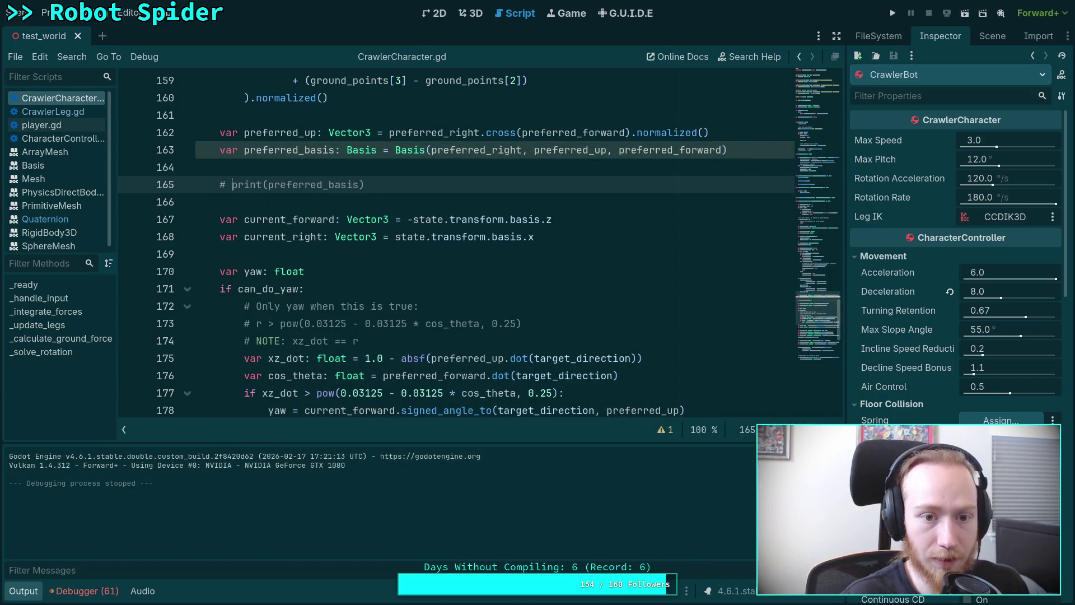
{"action": "left_click", "coordinate": [214, 153]}
{"action": "key", "text": "ctrl+k"}
{"action": "key", "text": "End"}
{"action": "key", "text": "Delete"}
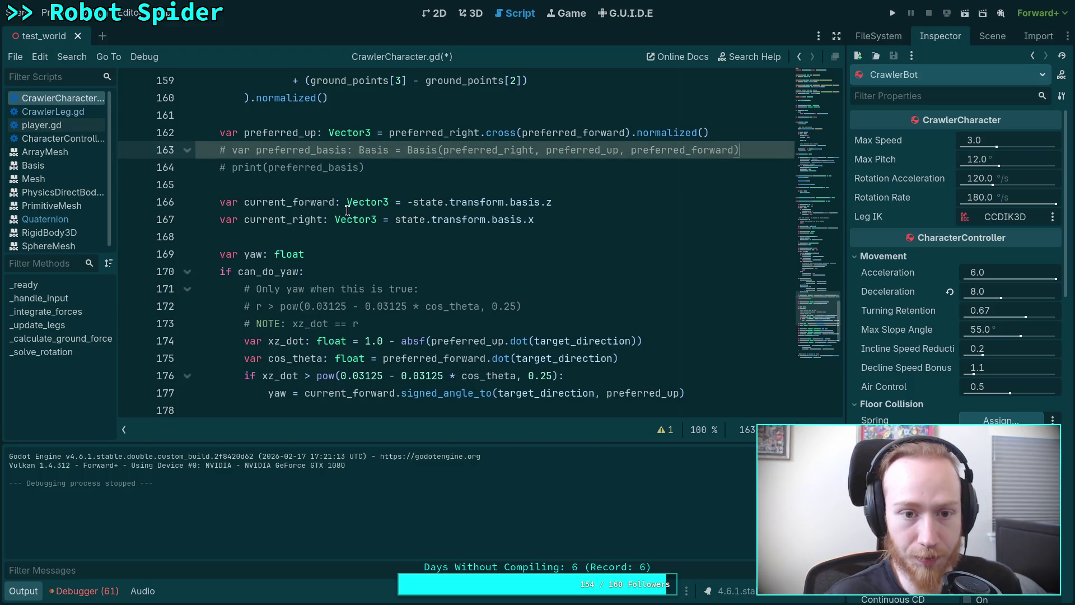
{"action": "left_click", "coordinate": [361, 184]}
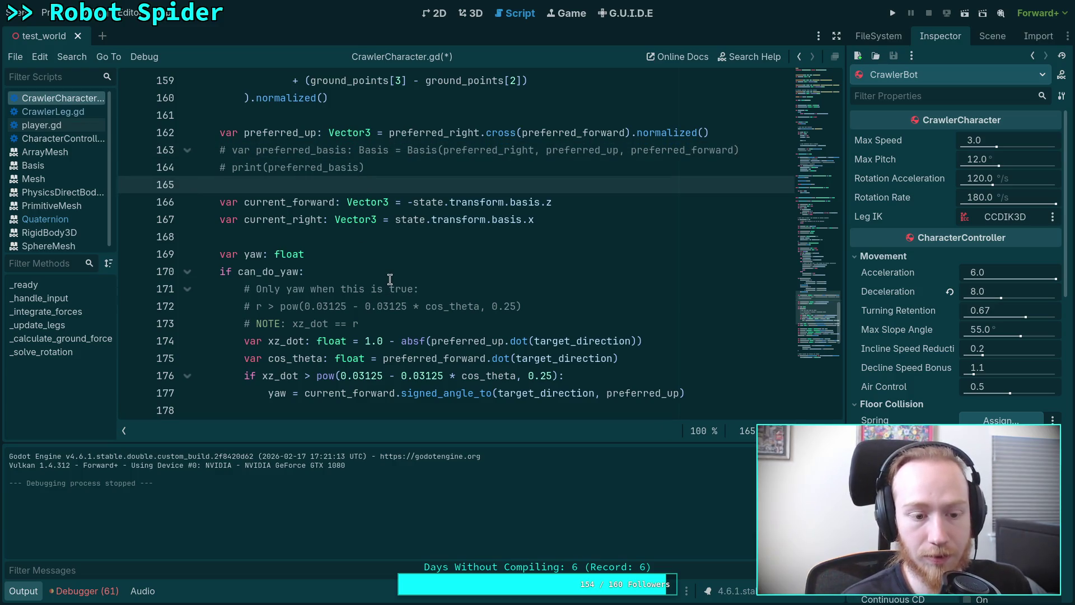
{"action": "left_click", "coordinate": [17, 592]}
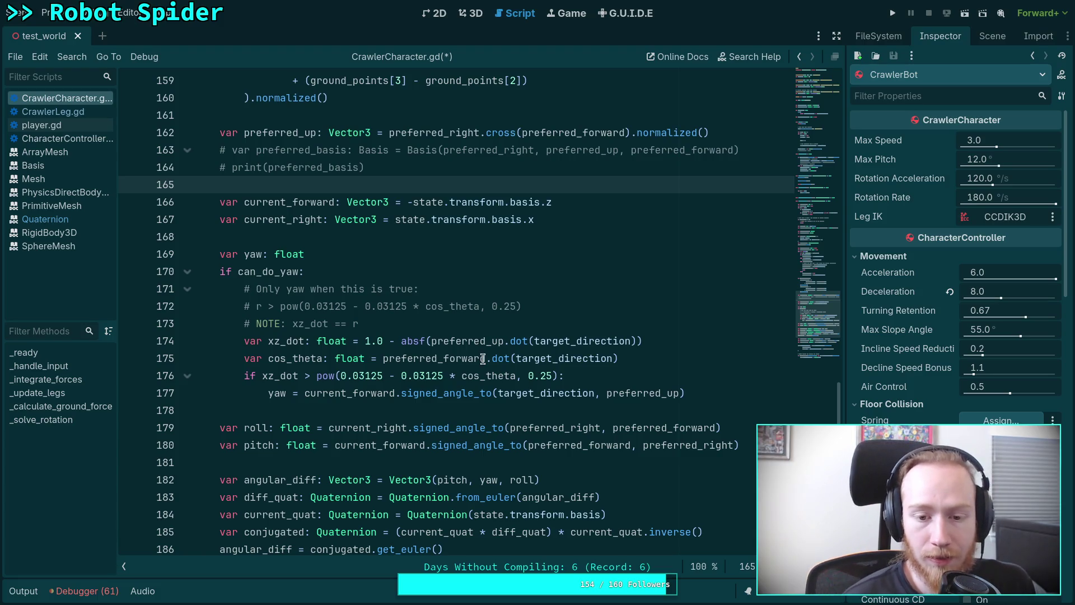
{"action": "double_click", "coordinate": [441, 356]}
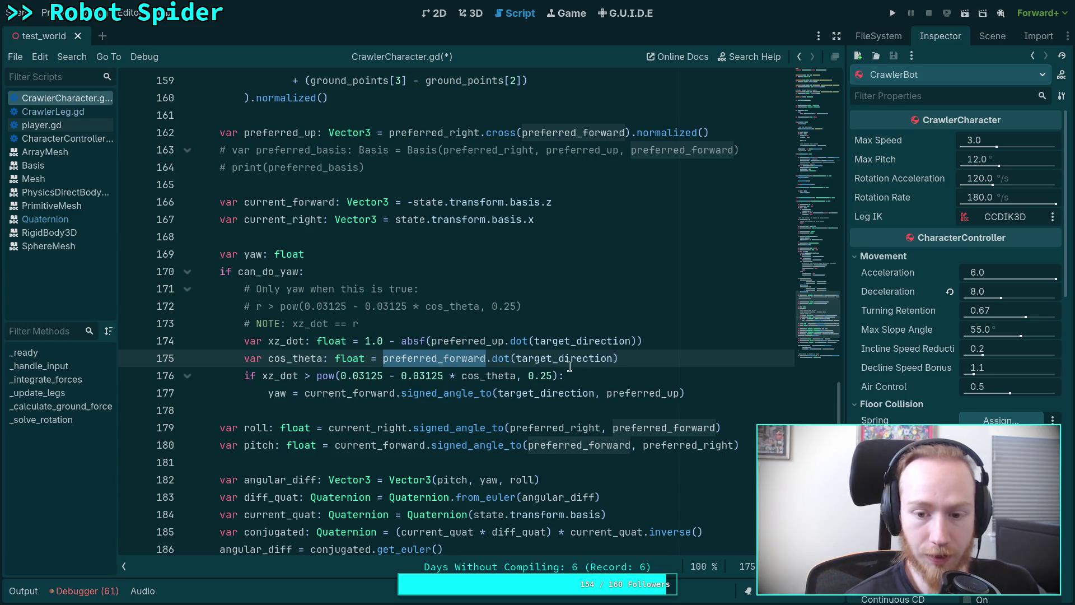
{"action": "left_click", "coordinate": [372, 402]}
{"action": "double_click", "coordinate": [381, 393]}
{"action": "double_click", "coordinate": [545, 392]}
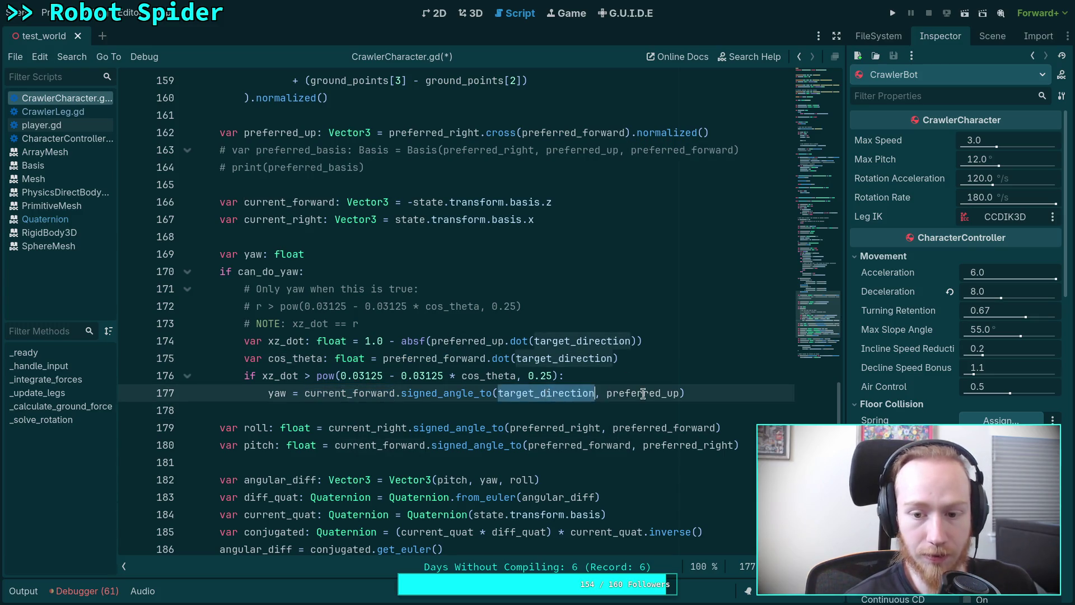
{"action": "double_click", "coordinate": [644, 393]}
{"action": "scroll", "coordinate": [427, 334], "scroll_direction": "down", "scroll_amount": 6}
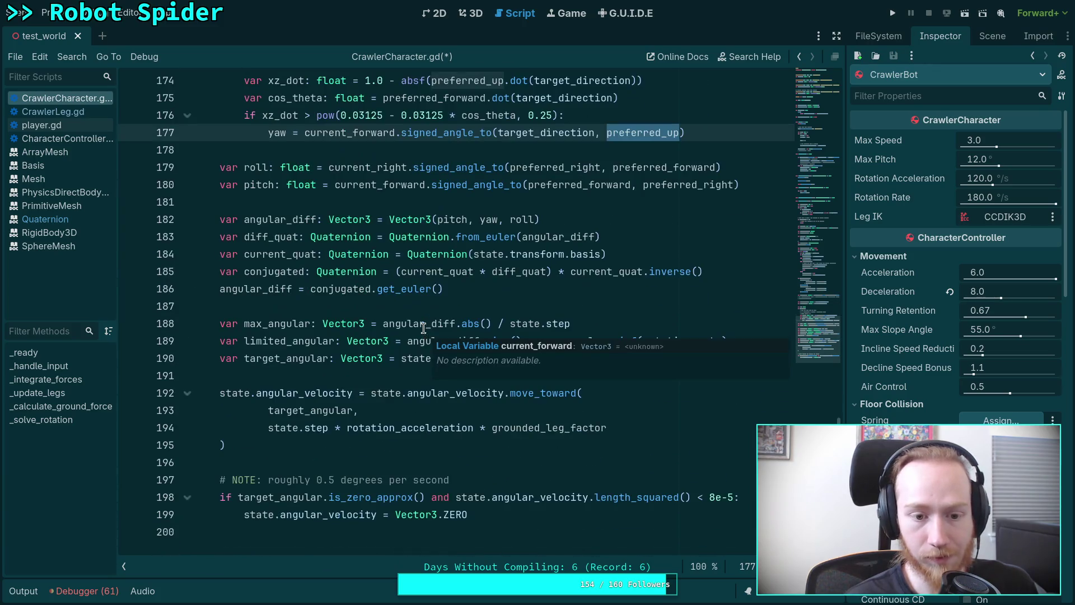
{"action": "scroll", "coordinate": [254, 303], "scroll_direction": "up", "scroll_amount": 4}
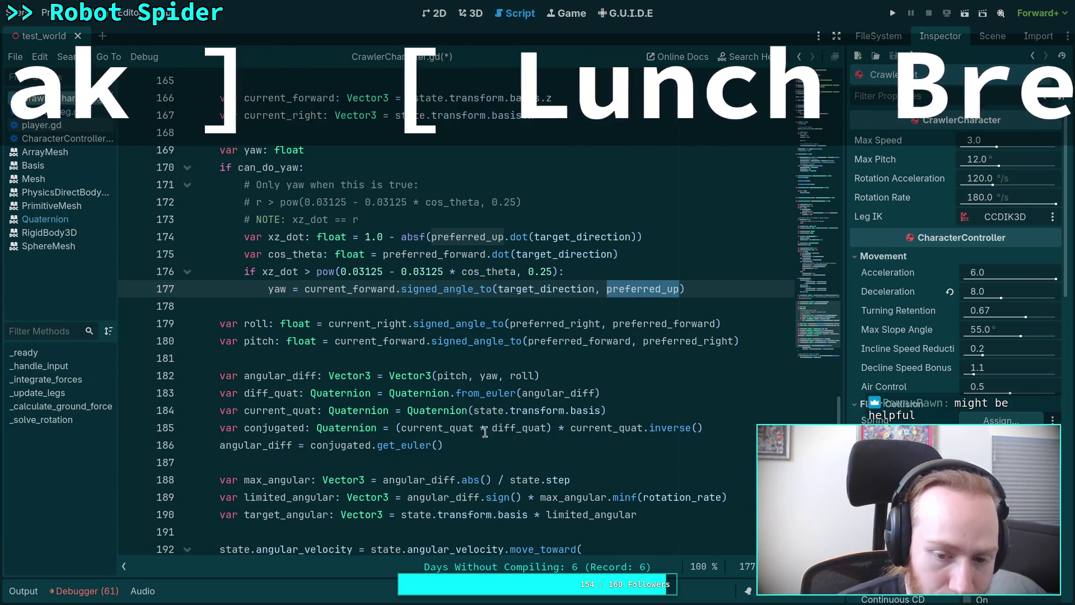
{"action": "double_click", "coordinate": [525, 429]}
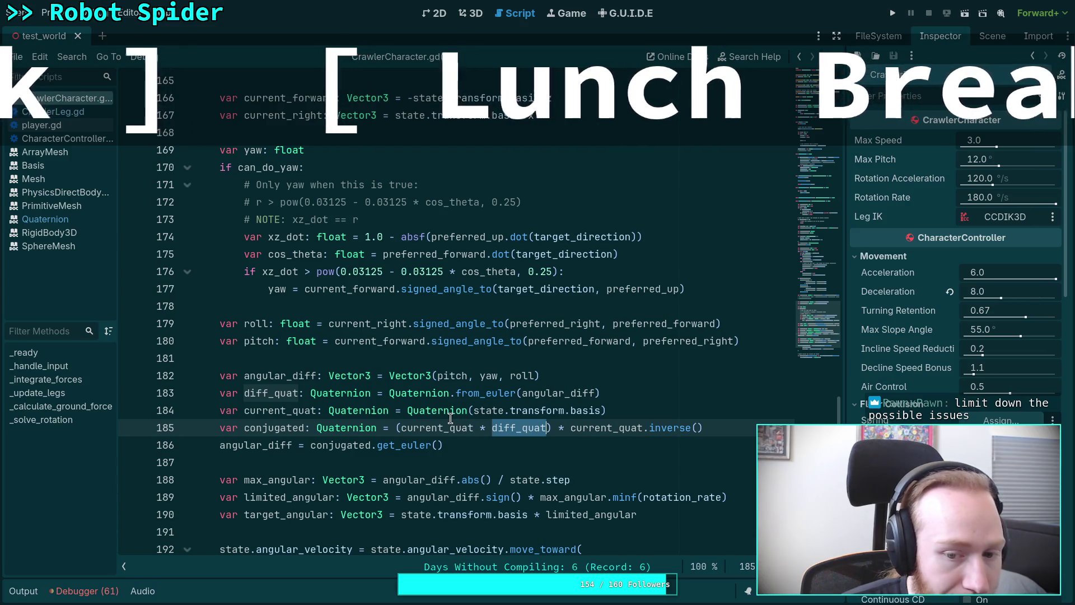
{"action": "mouse_move", "coordinate": [411, 411]}
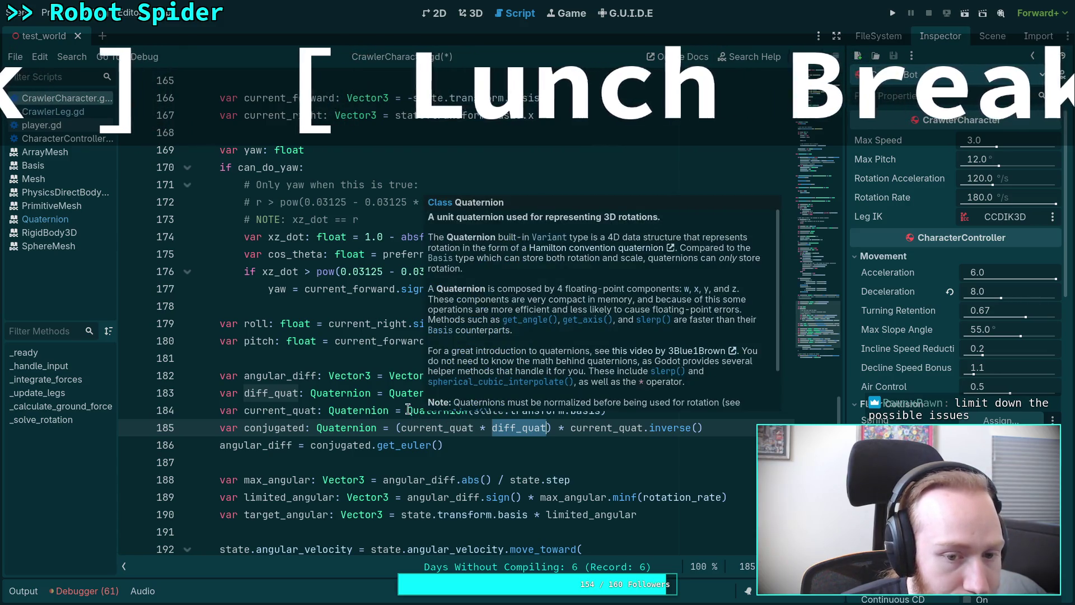
{"action": "left_click", "coordinate": [442, 380]}
{"action": "left_click_drag", "start_coordinate": [542, 429], "coordinate": [436, 428]}
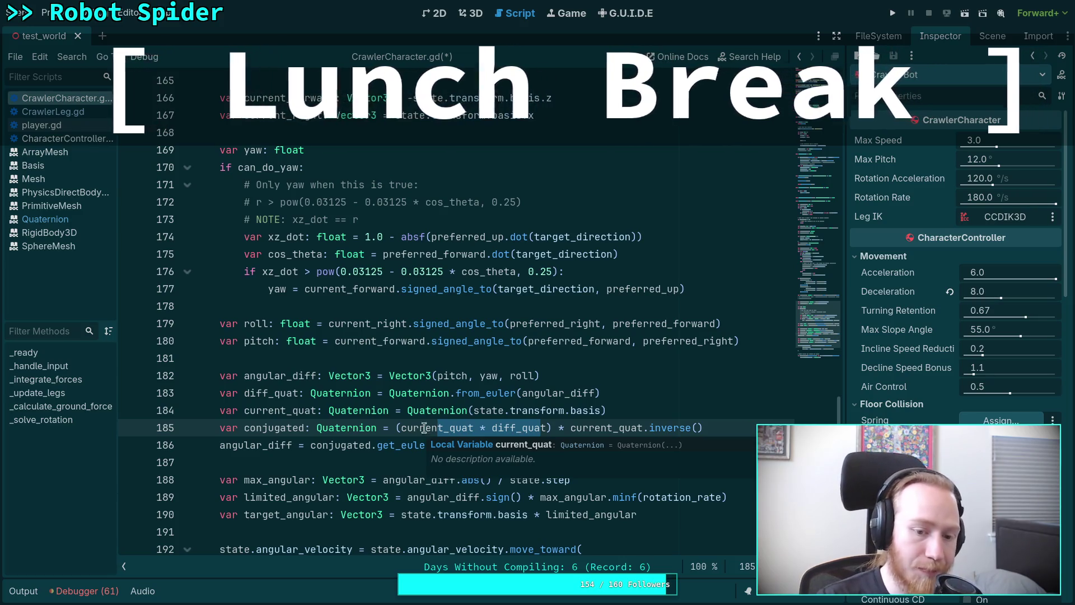
{"action": "left_click_drag", "start_coordinate": [643, 340], "coordinate": [735, 336]}
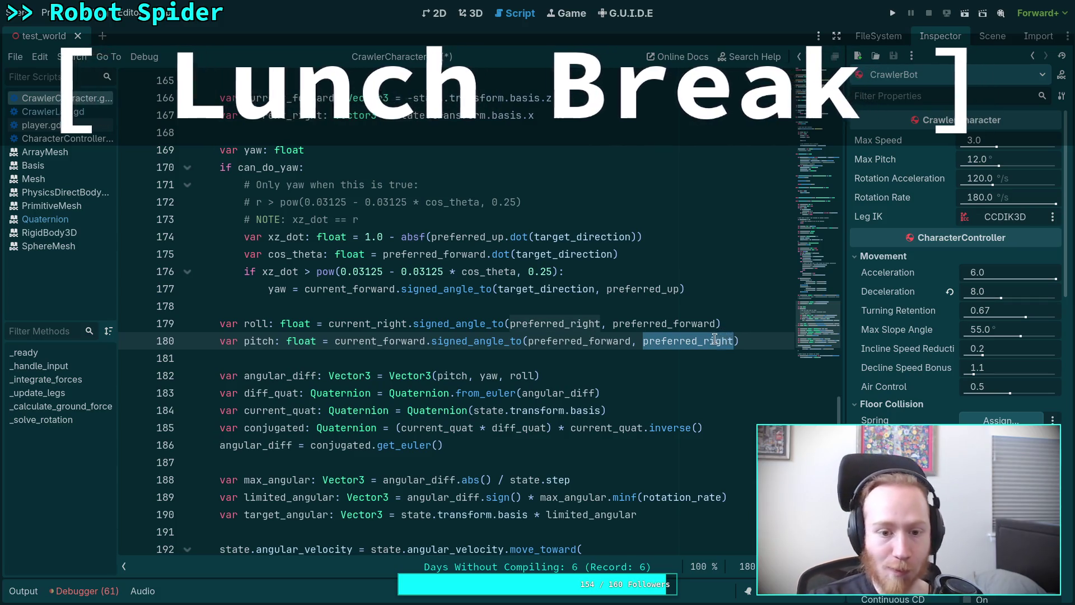
{"action": "left_click", "coordinate": [648, 341]}
{"action": "triple_click", "coordinate": [648, 341]}
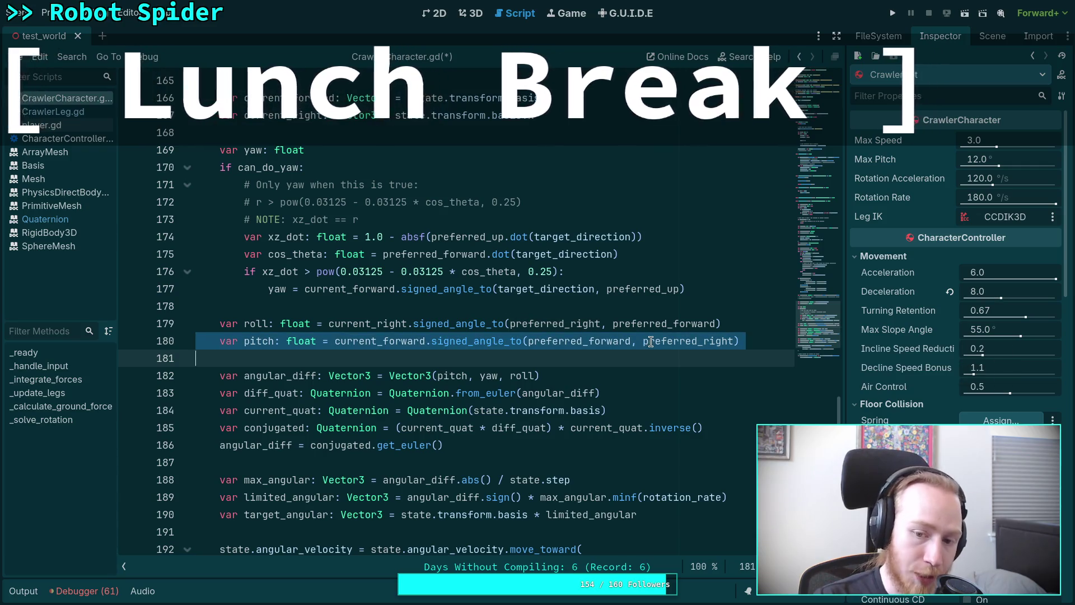
{"action": "double_click", "coordinate": [651, 341]}
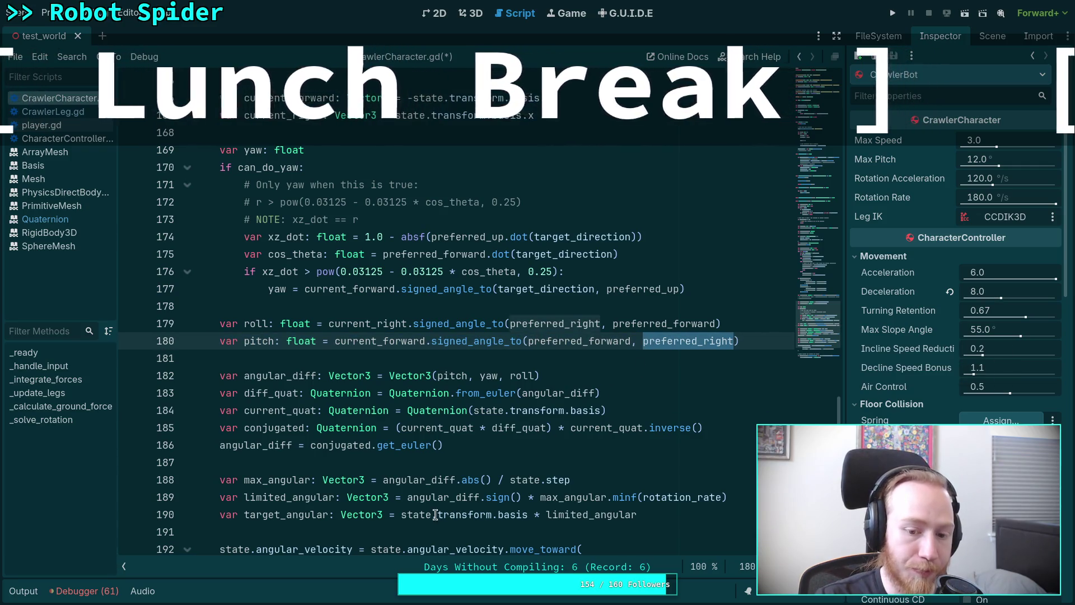
{"action": "double_click", "coordinate": [678, 324]}
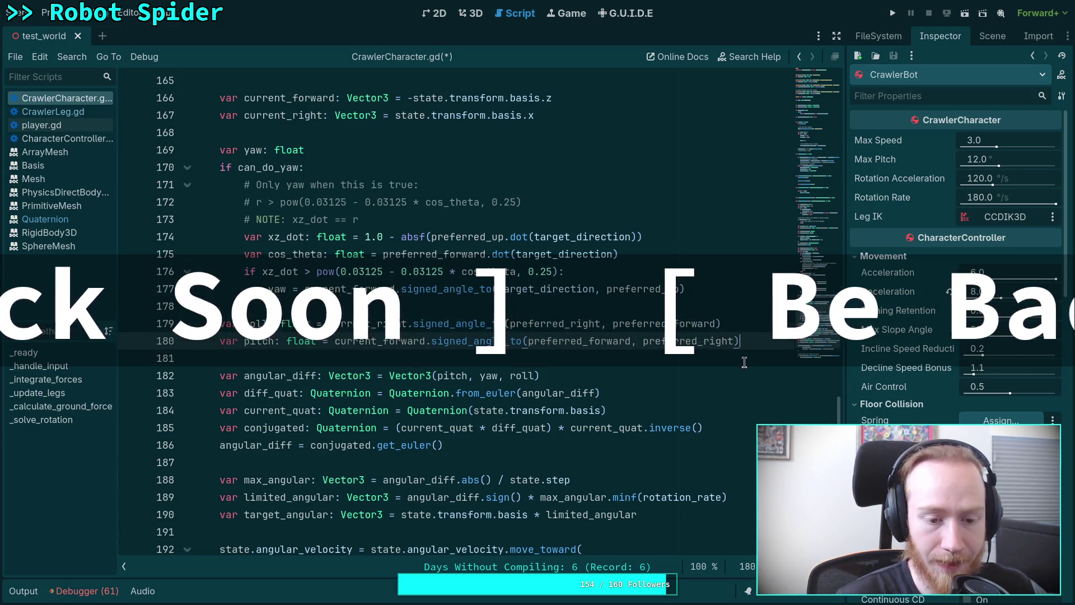
Step: Try adding a print call below the target_angular line, then remove it
{"action": "left_click", "coordinate": [738, 340]}
{"action": "scroll", "coordinate": [588, 384], "scroll_direction": "down", "scroll_amount": 2}
{"action": "scroll", "coordinate": [588, 384], "scroll_direction": "down", "scroll_amount": 3}
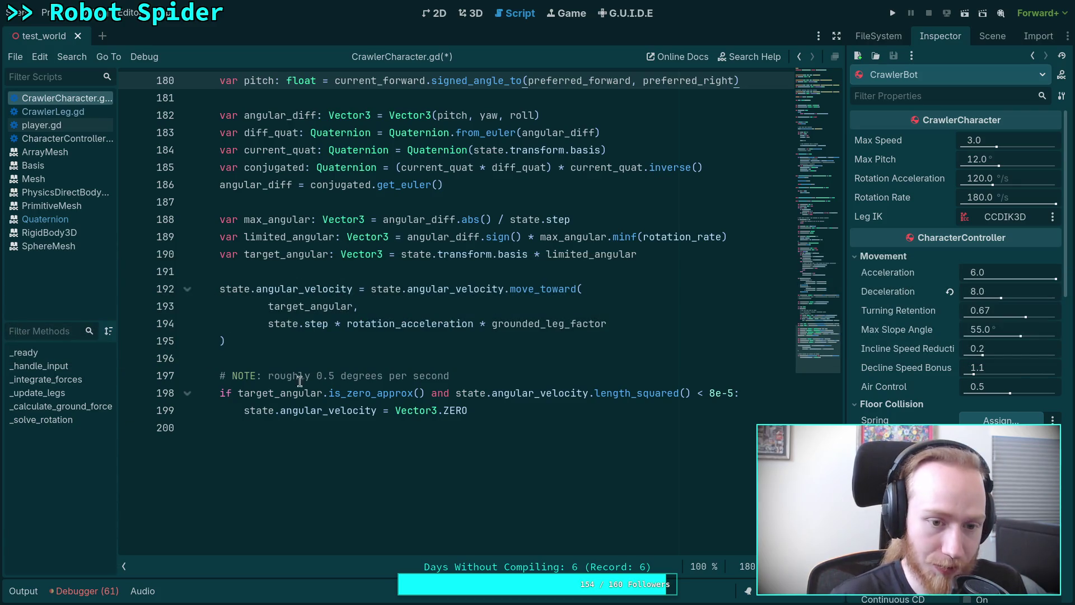
{"action": "left_click", "coordinate": [408, 333]}
{"action": "left_click", "coordinate": [547, 274]}
{"action": "key", "text": "Return"}
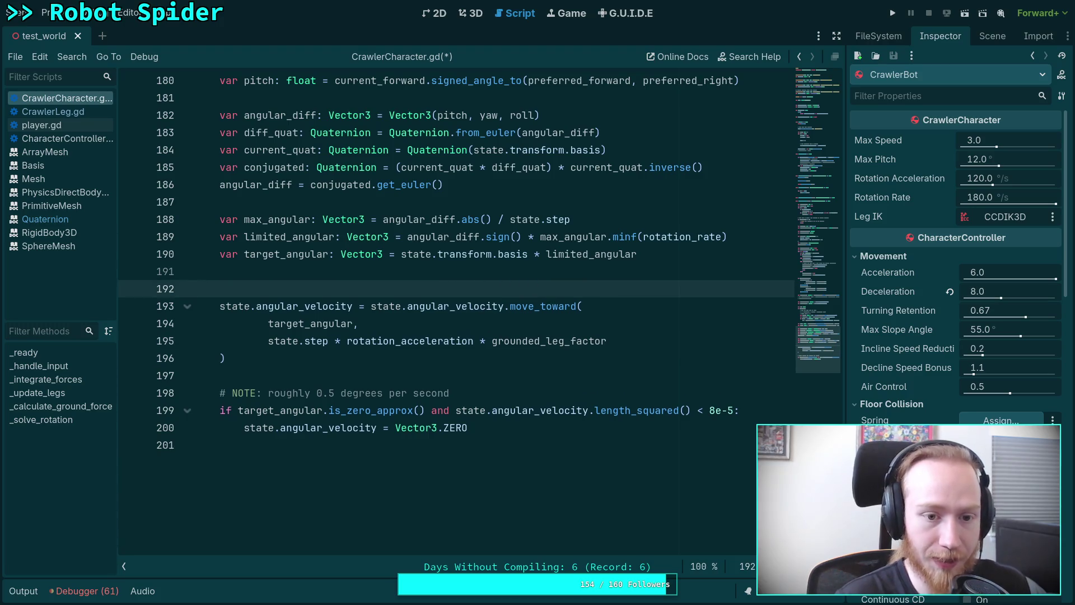
{"action": "key", "text": "Return"}
{"action": "key", "text": "Up"}
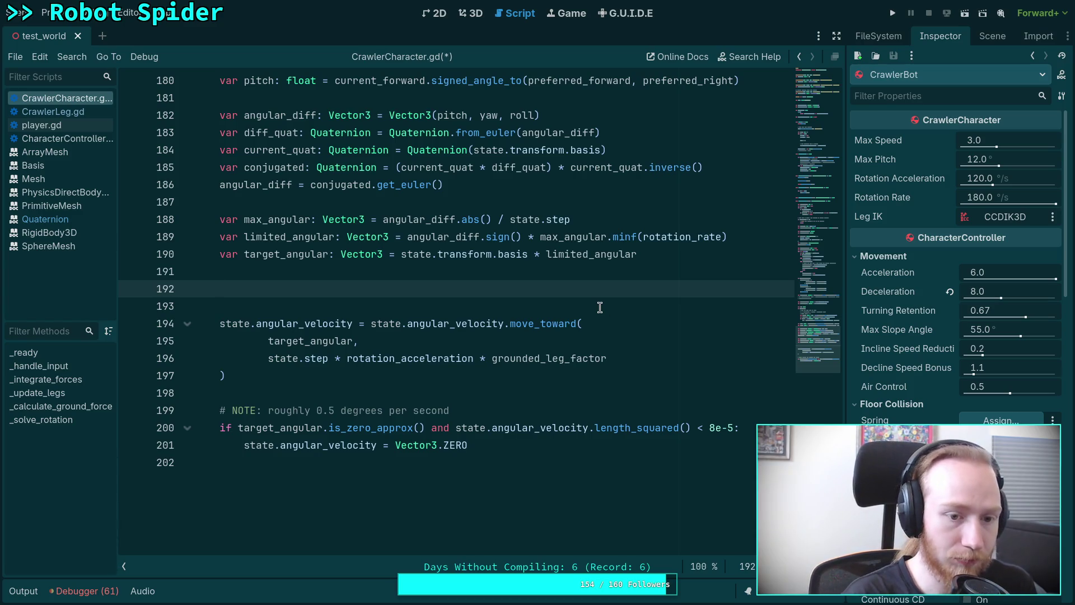
{"action": "type", "text": "print("}
{"action": "key", "text": "BackSpace"}
{"action": "key", "text": "BackSpace"}
{"action": "key", "text": "BackSpace"}
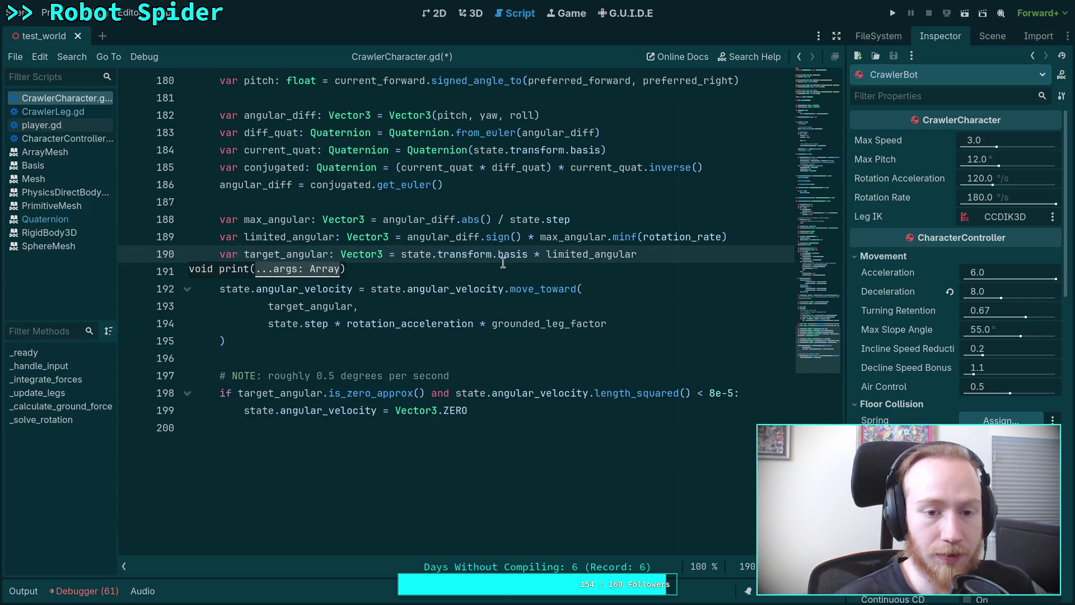
{"action": "left_click", "coordinate": [417, 208]}
Step: Add print(angular_diff) after the angular_diff line, save, and run the game
{"action": "scroll", "coordinate": [416, 219], "scroll_direction": "up", "scroll_amount": 5}
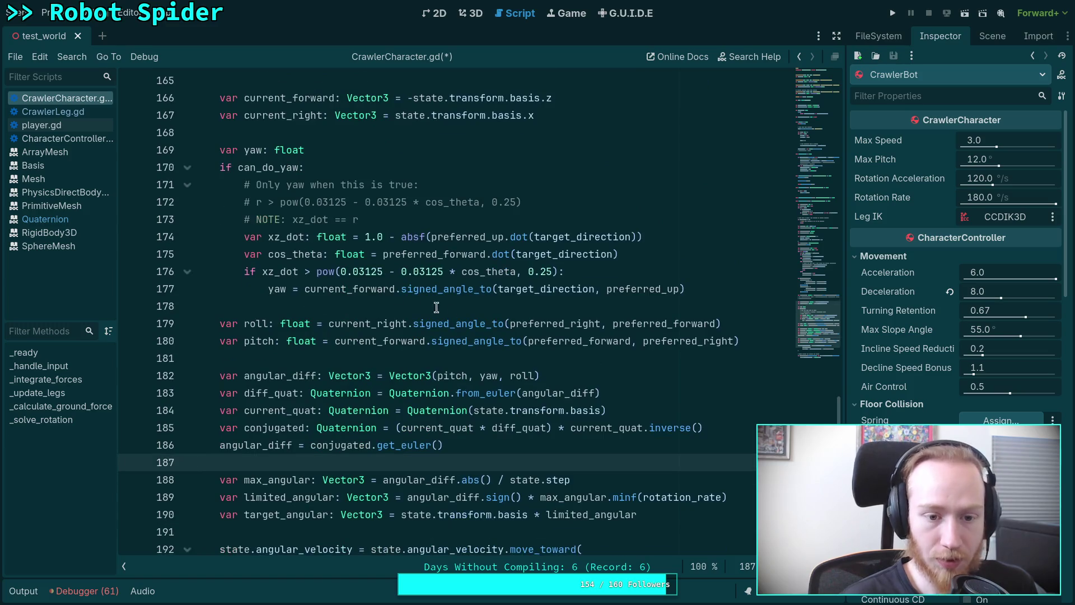
{"action": "left_click", "coordinate": [651, 370]}
{"action": "key", "text": "Return"}
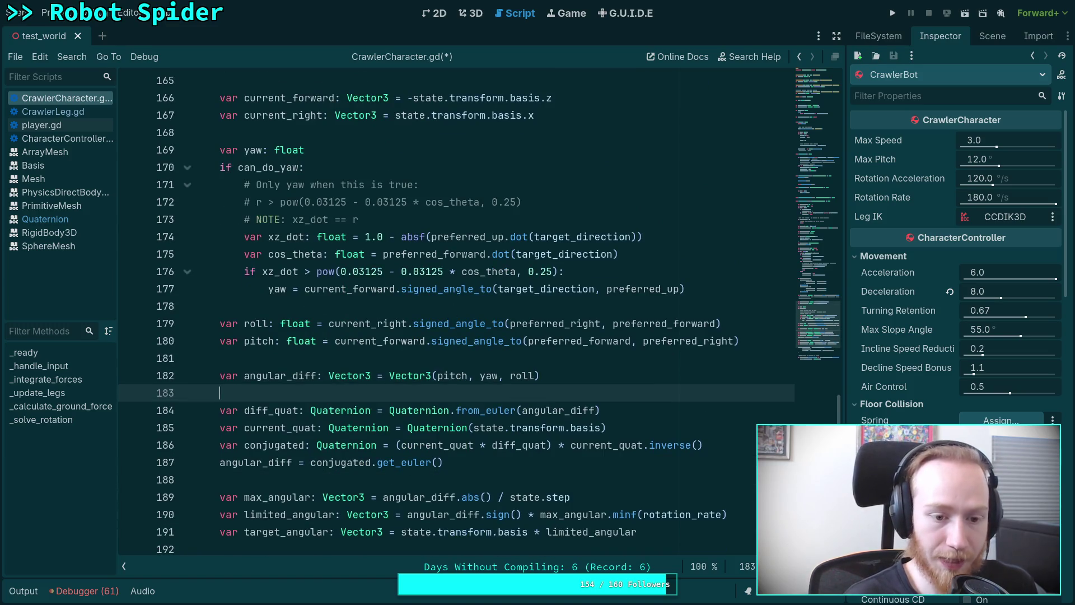
{"action": "type", "text": "print(ang"}
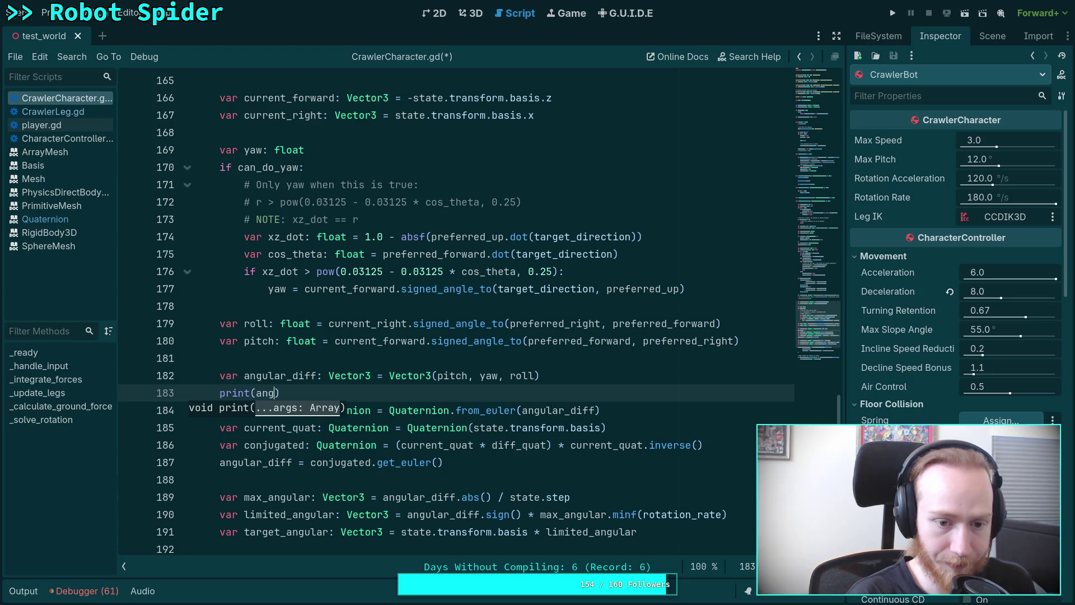
{"action": "key", "text": "Return"}
{"action": "key", "text": "ctrl+s"}
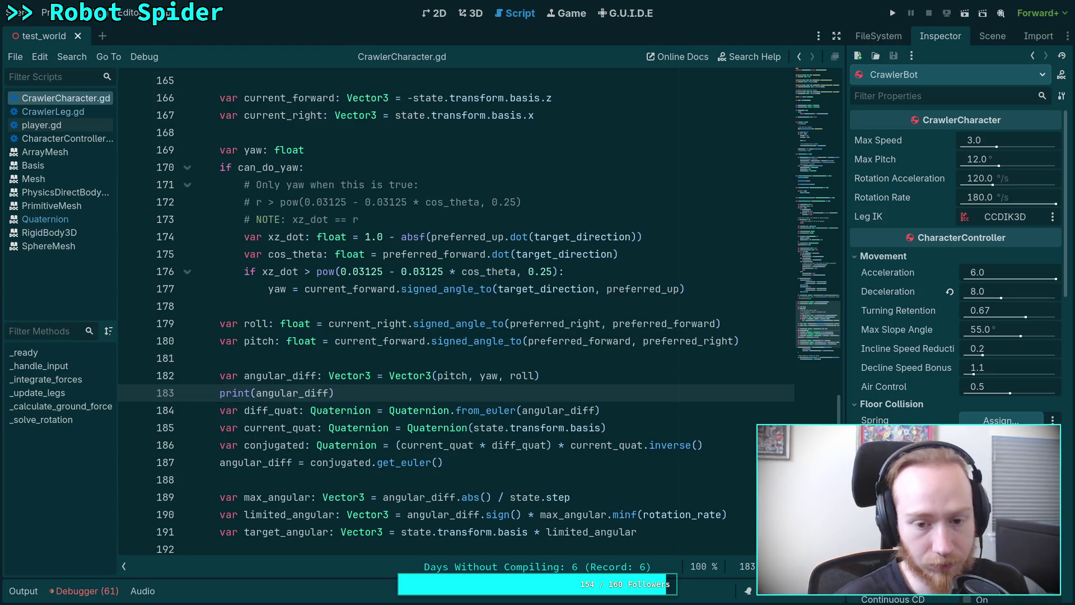
{"action": "left_click", "coordinate": [892, 13]}
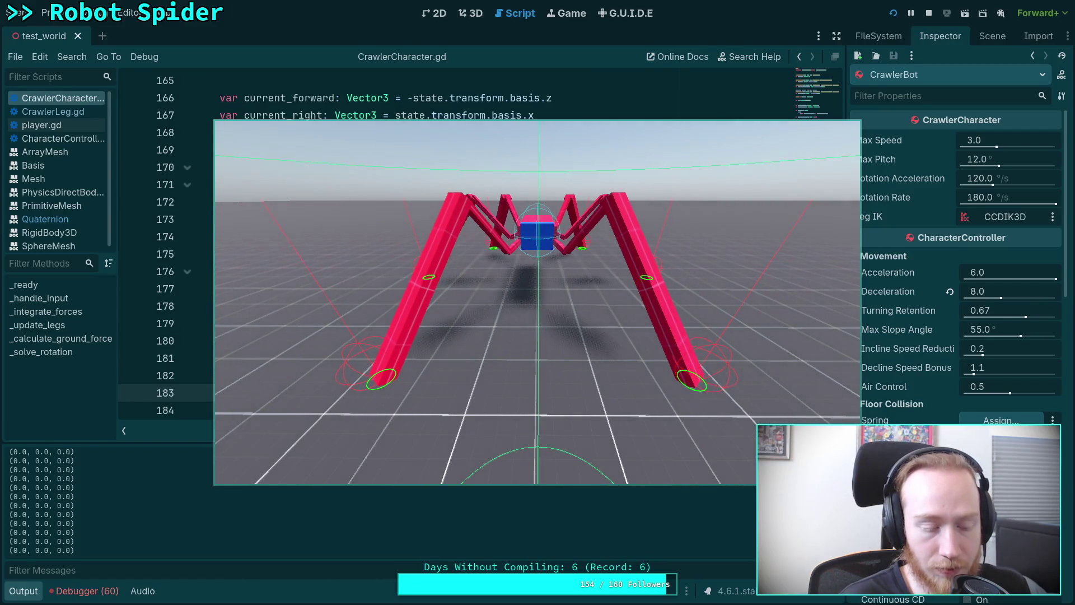
Step: Walk the spider with W, review the printed angular_diff vectors, then stop the game
{"action": "key", "text": "w"}
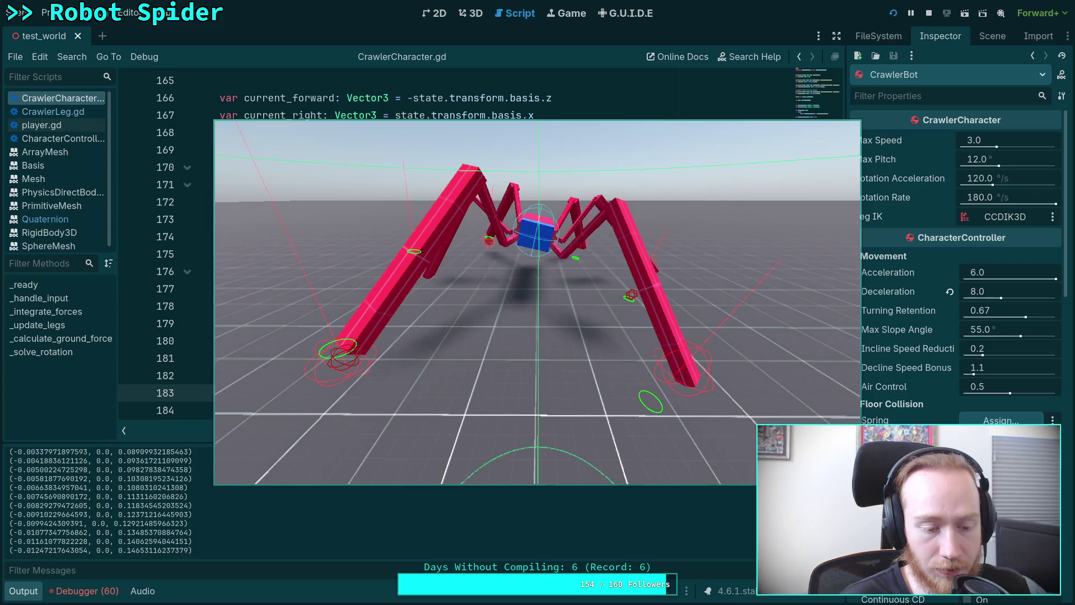
{"action": "scroll", "coordinate": [152, 504], "scroll_direction": "up", "scroll_amount": 5}
{"action": "scroll", "coordinate": [134, 518], "scroll_direction": "up", "scroll_amount": 5}
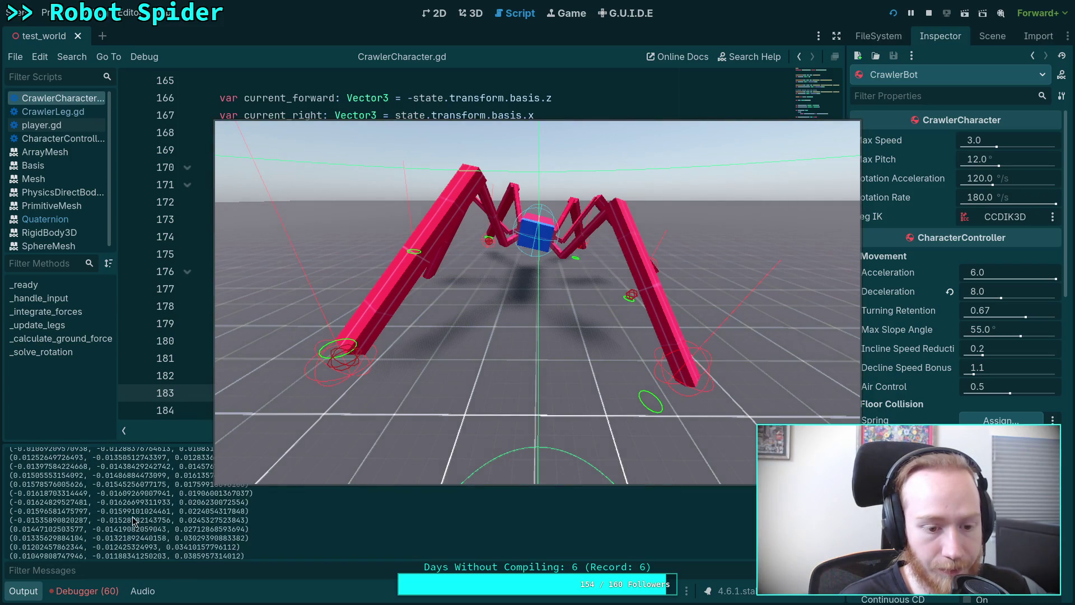
{"action": "scroll", "coordinate": [135, 520], "scroll_direction": "up", "scroll_amount": 1}
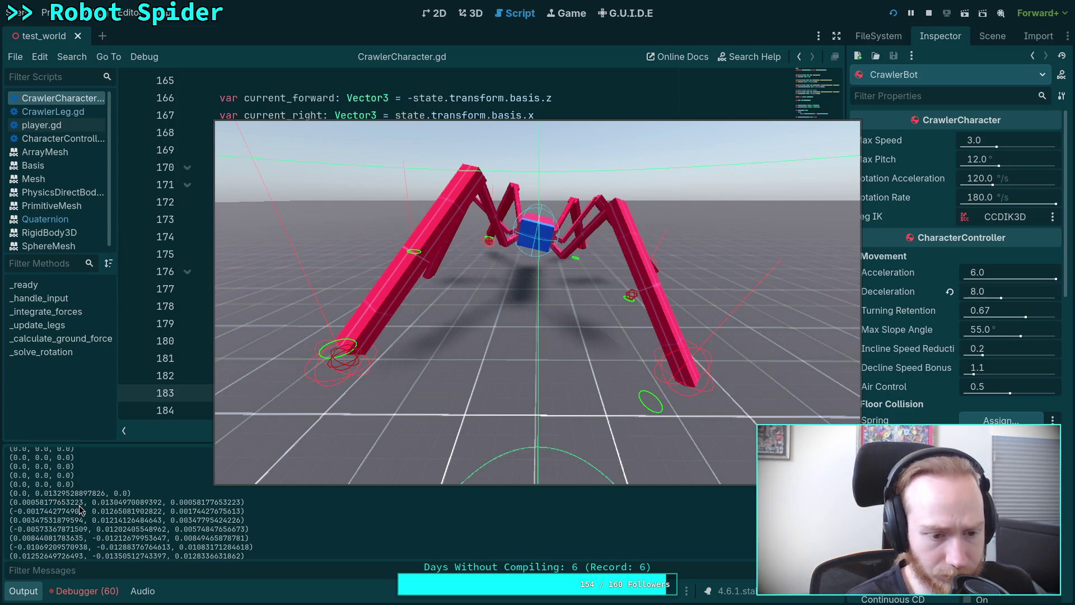
{"action": "scroll", "coordinate": [76, 509], "scroll_direction": "up", "scroll_amount": 1}
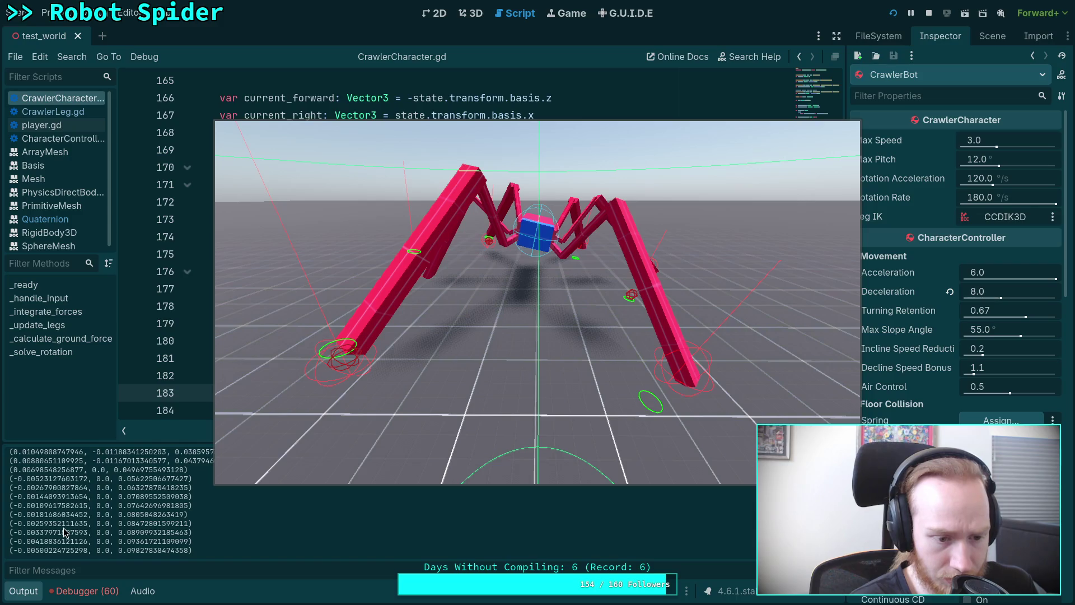
{"action": "scroll", "coordinate": [65, 532], "scroll_direction": "up", "scroll_amount": 1}
{"action": "scroll", "coordinate": [64, 532], "scroll_direction": "up", "scroll_amount": 6}
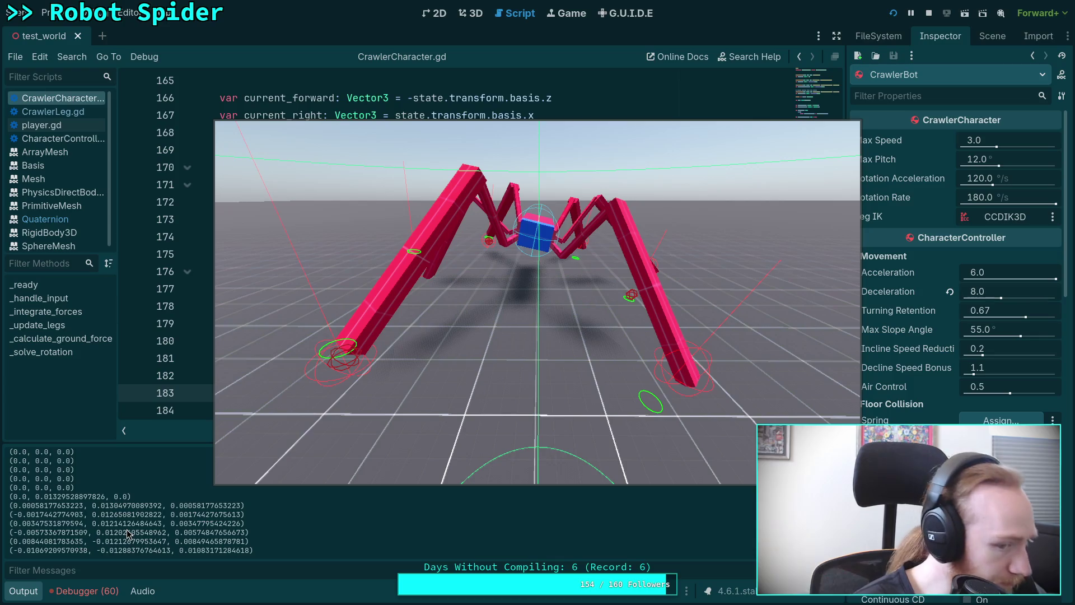
{"action": "scroll", "coordinate": [129, 508], "scroll_direction": "down", "scroll_amount": 2}
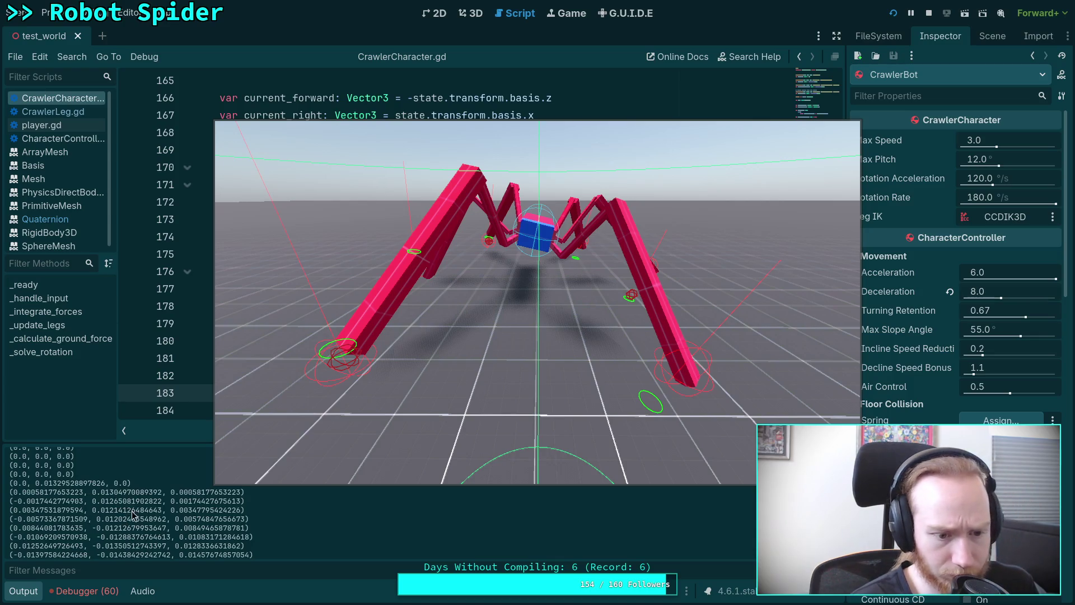
{"action": "scroll", "coordinate": [134, 515], "scroll_direction": "down", "scroll_amount": 1}
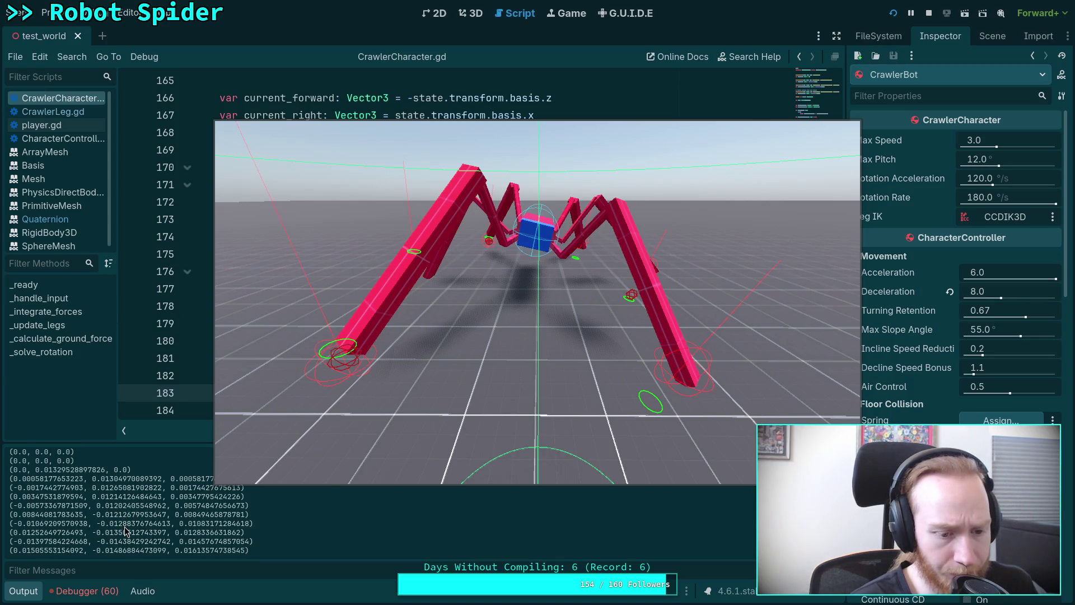
{"action": "scroll", "coordinate": [126, 530], "scroll_direction": "down", "scroll_amount": 1}
{"action": "scroll", "coordinate": [128, 532], "scroll_direction": "down", "scroll_amount": 6}
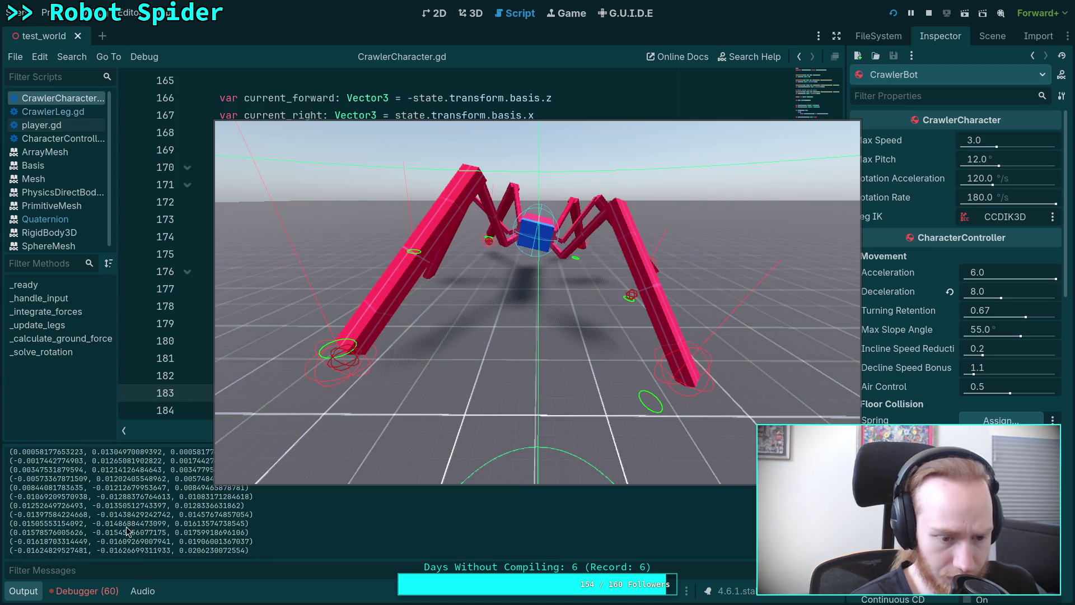
{"action": "scroll", "coordinate": [128, 546], "scroll_direction": "up", "scroll_amount": 8}
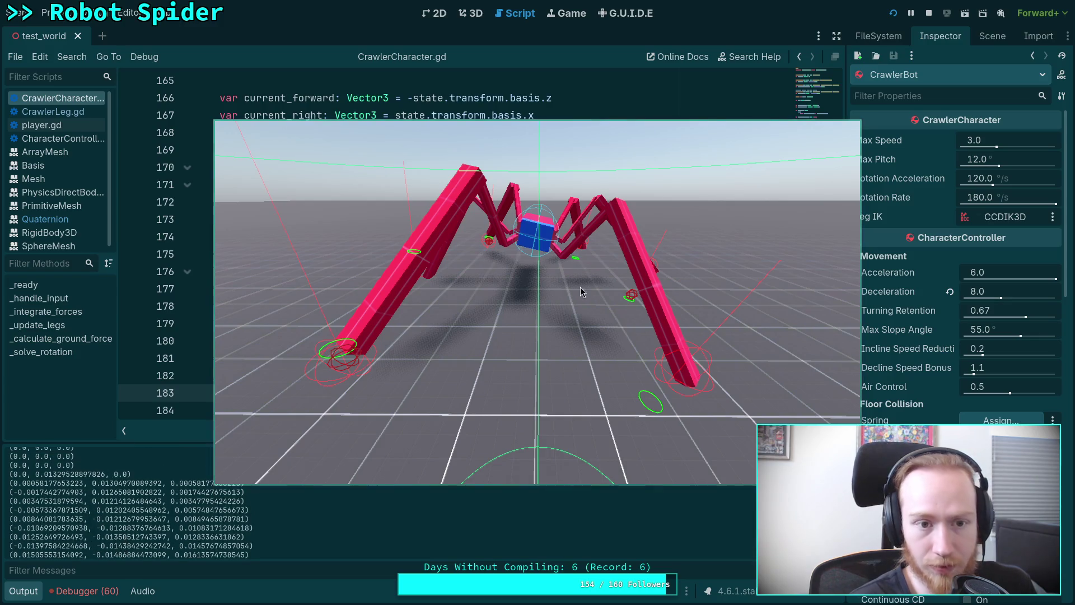
{"action": "key", "text": "F8"}
{"action": "scroll", "coordinate": [579, 259], "scroll_direction": "down", "scroll_amount": 2}
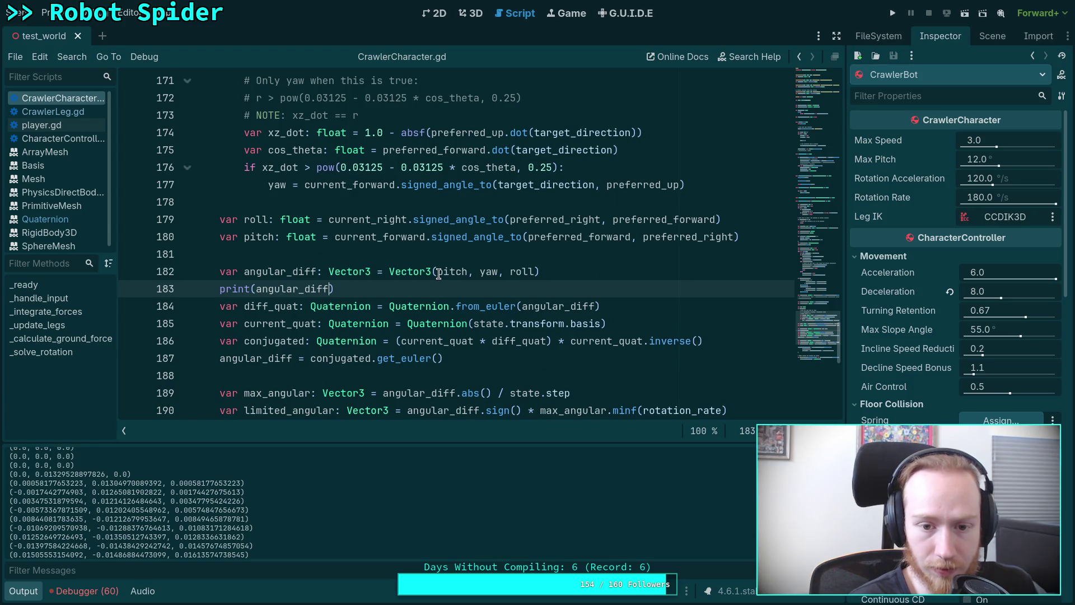
Step: Add angular_diff.x = 0 and angular_diff.z = 0 below the print, then run the project with F5
{"action": "left_click", "coordinate": [330, 289]}
{"action": "key", "text": "Return"}
{"action": "type", "text": "angu"}
{"action": "key", "text": "Return"}
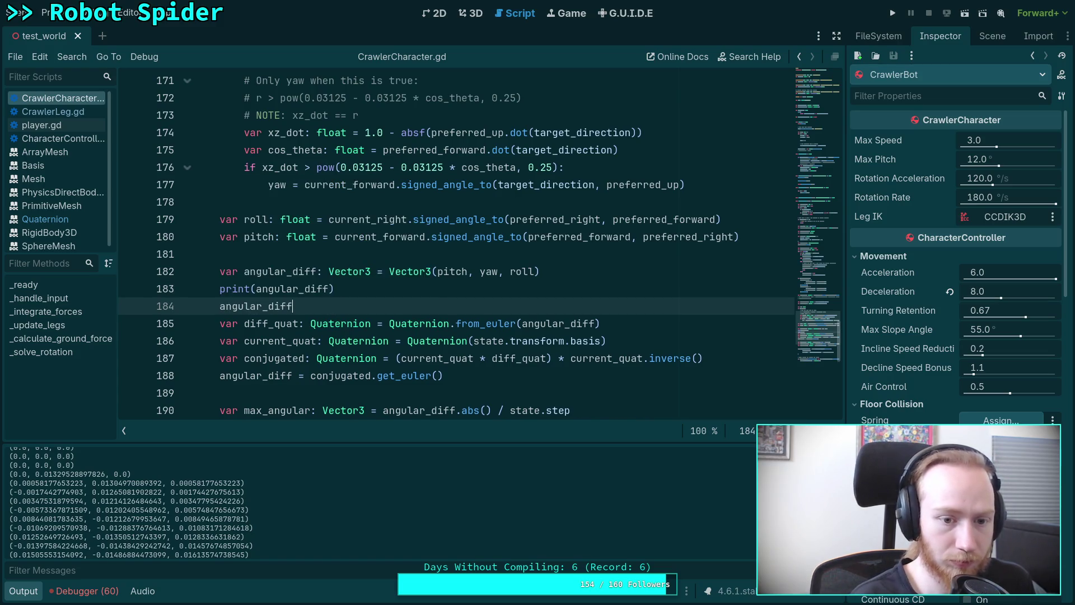
{"action": "key", "text": "Return"}
{"action": "type", "text": "angu"}
{"action": "key", "text": "Return"}
{"action": "type", "text": ".z = 0"}
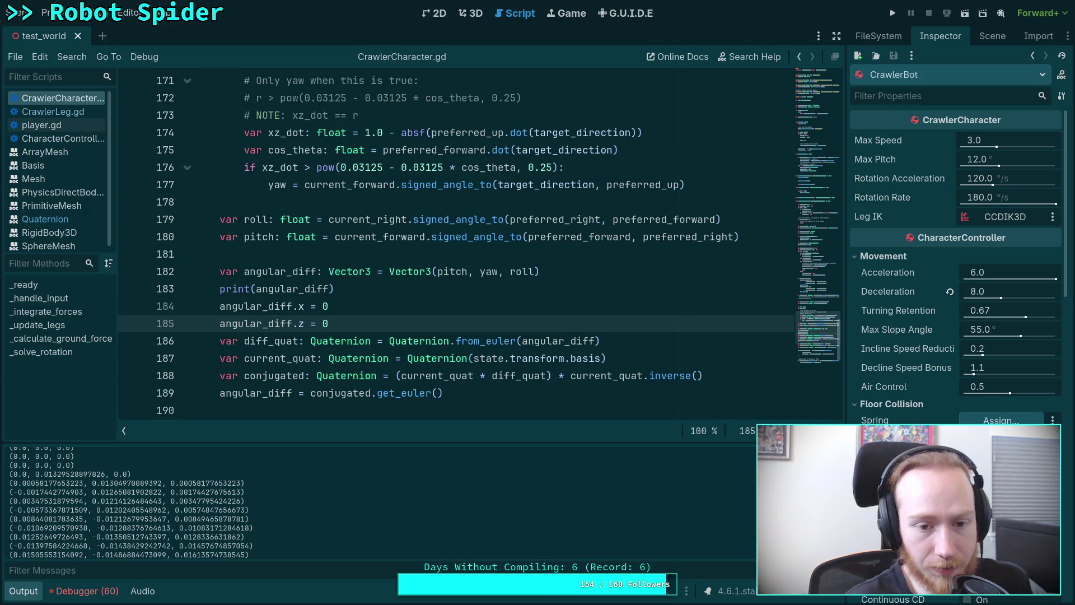
{"action": "key", "text": "F5"}
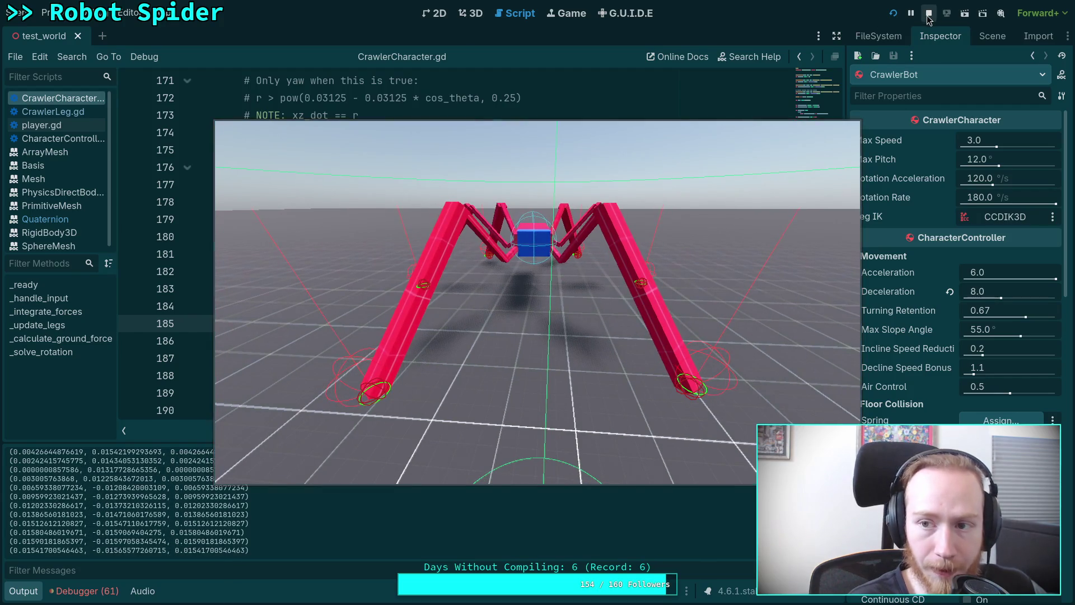
Step: Stop the game with F8 and place the cursor at the end of the angular-limiting line 193
{"action": "key", "text": "F8"}
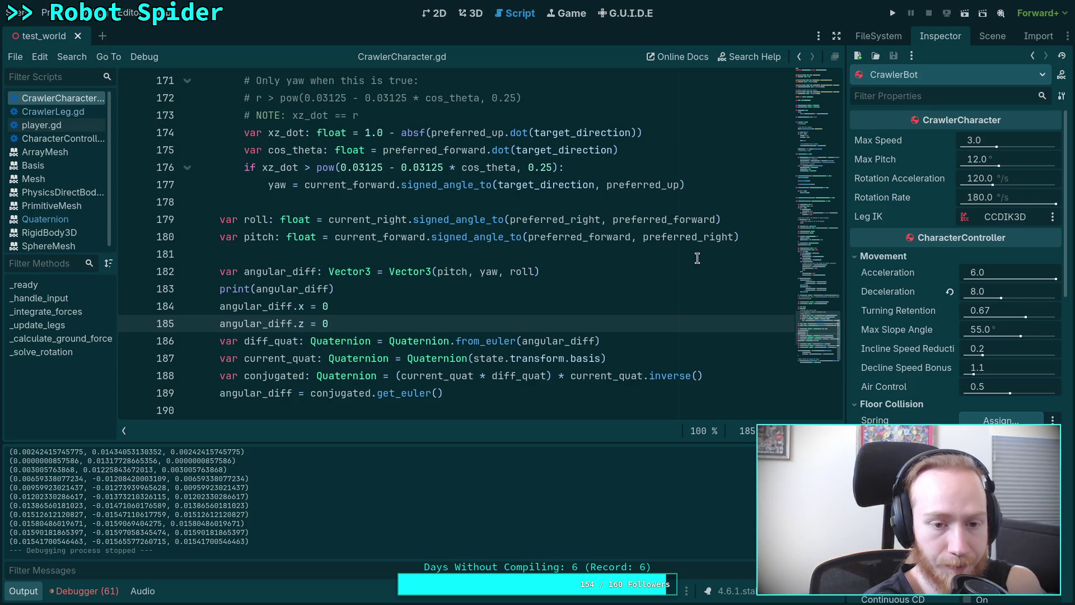
{"action": "scroll", "coordinate": [697, 258], "scroll_direction": "down", "scroll_amount": 5}
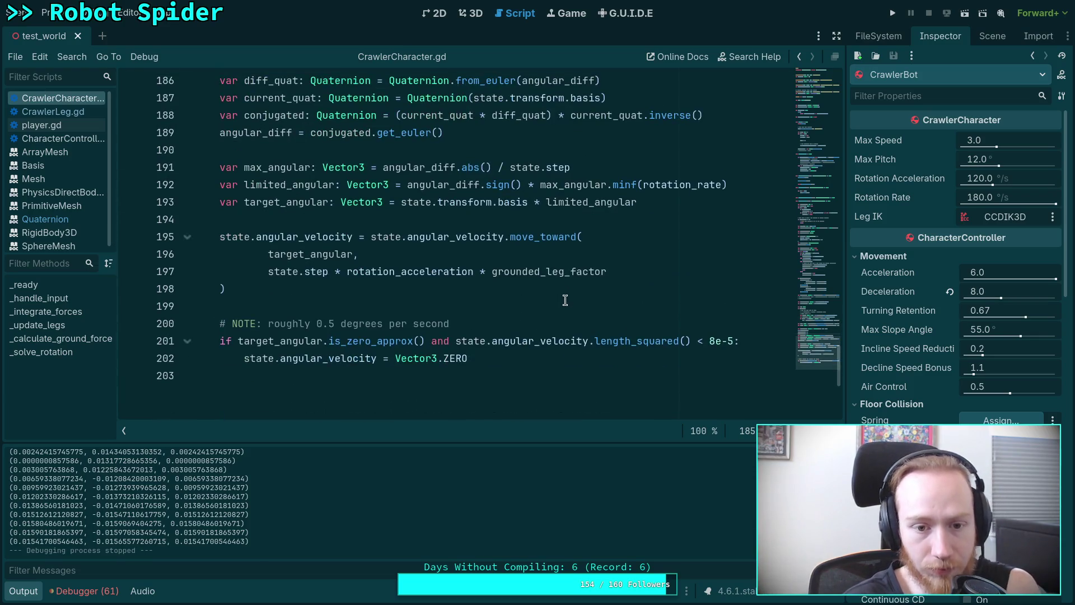
{"action": "scroll", "coordinate": [565, 300], "scroll_direction": "up", "scroll_amount": 1}
{"action": "left_click_drag", "start_coordinate": [244, 238], "coordinate": [649, 253]}
{"action": "left_click", "coordinate": [665, 250]}
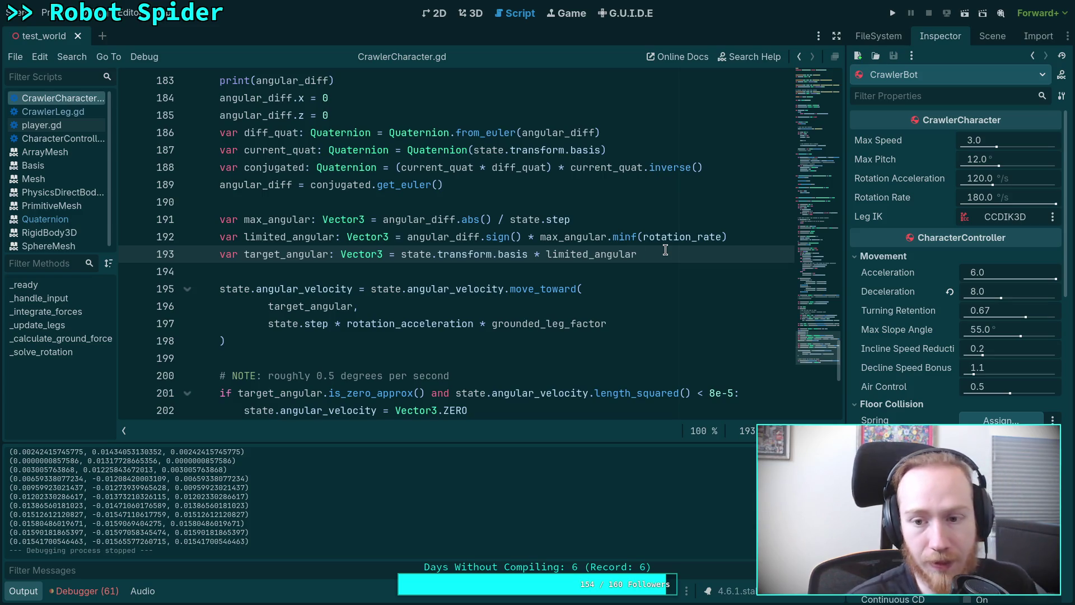
Step: Add print(max_angular) and print(limited_angular) lines after the limited_angular calculation
{"action": "left_click", "coordinate": [742, 238]}
{"action": "key", "text": "Return"}
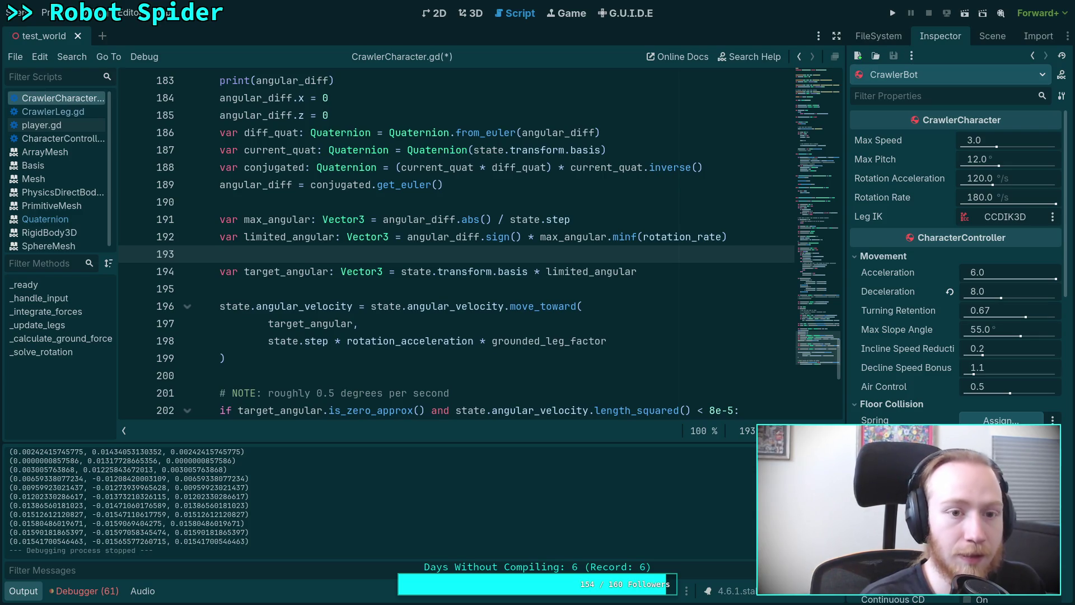
{"action": "scroll", "coordinate": [525, 208], "scroll_direction": "up", "scroll_amount": 2}
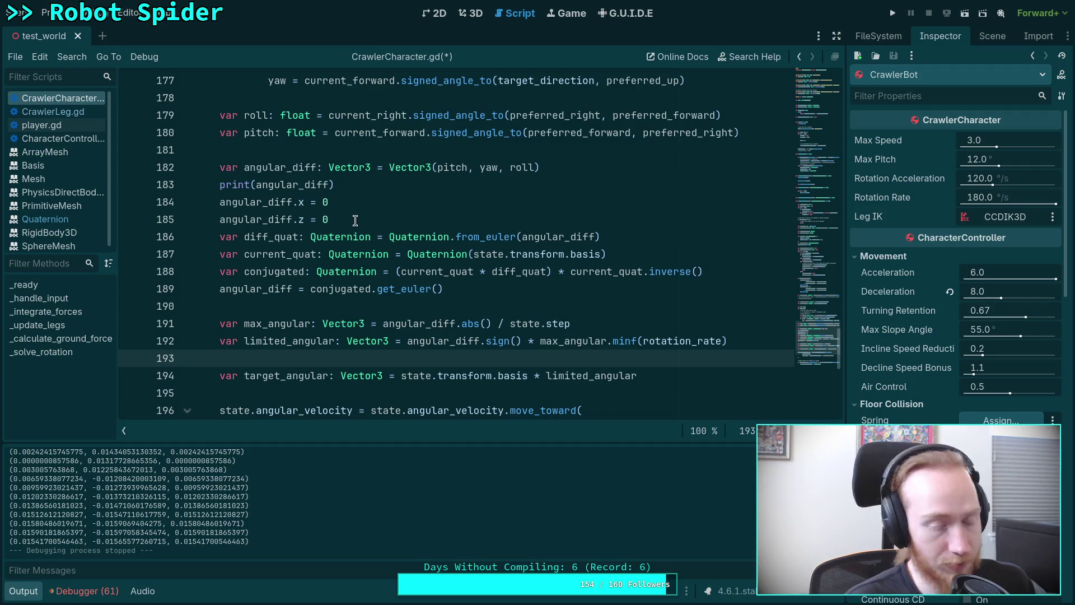
{"action": "type", "text": "print(max"}
{"action": "key", "text": "Return"}
{"action": "key", "text": "End"}
{"action": "key", "text": "Return"}
{"action": "type", "text": "print(lim"}
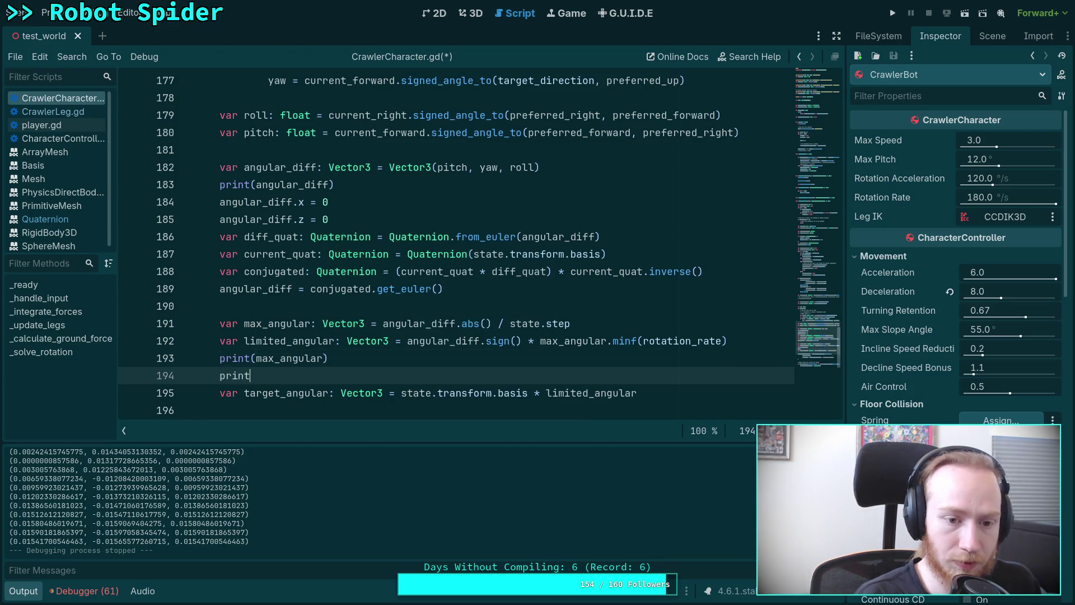
{"action": "key", "text": "Return"}
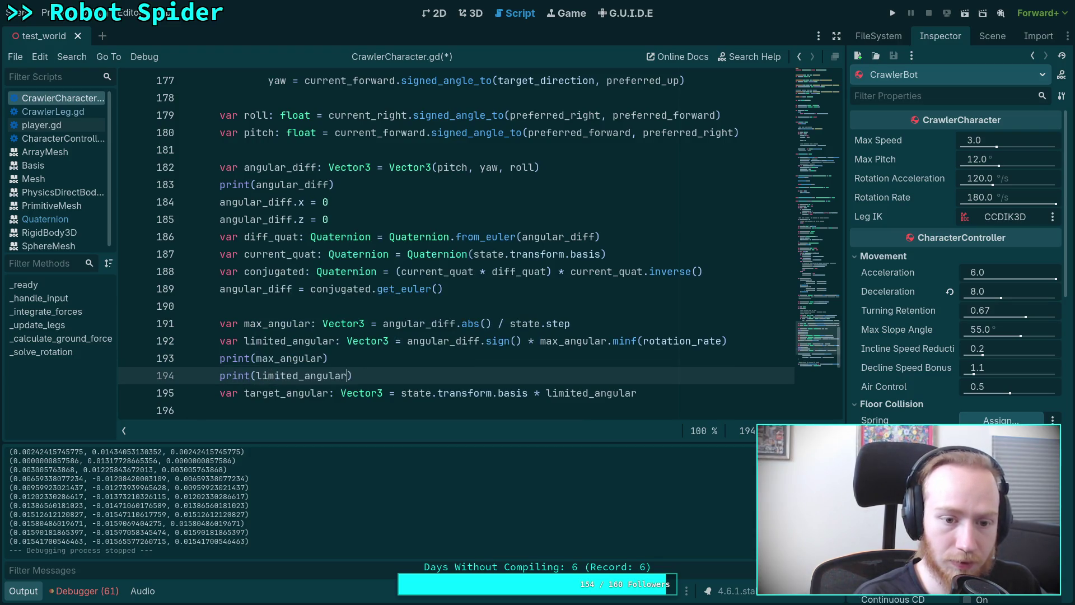
Step: Label the three prints 'dif: ', 'max: ' and 'lim: ', then save the script
{"action": "left_click", "coordinate": [256, 185]}
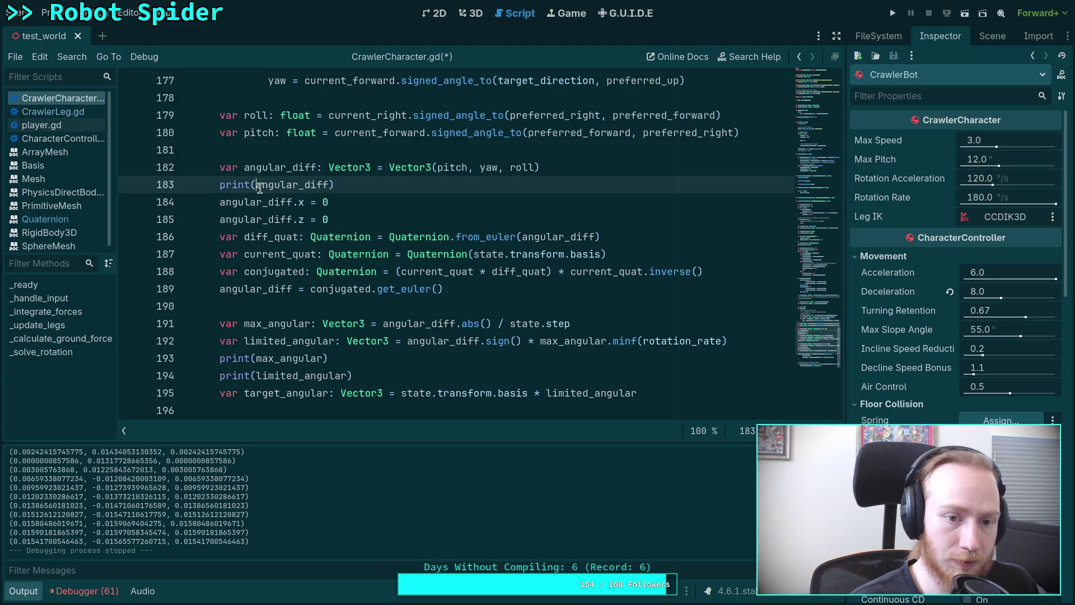
{"action": "type", "text": "'"}
{"action": "type", "text": "diff: '"}
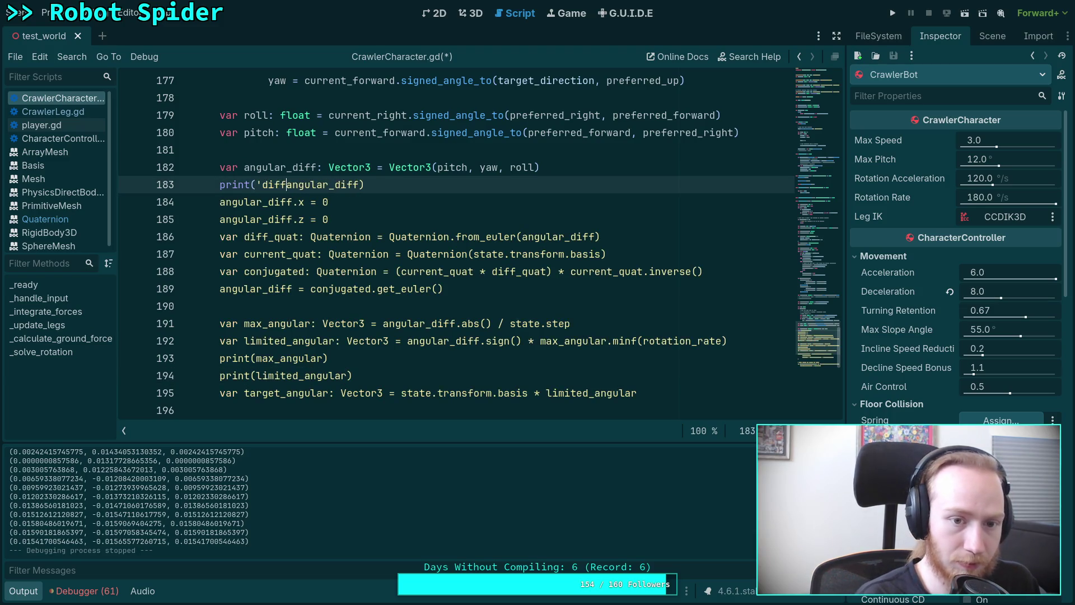
{"action": "type", "text": ","}
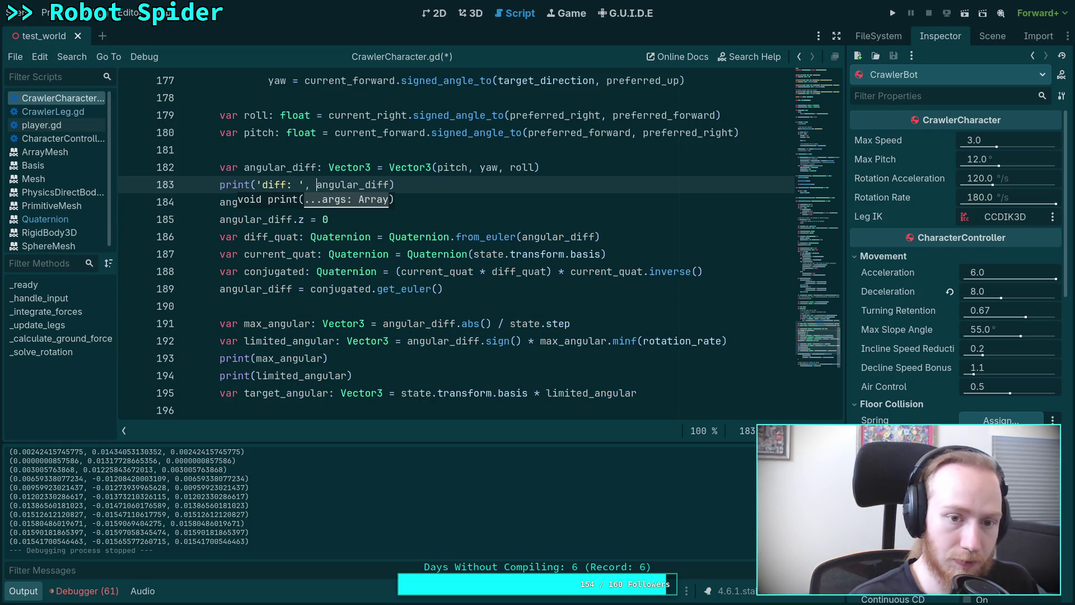
{"action": "left_click", "coordinate": [256, 358]}
{"action": "type", "text": "'max"}
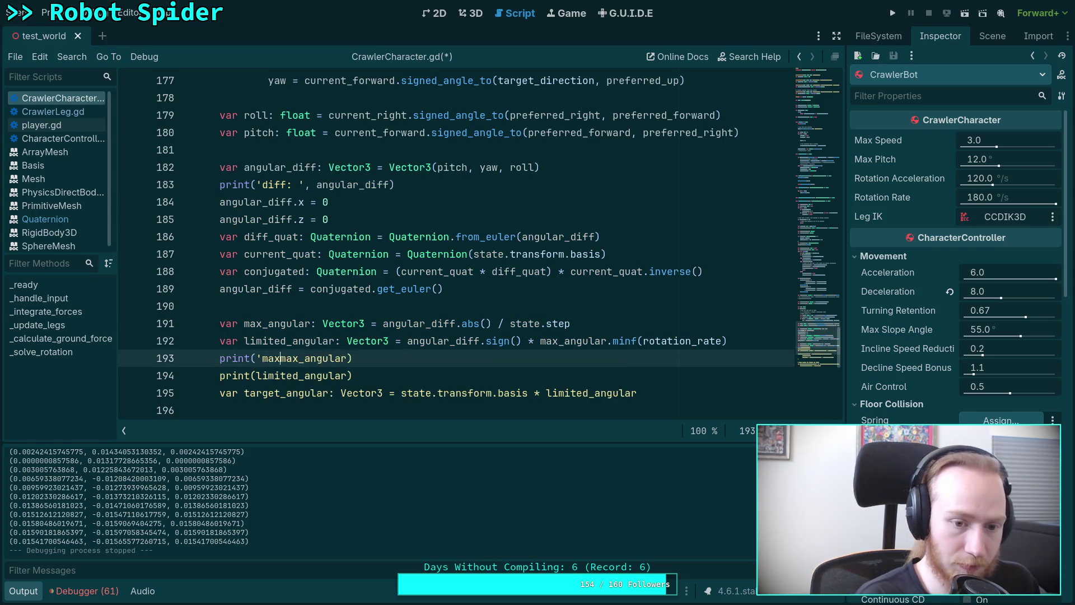
{"action": "type", "text": ": ',"}
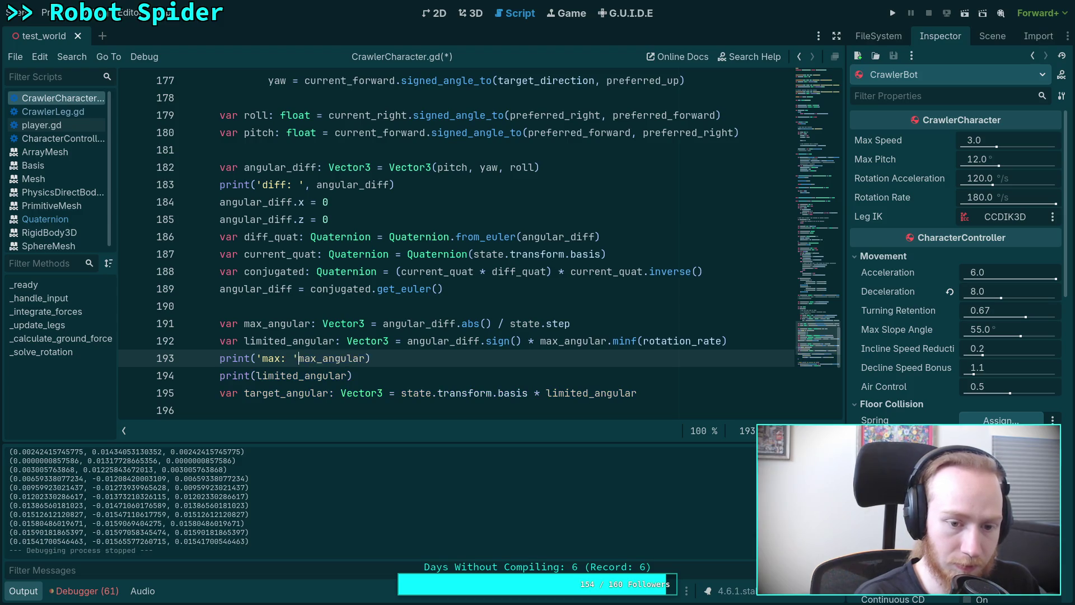
{"action": "left_click", "coordinate": [256, 375]}
{"action": "type", "text": "'limited"}
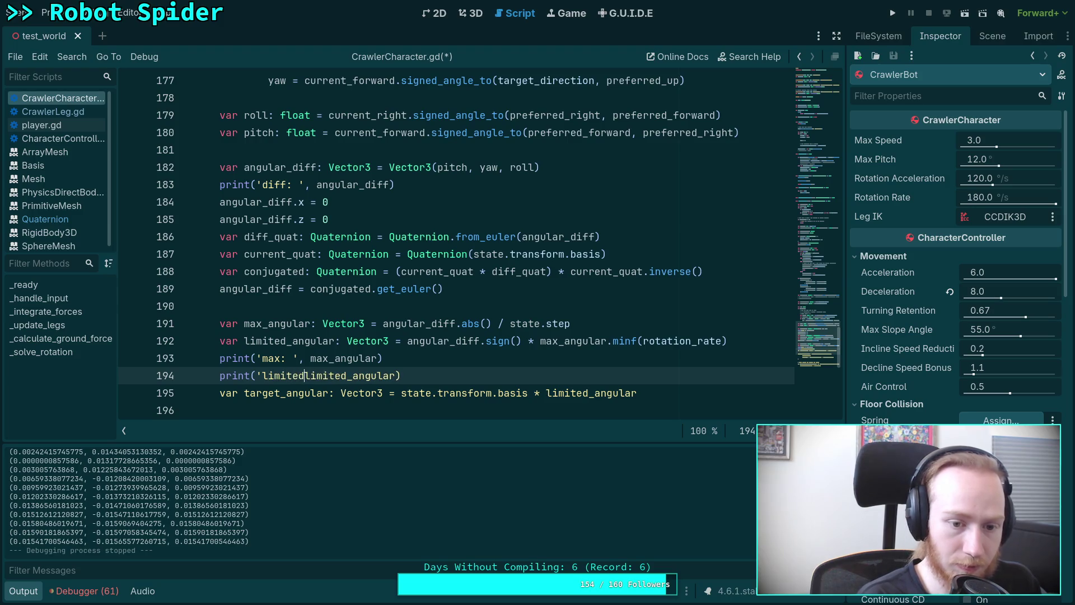
{"action": "key", "text": "BackSpace"}
{"action": "key", "text": "BackSpace"}
{"action": "key", "text": "BackSpace"}
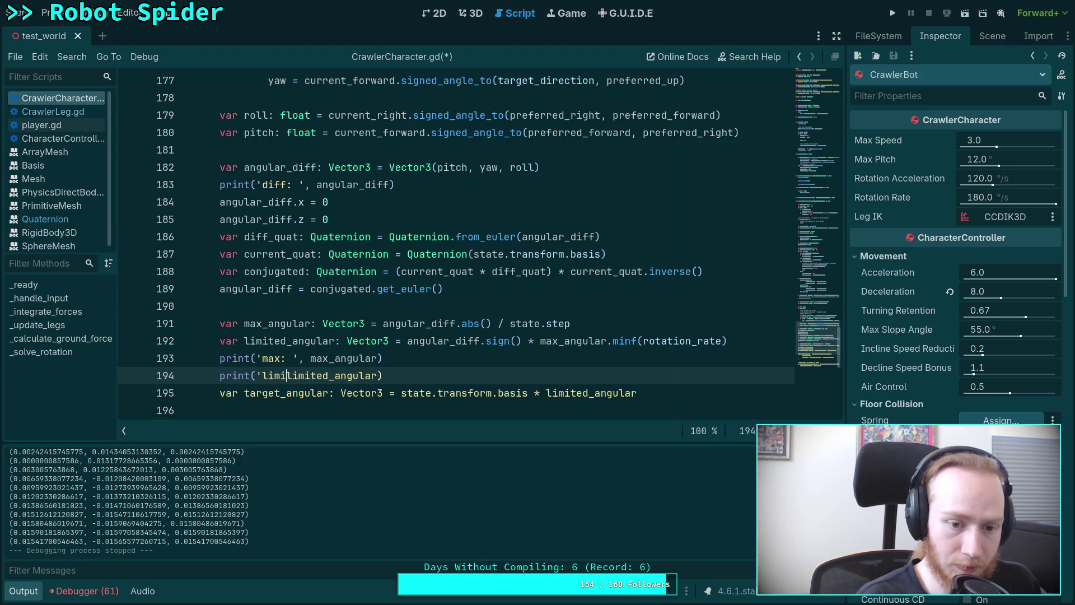
{"action": "type", "text": ": ',"}
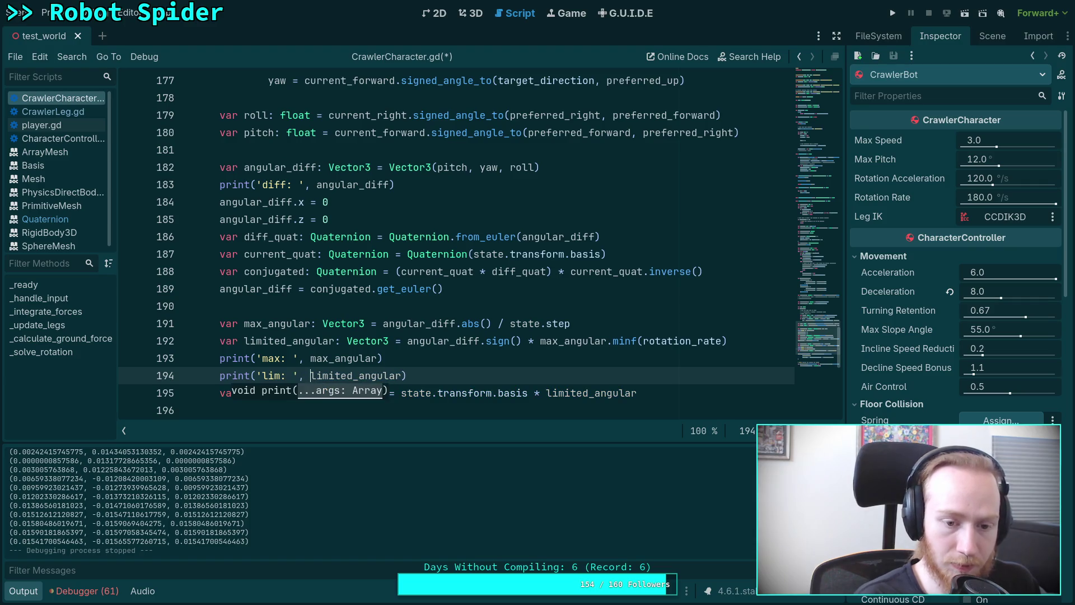
{"action": "left_click", "coordinate": [412, 269]}
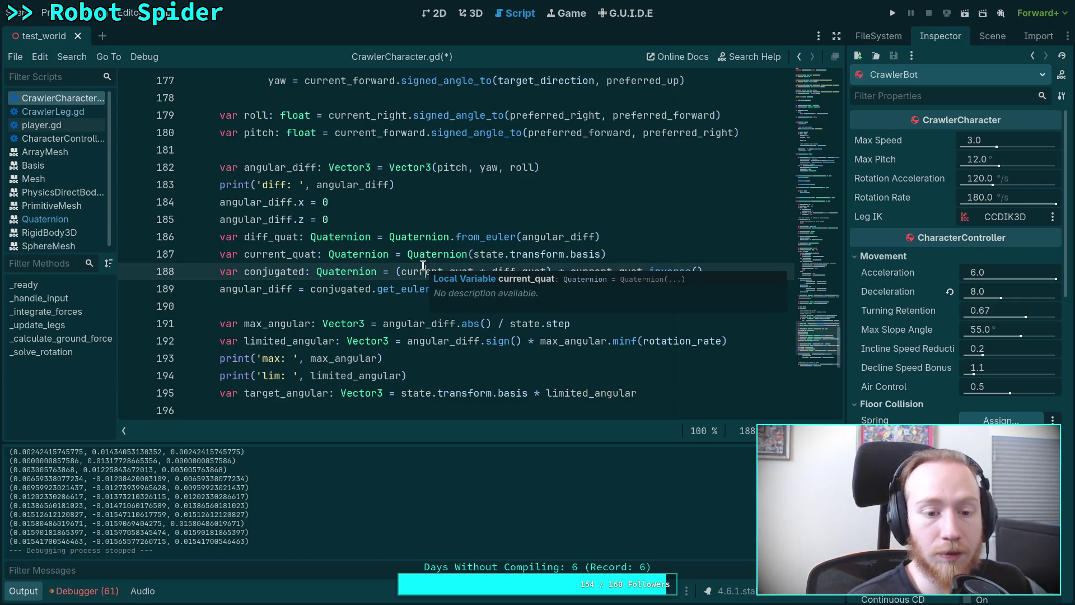
{"action": "left_click", "coordinate": [287, 184]}
{"action": "key", "text": "BackSpace"}
{"action": "key", "text": "ctrl+s"}
{"action": "scroll", "coordinate": [457, 246], "scroll_direction": "down", "scroll_amount": 1}
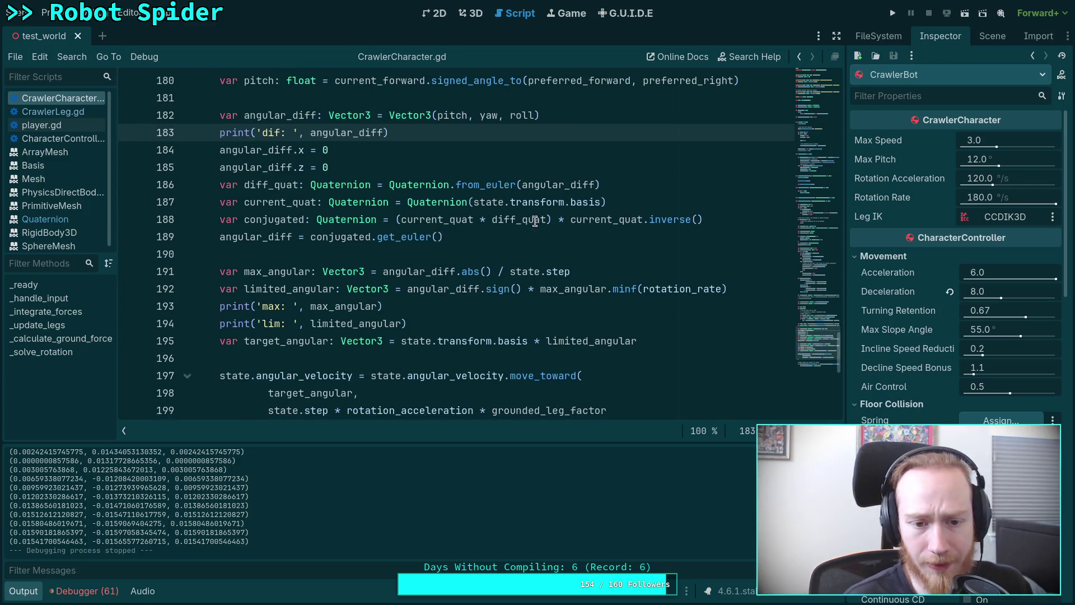
Step: Run the project to log dif, max and lim, stop it, and switch to the 3D view
{"action": "left_click", "coordinate": [893, 14]}
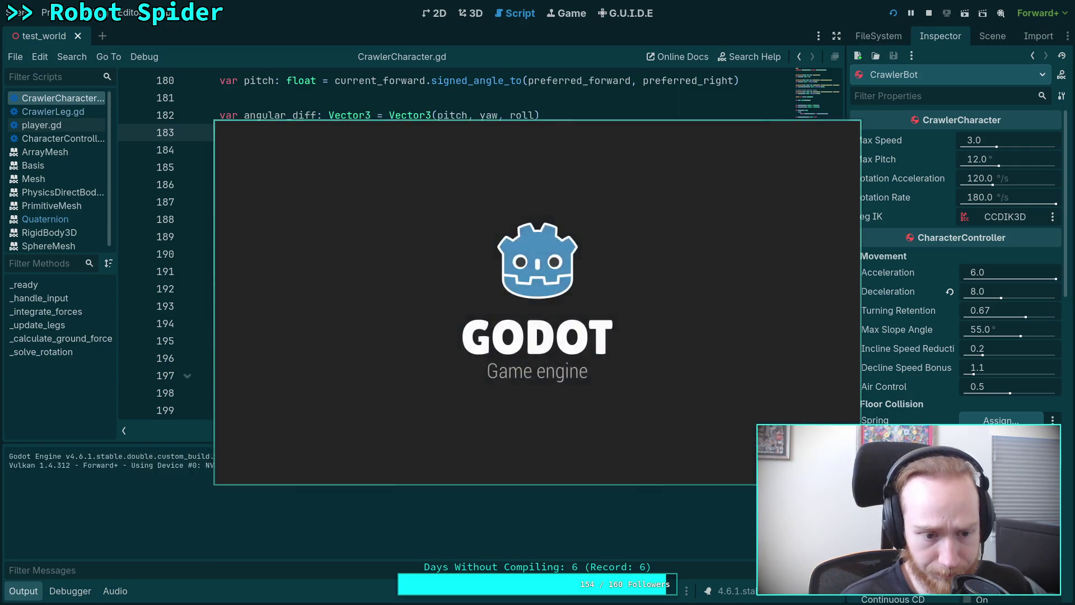
{"action": "key", "text": "F8"}
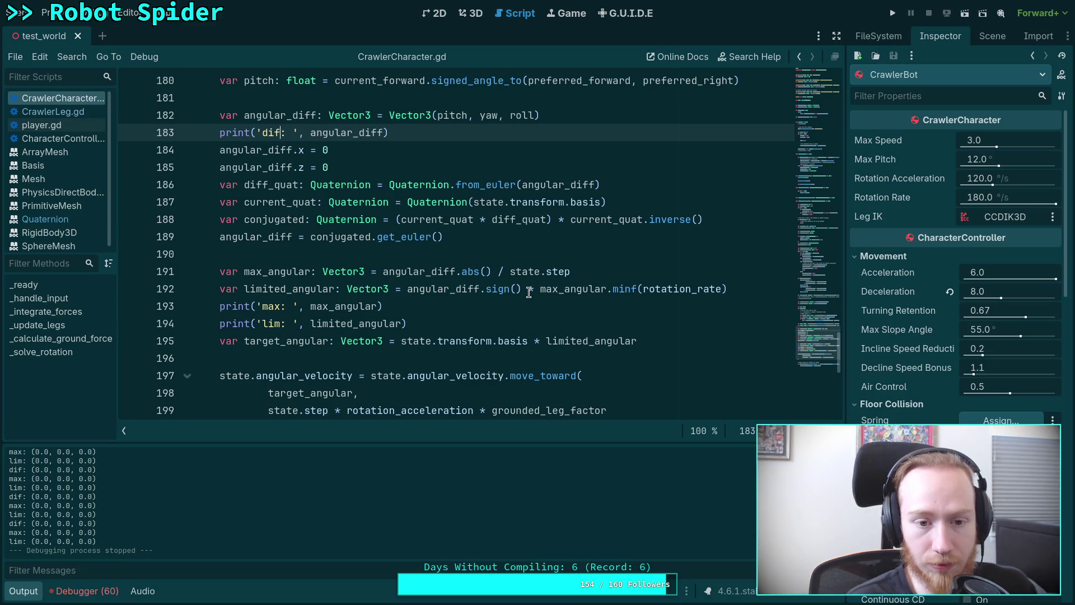
{"action": "scroll", "coordinate": [529, 291], "scroll_direction": "up", "scroll_amount": 8}
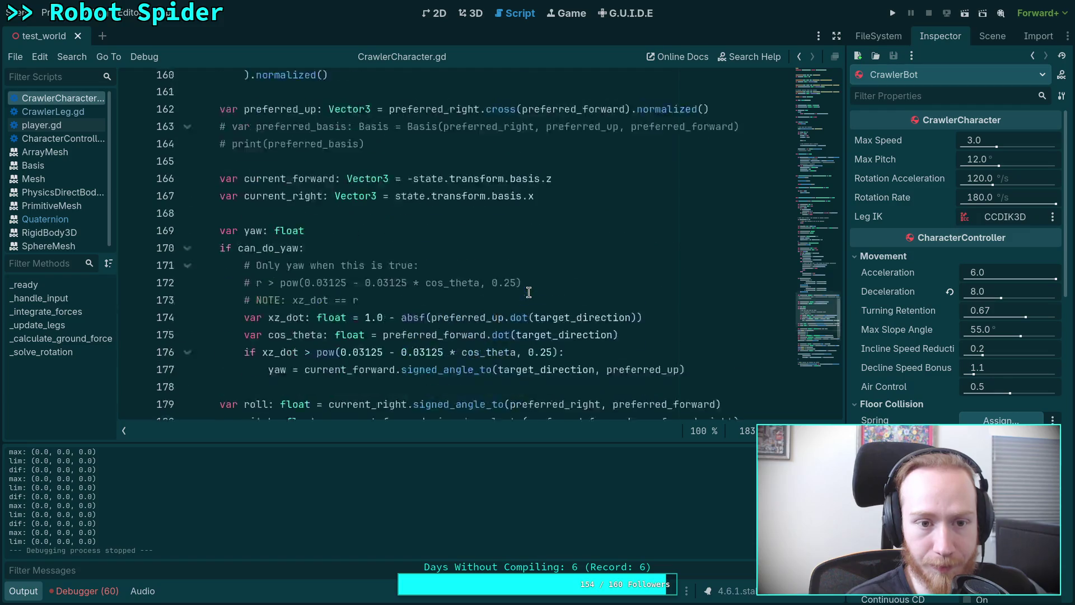
{"action": "scroll", "coordinate": [529, 292], "scroll_direction": "down", "scroll_amount": 7}
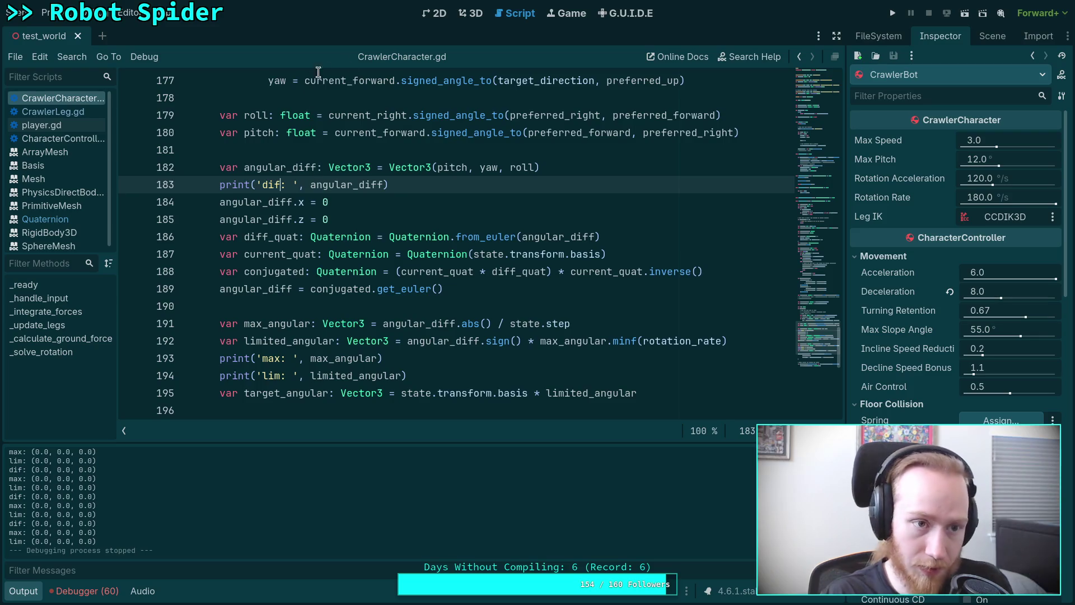
{"action": "left_click", "coordinate": [477, 16]}
{"action": "scroll", "coordinate": [511, 280], "scroll_direction": "down", "scroll_amount": 5}
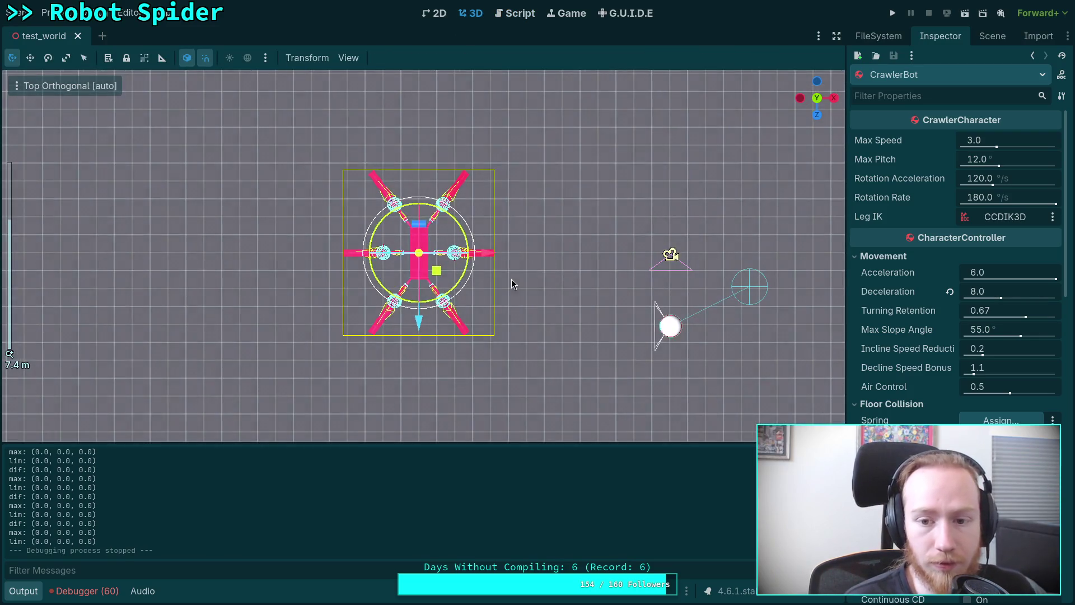
Step: Move the Player capsule onto the spider's head, adjusting its height slightly
{"action": "left_click", "coordinate": [672, 326]}
{"action": "mouse_move", "coordinate": [692, 311]}
{"action": "left_mouse_down"}
{"action": "mouse_move", "coordinate": [578, 253]}
{"action": "mouse_move", "coordinate": [430, 143]}
{"action": "left_mouse_up"}
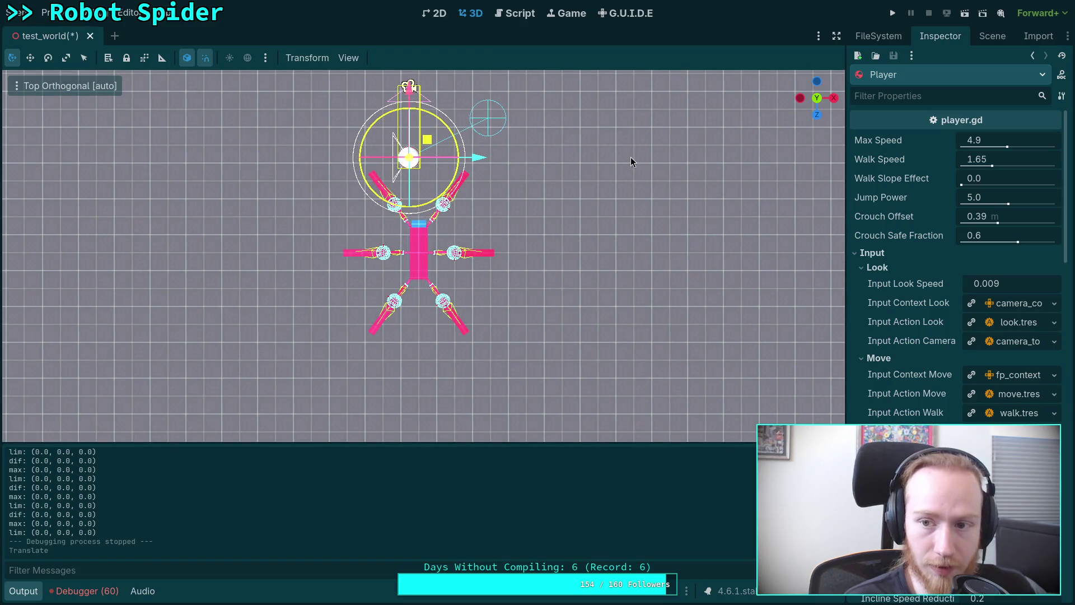
{"action": "left_click_drag", "start_coordinate": [821, 102], "coordinate": [583, 263]}
{"action": "scroll", "coordinate": [424, 255], "scroll_direction": "up", "scroll_amount": 6}
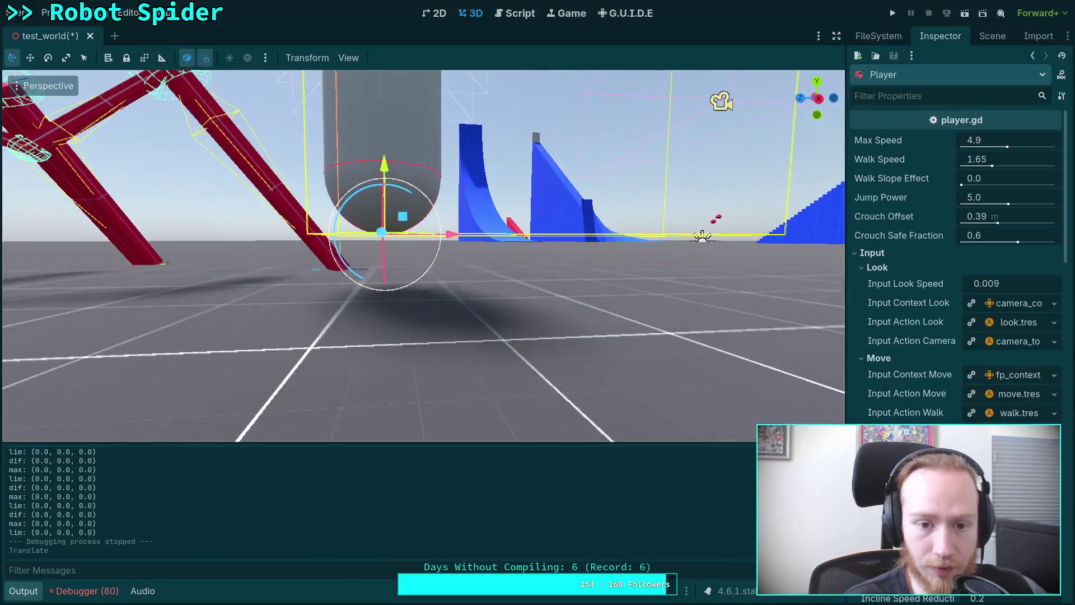
{"action": "left_click_drag", "start_coordinate": [394, 146], "coordinate": [394, 168]}
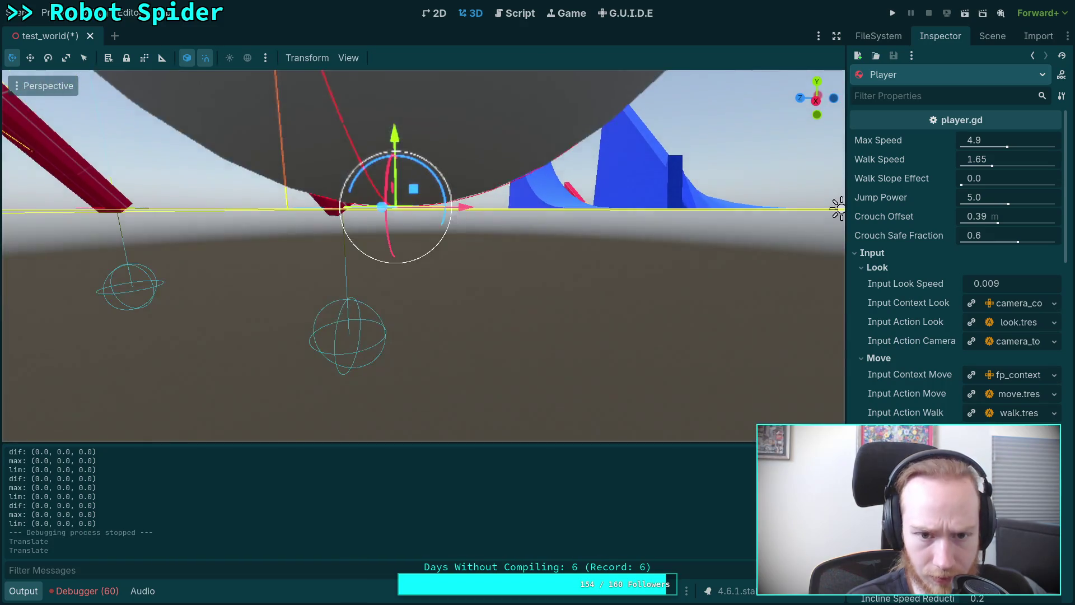
{"action": "mouse_move", "coordinate": [838, 208]}
{"action": "left_mouse_down"}
{"action": "mouse_move", "coordinate": [584, 204]}
{"action": "mouse_move", "coordinate": [628, 280]}
{"action": "left_mouse_up"}
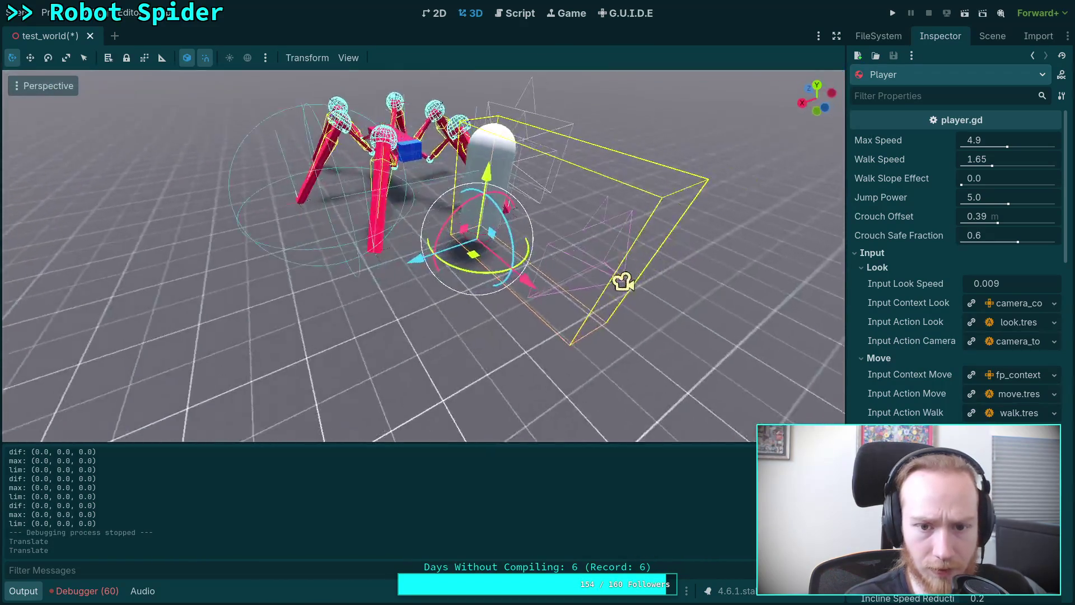
Step: Rotate the Player so its camera swings right, and save the test_world scene
{"action": "left_click", "coordinate": [441, 262]}
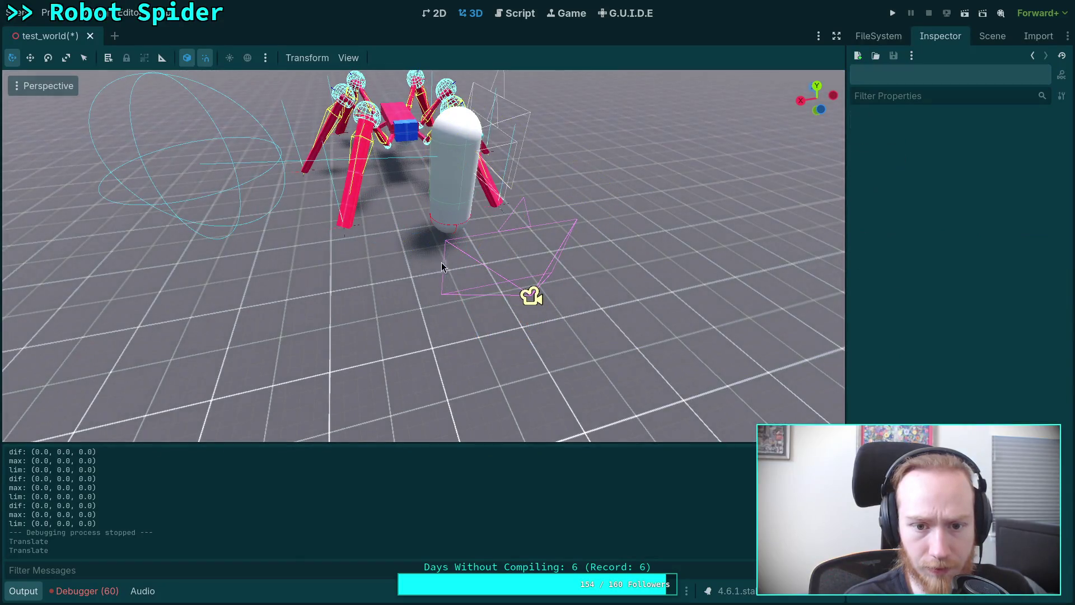
{"action": "left_click", "coordinate": [445, 190]}
{"action": "mouse_move", "coordinate": [429, 261]}
{"action": "left_mouse_down"}
{"action": "mouse_move", "coordinate": [492, 257]}
{"action": "mouse_move", "coordinate": [455, 312]}
{"action": "mouse_move", "coordinate": [453, 336]}
{"action": "mouse_move", "coordinate": [408, 235]}
{"action": "left_mouse_up"}
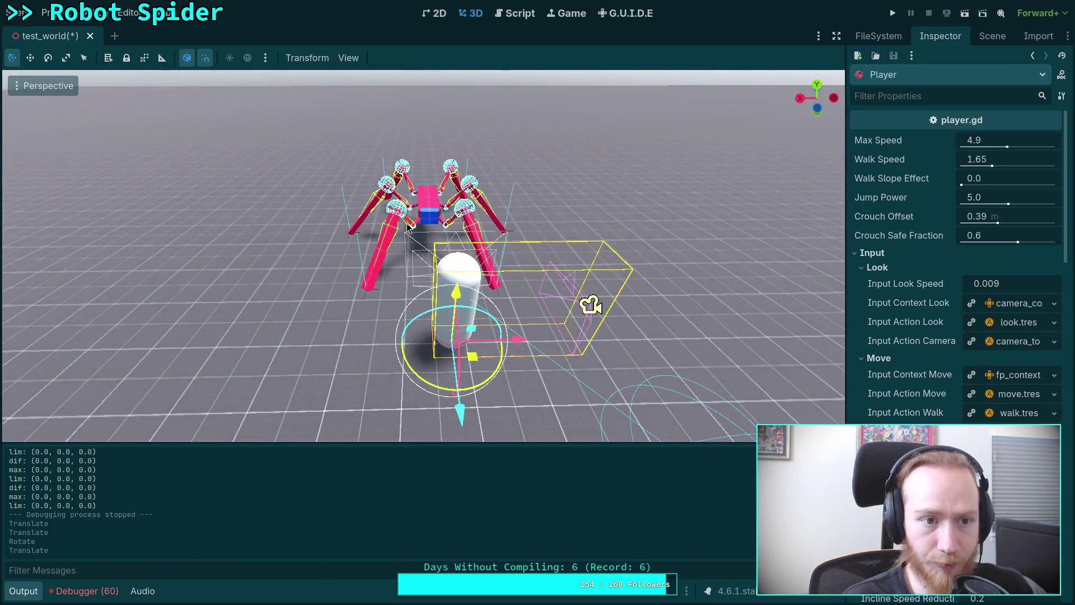
{"action": "key", "text": "ctrl+s"}
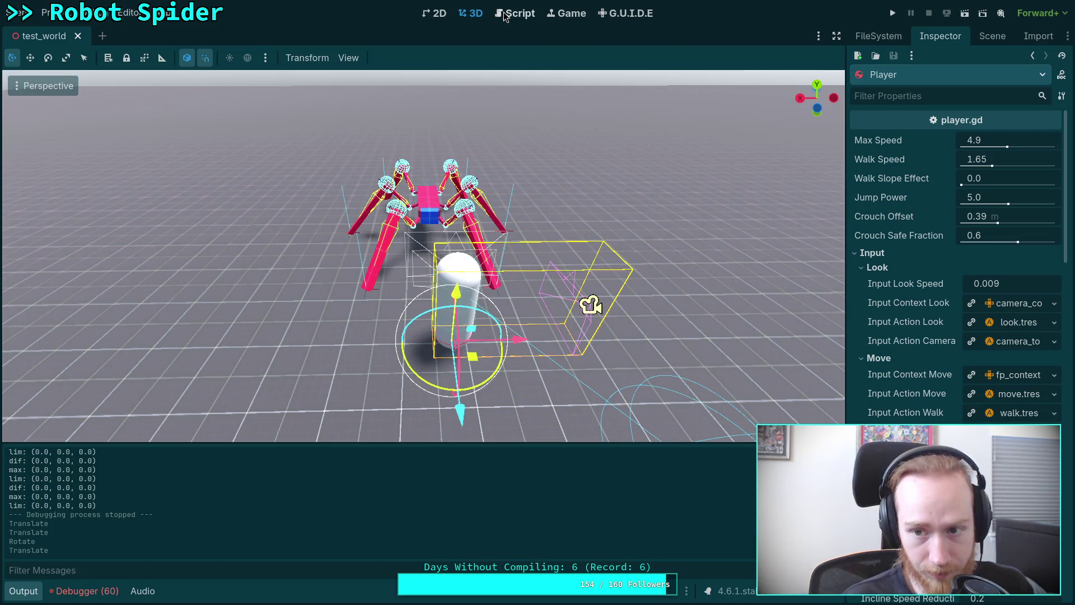
Step: Open player.gd, prefix the line 127 condition with 'true or', and save
{"action": "left_click", "coordinate": [506, 14]}
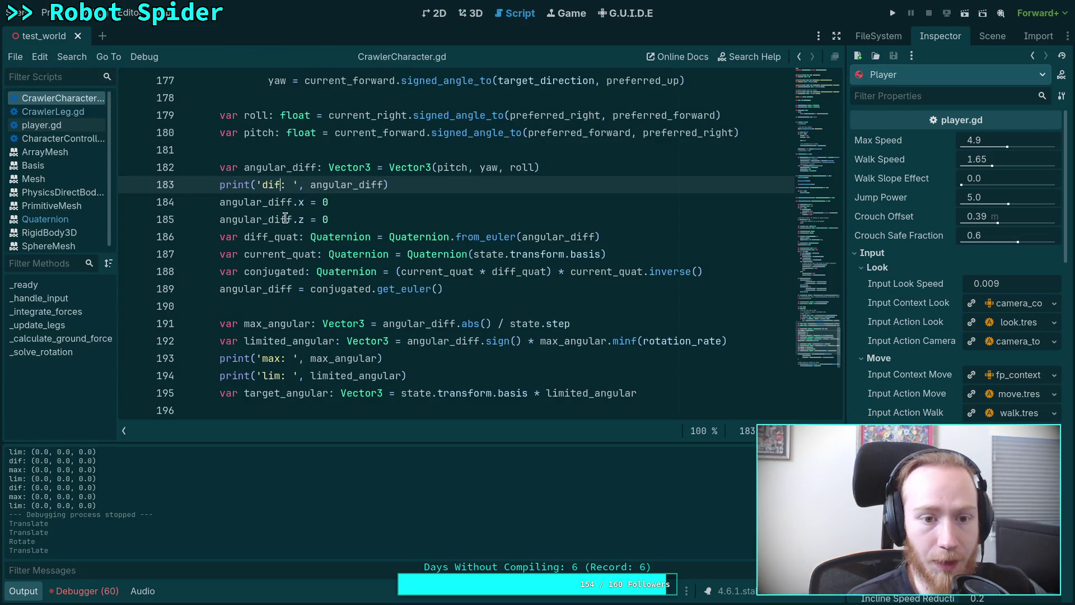
{"action": "scroll", "coordinate": [289, 216], "scroll_direction": "up", "scroll_amount": 5}
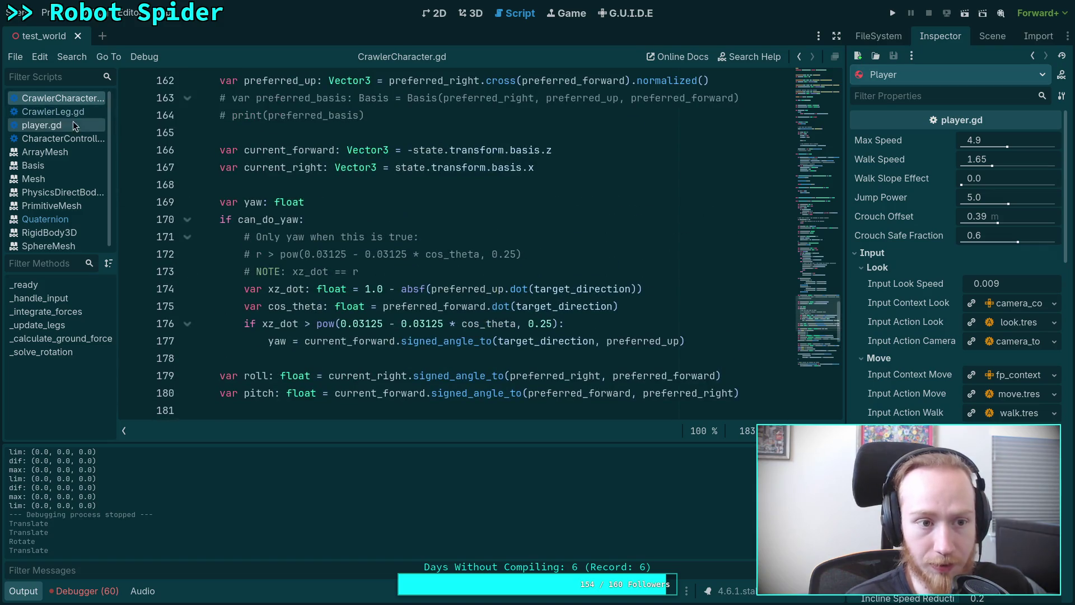
{"action": "left_click", "coordinate": [69, 122]}
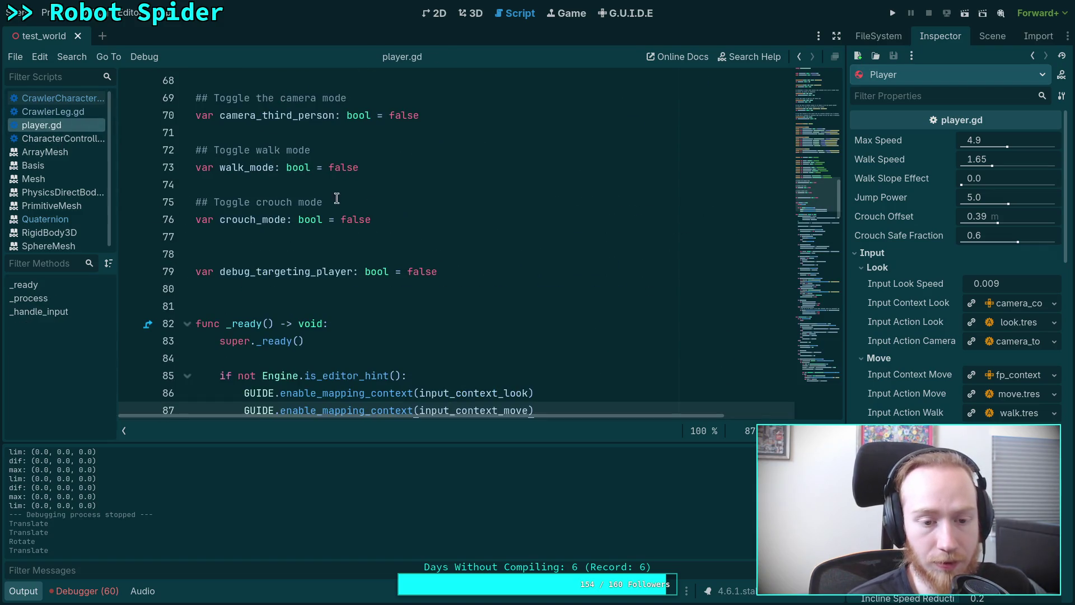
{"action": "scroll", "coordinate": [448, 212], "scroll_direction": "down", "scroll_amount": 8}
{"action": "scroll", "coordinate": [449, 212], "scroll_direction": "down", "scroll_amount": 3}
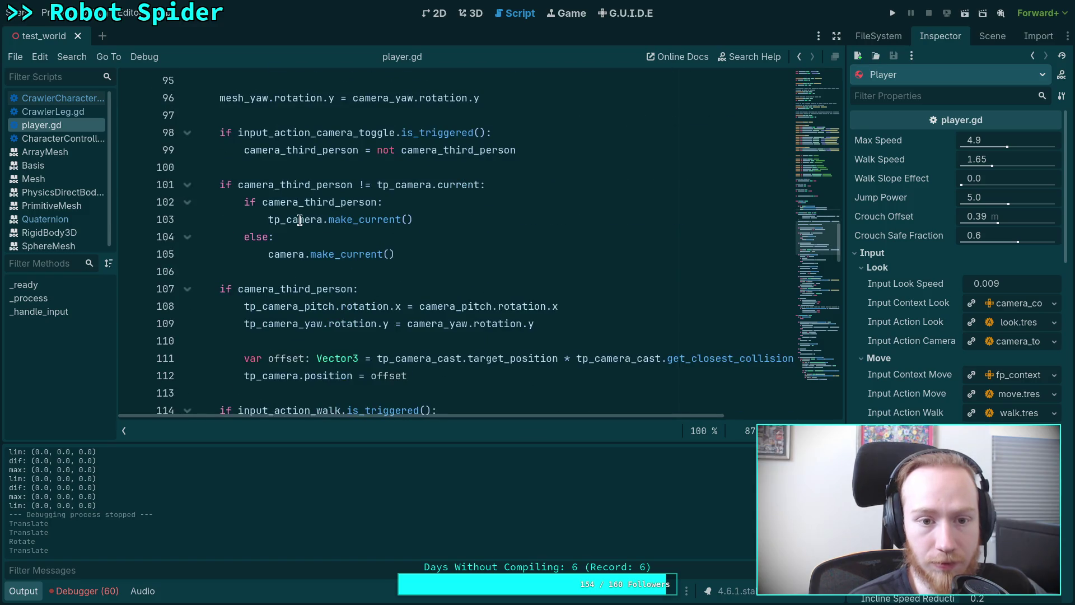
{"action": "scroll", "coordinate": [267, 209], "scroll_direction": "down", "scroll_amount": 5}
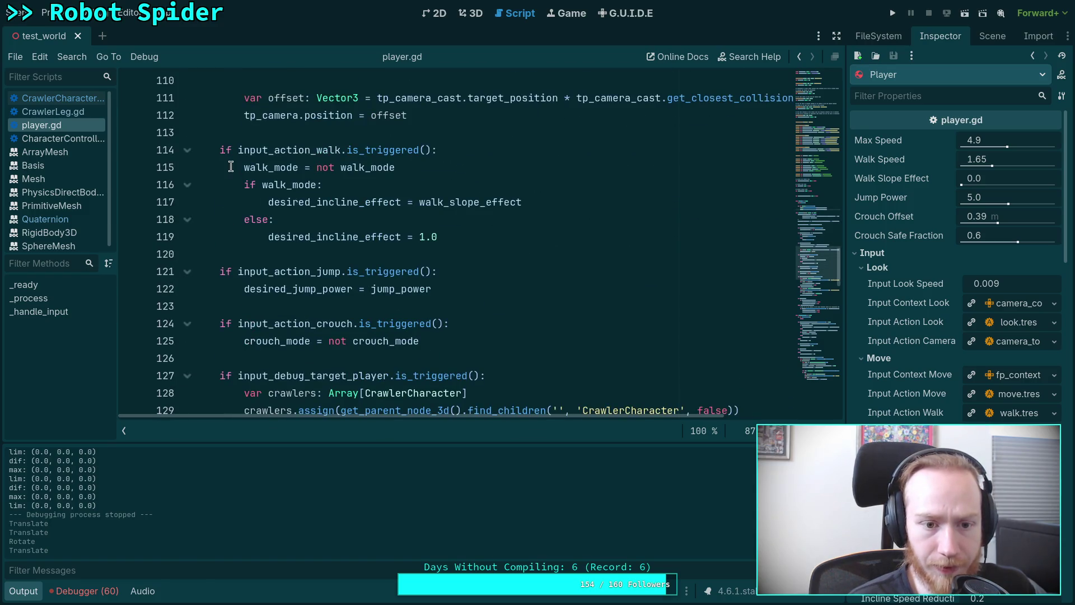
{"action": "scroll", "coordinate": [241, 177], "scroll_direction": "down", "scroll_amount": 2}
{"action": "scroll", "coordinate": [241, 177], "scroll_direction": "down", "scroll_amount": 2}
{"action": "left_click", "coordinate": [238, 167]}
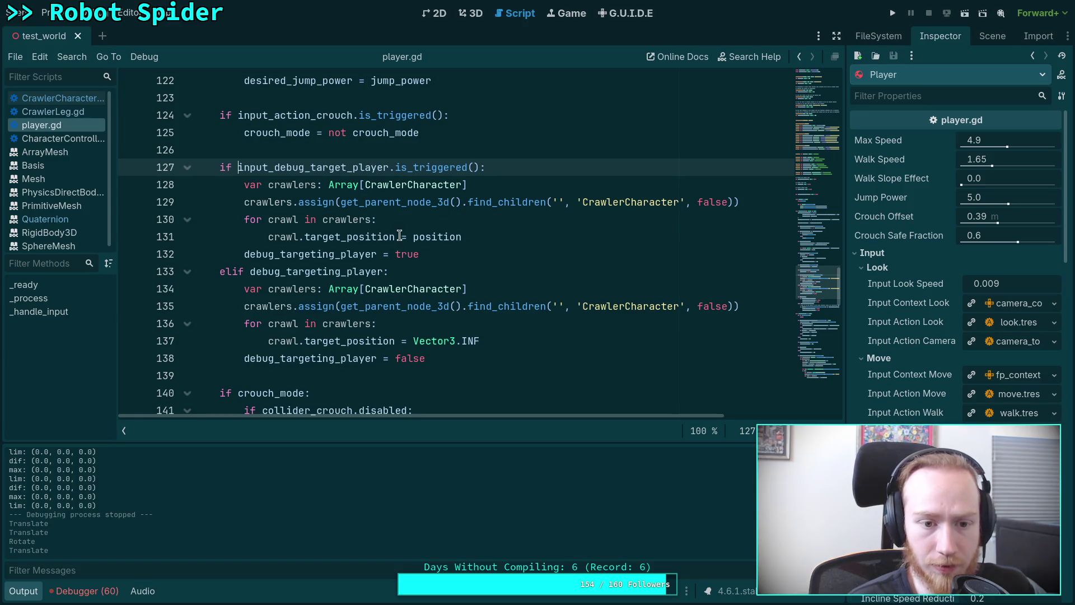
{"action": "type", "text": "true or"}
{"action": "key", "text": "ctrl+s"}
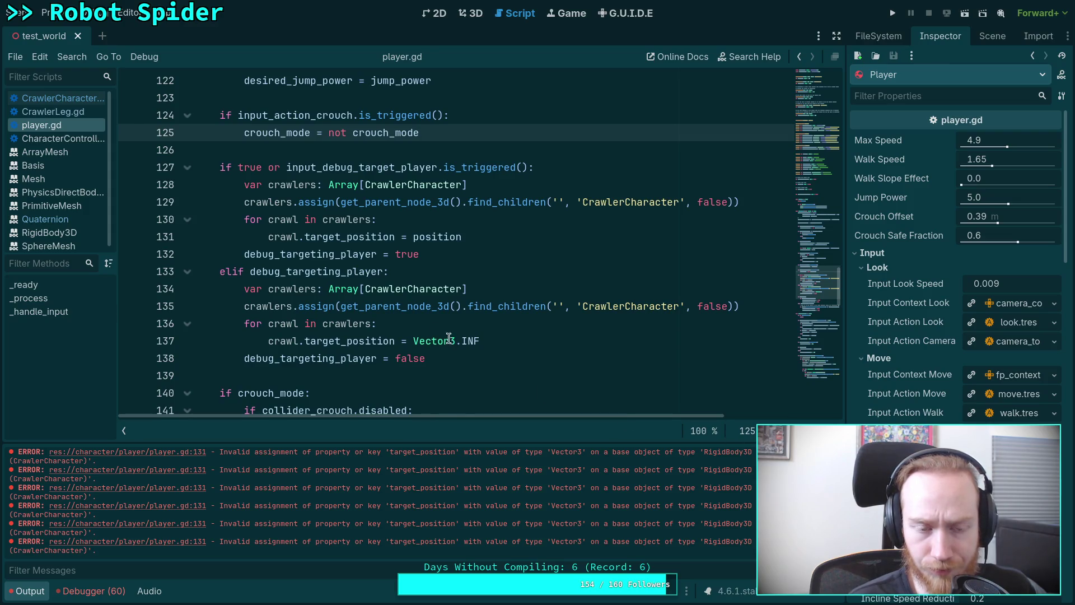
Step: Remove the 'true or' prefix again and clear the Output log errors
{"action": "scroll", "coordinate": [436, 325], "scroll_direction": "up", "scroll_amount": 13}
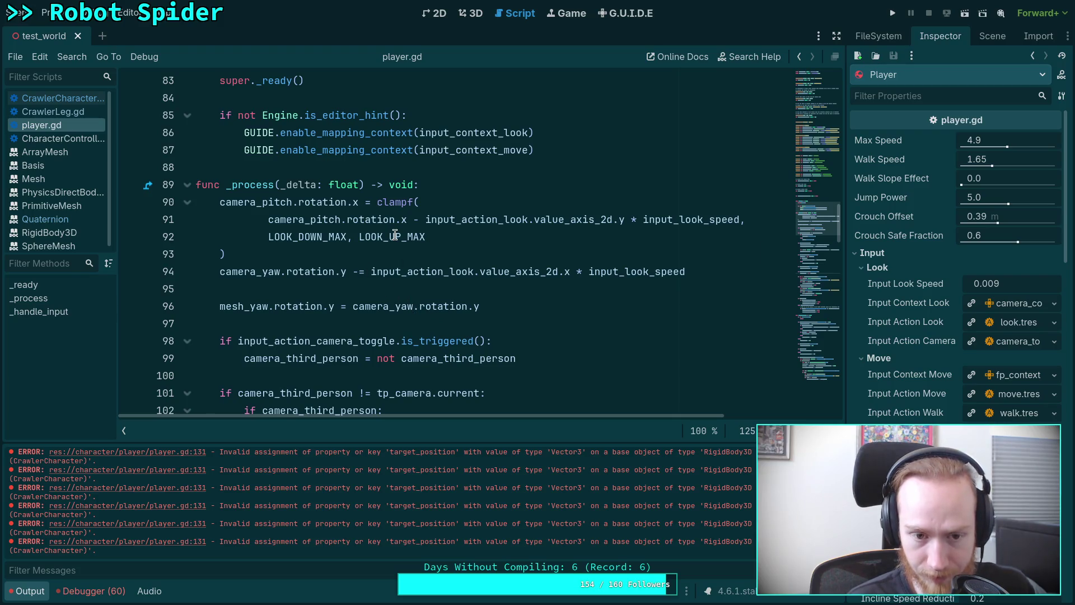
{"action": "scroll", "coordinate": [533, 315], "scroll_direction": "down", "scroll_amount": 11}
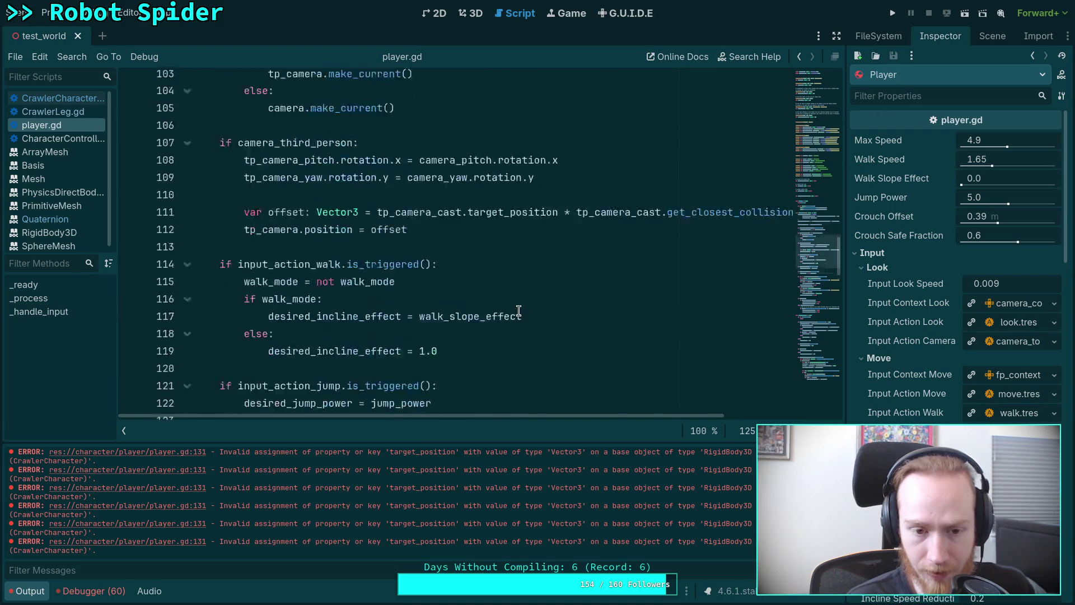
{"action": "left_click_drag", "start_coordinate": [239, 271], "coordinate": [290, 272]}
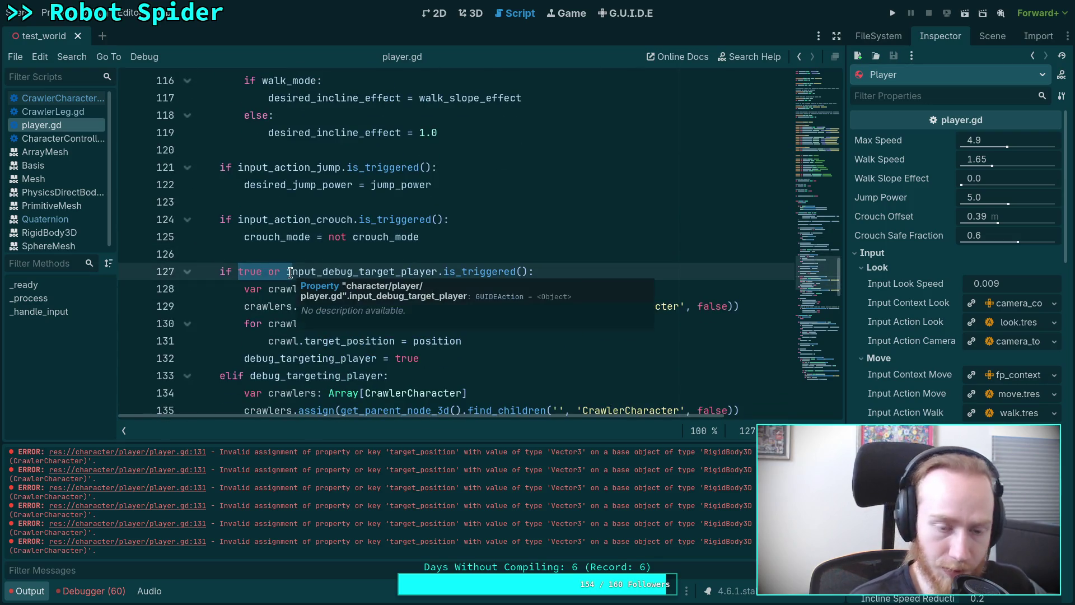
{"action": "key", "text": "BackSpace"}
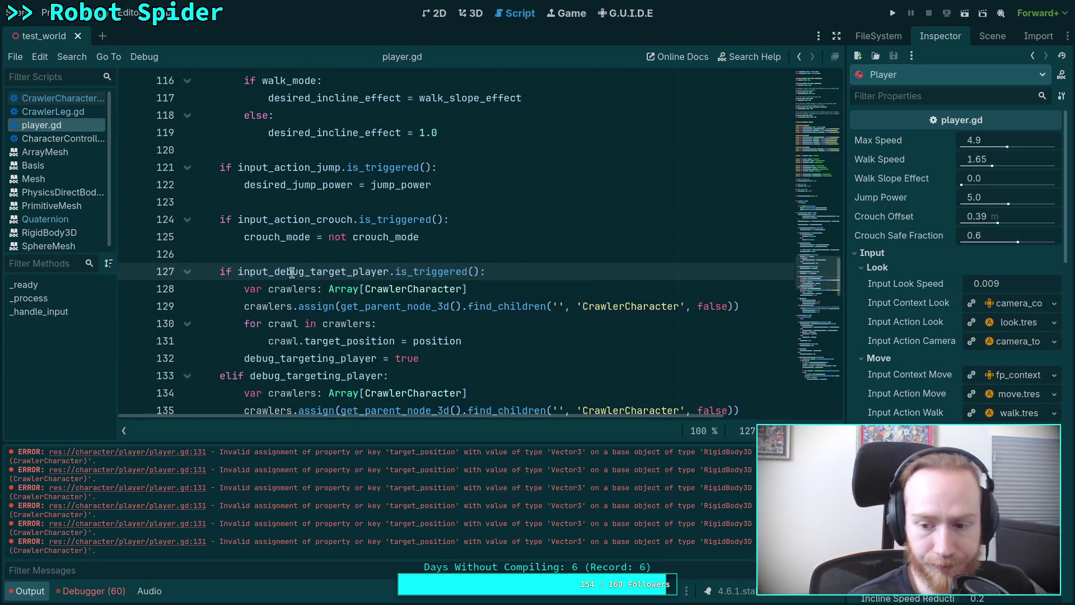
{"action": "key", "text": "ctrl+alt+k"}
Step: Scroll up through player.gd to the end of the _process function header
{"action": "scroll", "coordinate": [510, 306], "scroll_direction": "down", "scroll_amount": 8}
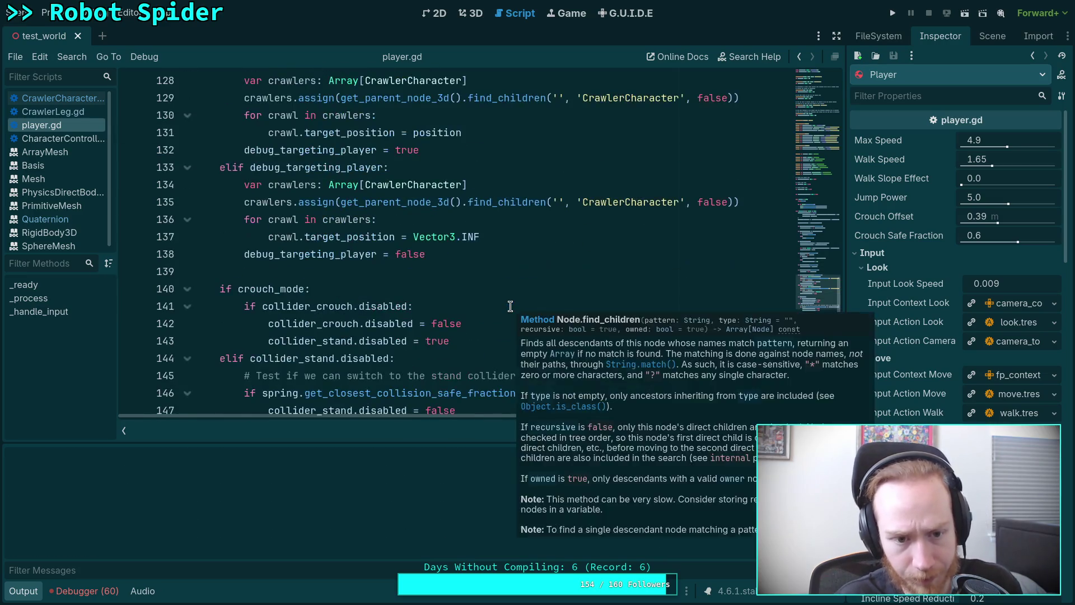
{"action": "scroll", "coordinate": [502, 303], "scroll_direction": "up", "scroll_amount": 11}
{"action": "scroll", "coordinate": [503, 303], "scroll_direction": "up", "scroll_amount": 3}
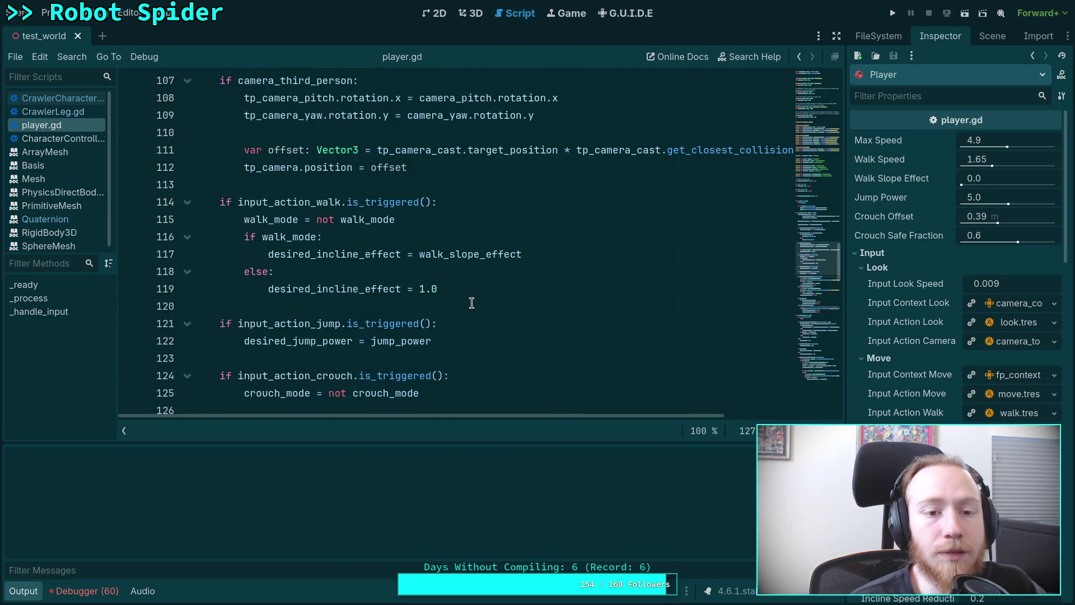
{"action": "scroll", "coordinate": [465, 297], "scroll_direction": "up", "scroll_amount": 1}
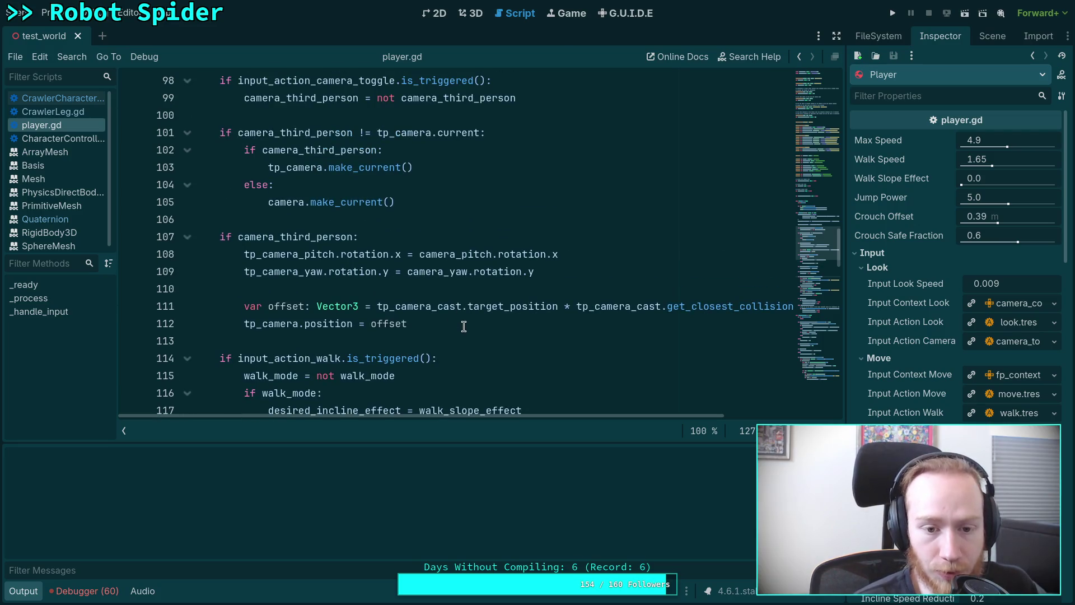
{"action": "scroll", "coordinate": [464, 327], "scroll_direction": "up", "scroll_amount": 2}
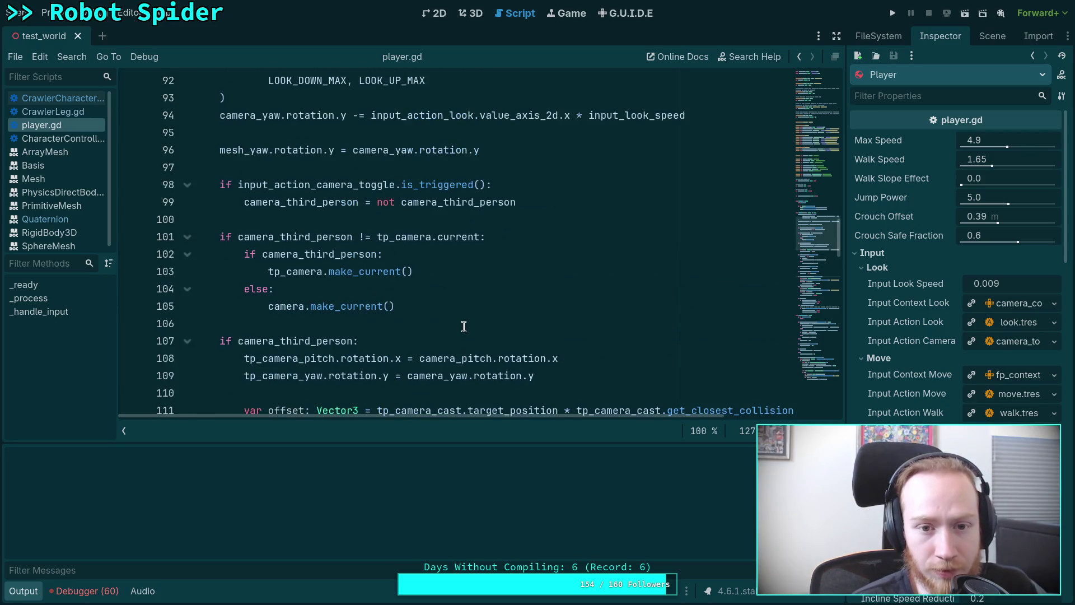
{"action": "scroll", "coordinate": [463, 326], "scroll_direction": "up", "scroll_amount": 3}
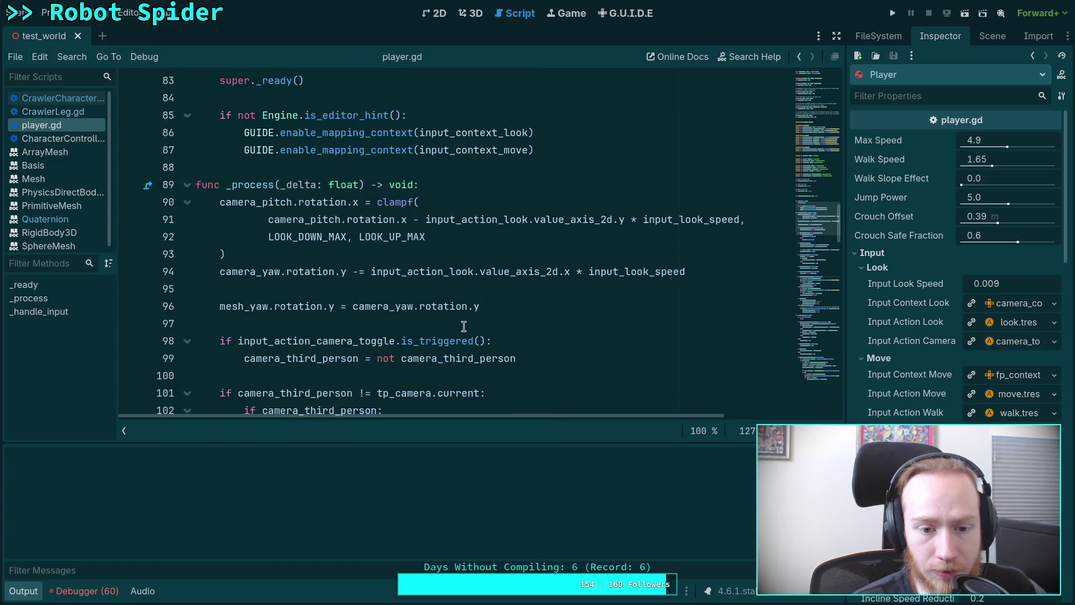
{"action": "scroll", "coordinate": [463, 326], "scroll_direction": "down", "scroll_amount": 2}
{"action": "scroll", "coordinate": [463, 326], "scroll_direction": "down", "scroll_amount": 2}
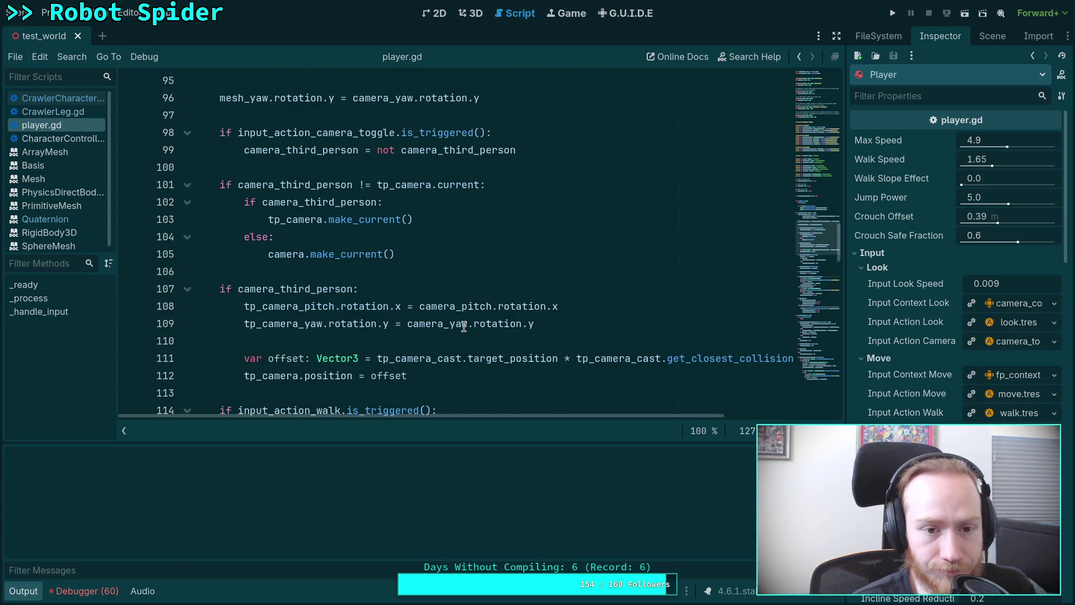
{"action": "scroll", "coordinate": [464, 326], "scroll_direction": "up", "scroll_amount": 4}
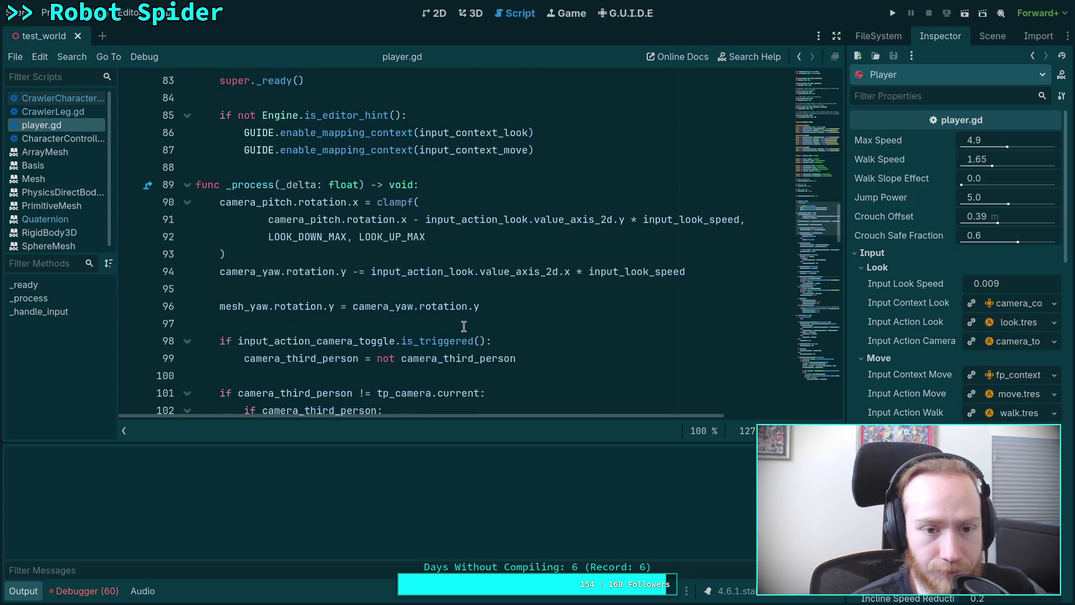
{"action": "left_click", "coordinate": [468, 183]}
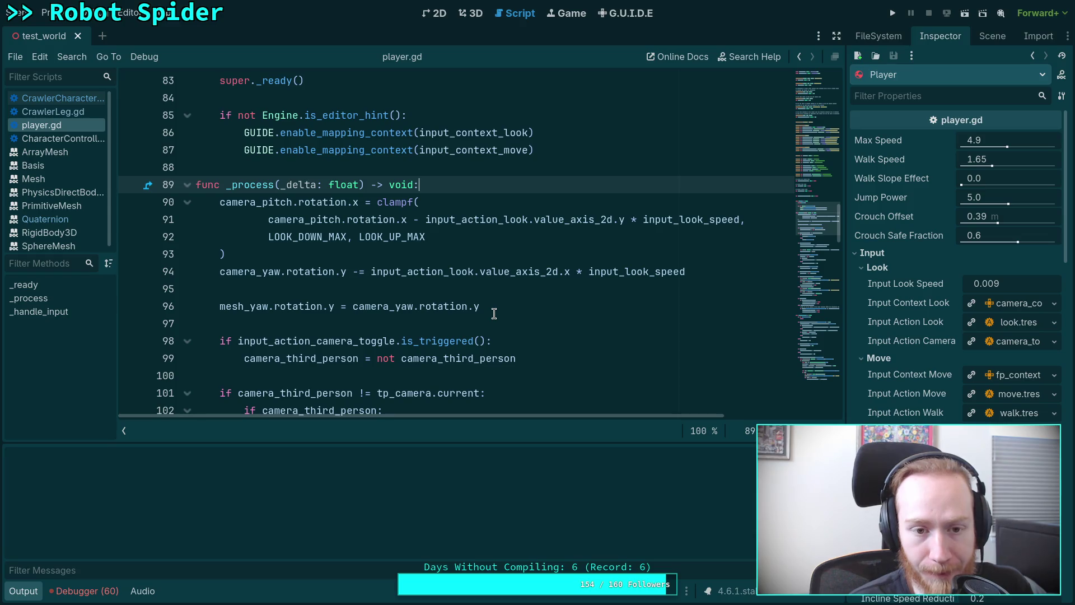
Step: Add 'if Engine.is_editor_hint(): return' at the top of _process
{"action": "key", "text": "Return"}
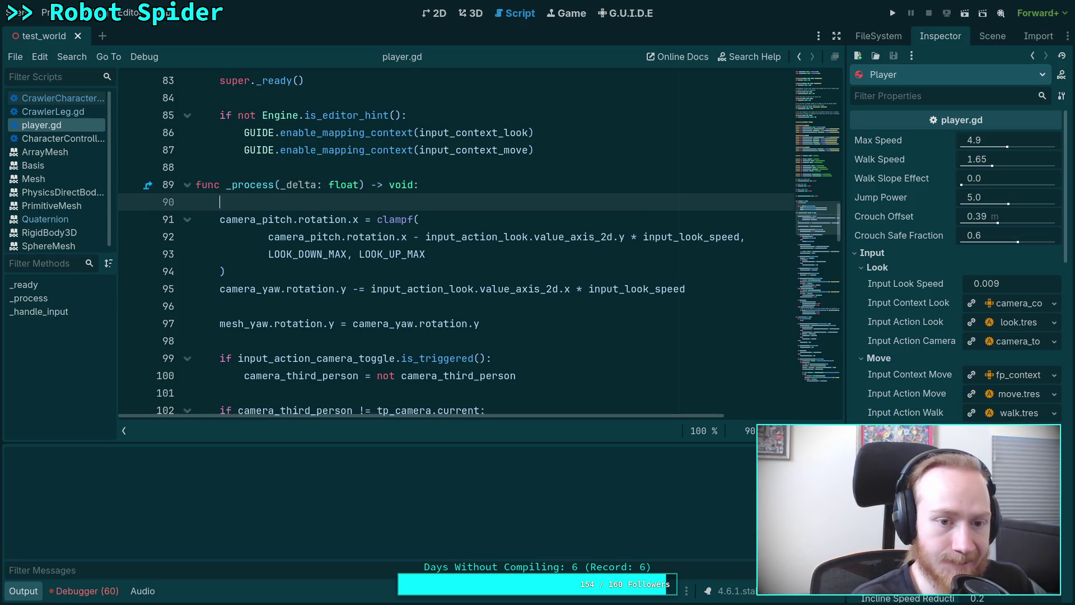
{"action": "type", "text": "if Engine.is_editor_hint():"}
{"action": "key", "text": "Return"}
{"action": "type", "text": ":"}
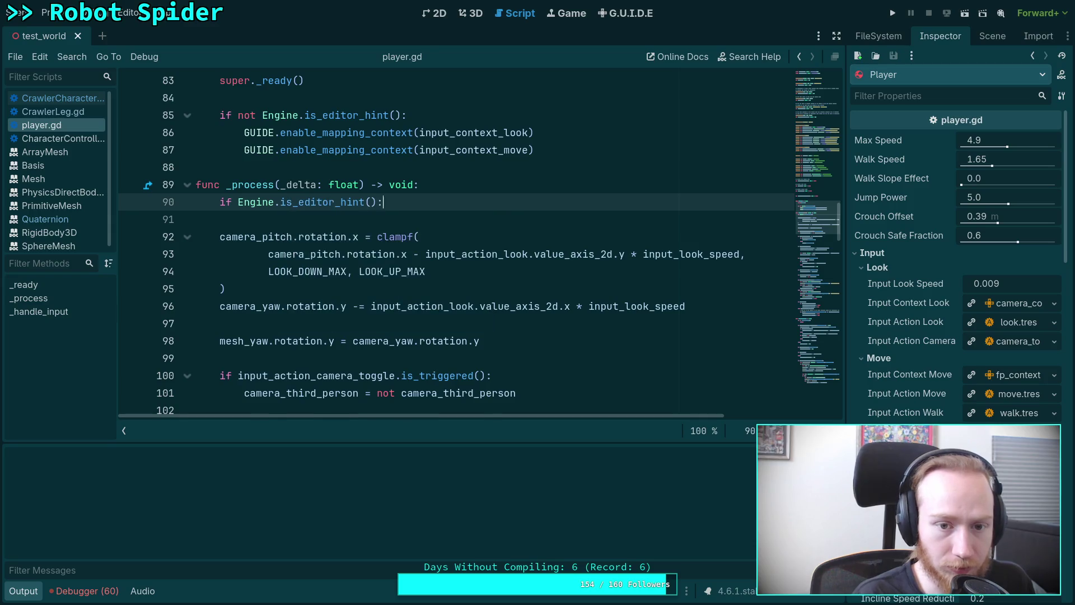
{"action": "key", "text": "Return"}
{"action": "type", "text": "return"}
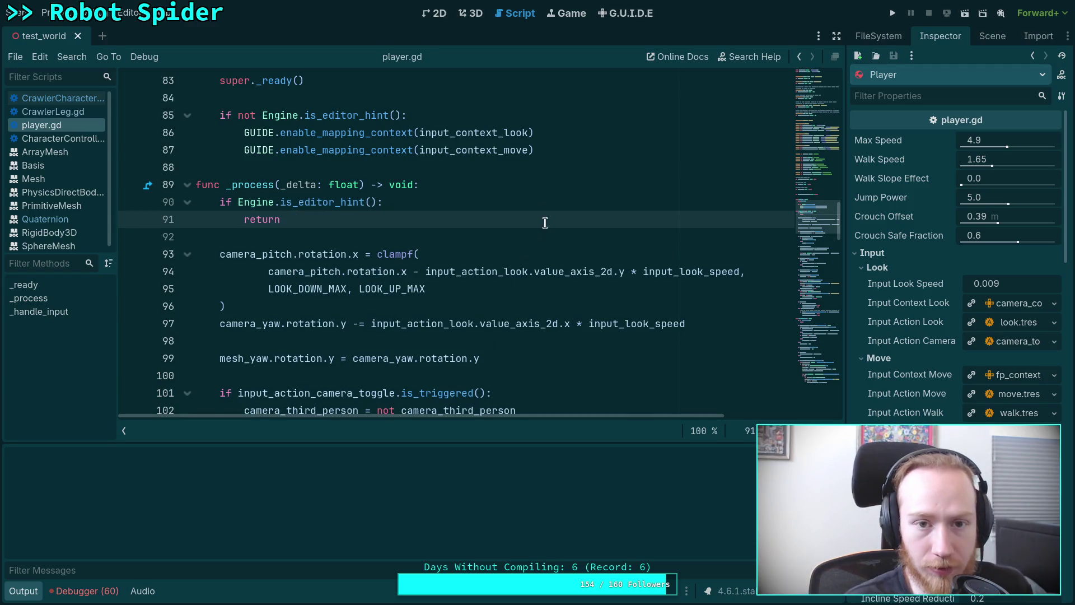
Step: Prefix the line 130 debug-targeting condition with 'true or', save, and return to the 3D view
{"action": "scroll", "coordinate": [234, 259], "scroll_direction": "down", "scroll_amount": 8}
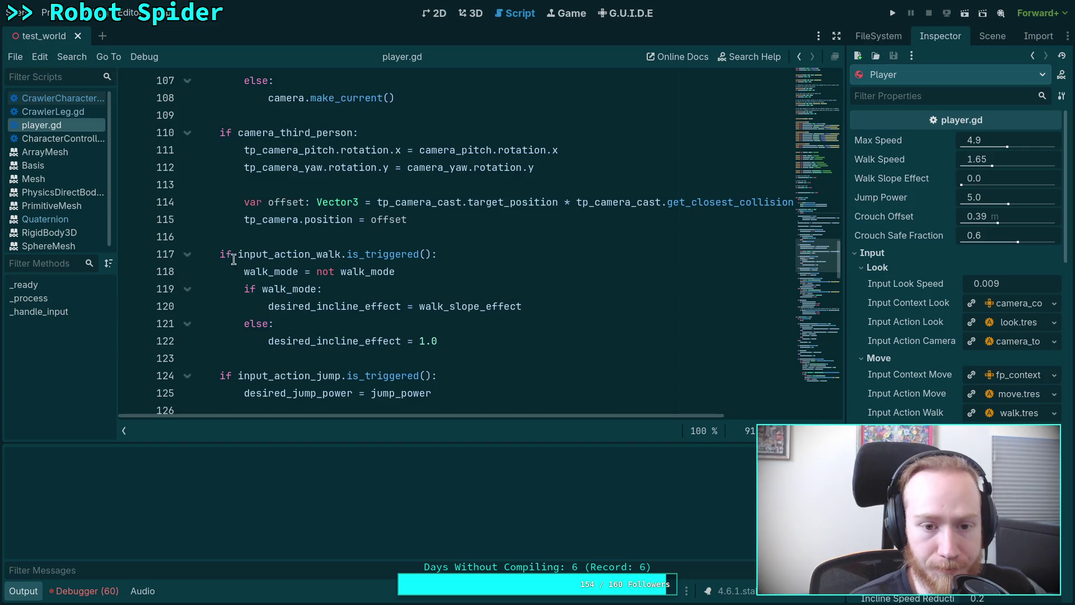
{"action": "scroll", "coordinate": [234, 259], "scroll_direction": "down", "scroll_amount": 3}
{"action": "left_click", "coordinate": [236, 323]}
{"action": "type", "text": "true or"}
{"action": "key", "text": "ctrl+s"}
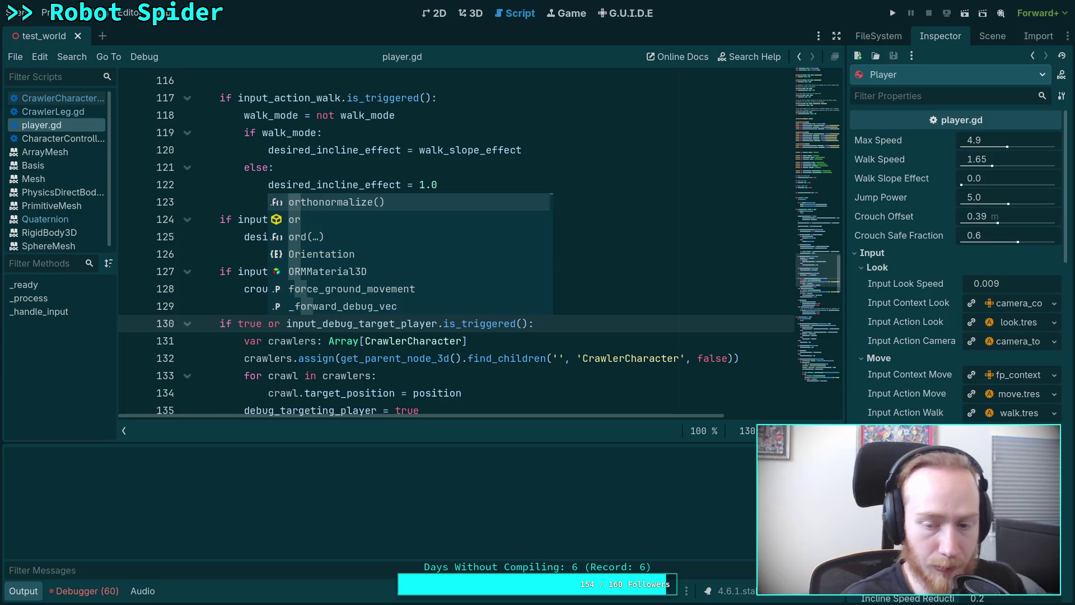
{"action": "left_click", "coordinate": [562, 375]}
{"action": "scroll", "coordinate": [563, 336], "scroll_direction": "down", "scroll_amount": 3}
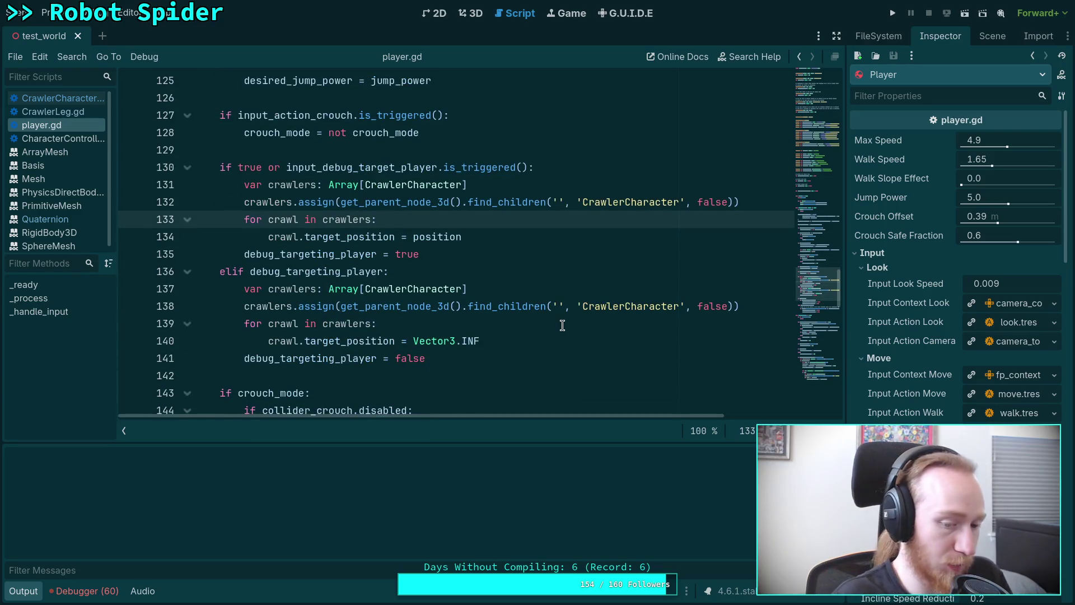
{"action": "key", "text": "ctrl+F2"}
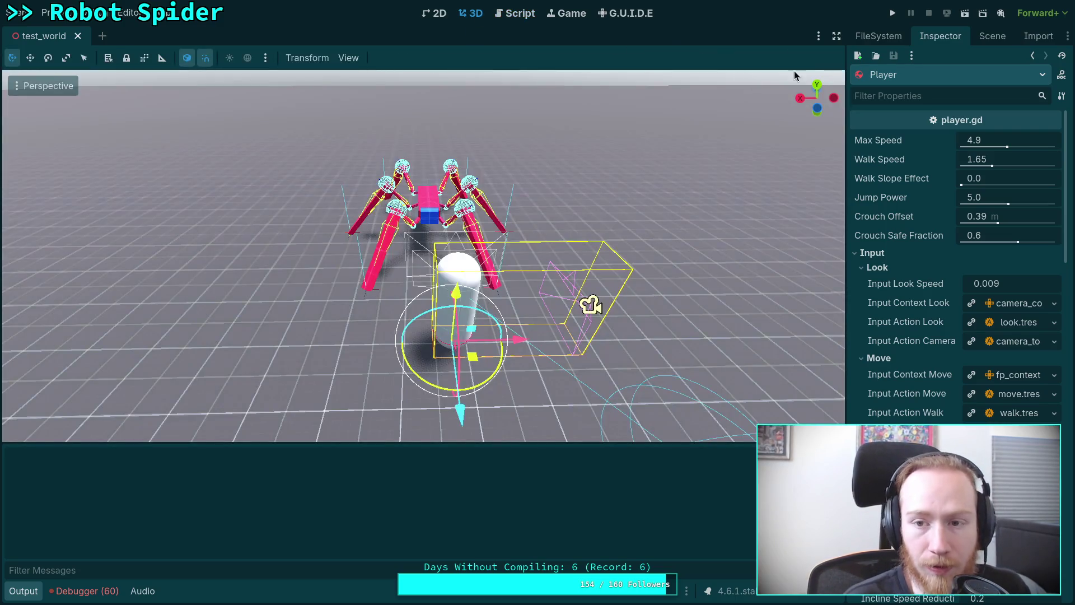
Step: Run the project and give the game window input focus
{"action": "left_click", "coordinate": [892, 14]}
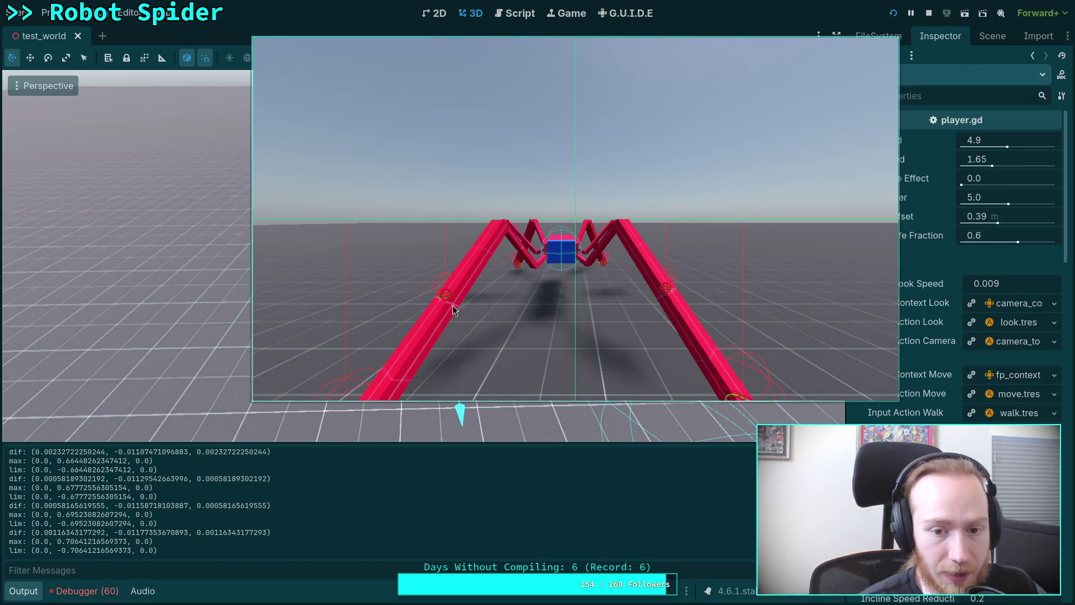
{"action": "left_click", "coordinate": [512, 290]}
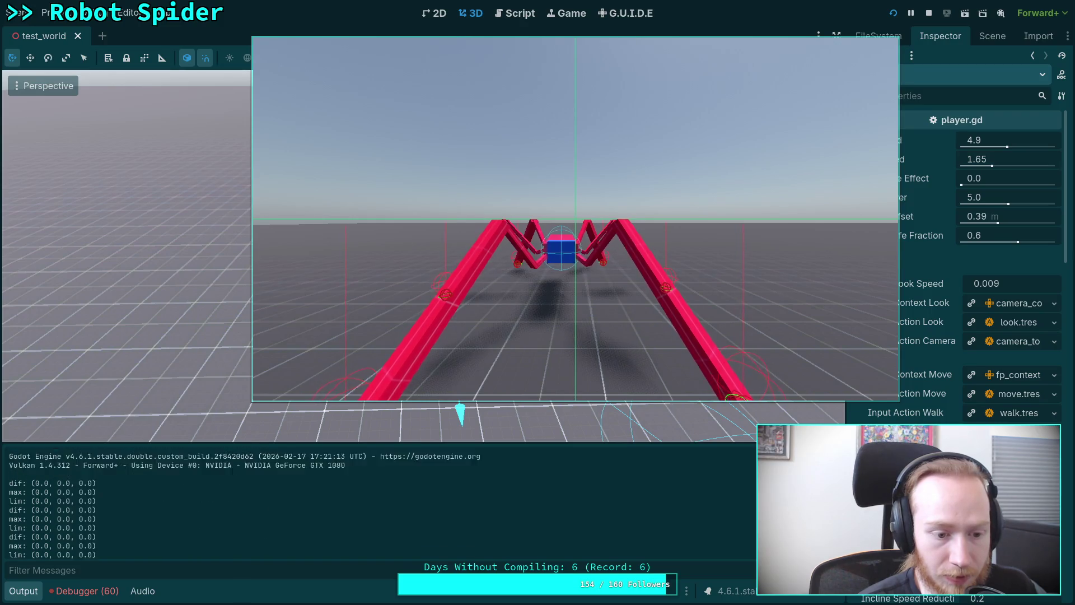
Step: Step the game tick by tick with the period key, resetting time scale to 1.0 with P
{"action": "key", "text": "Escape"}
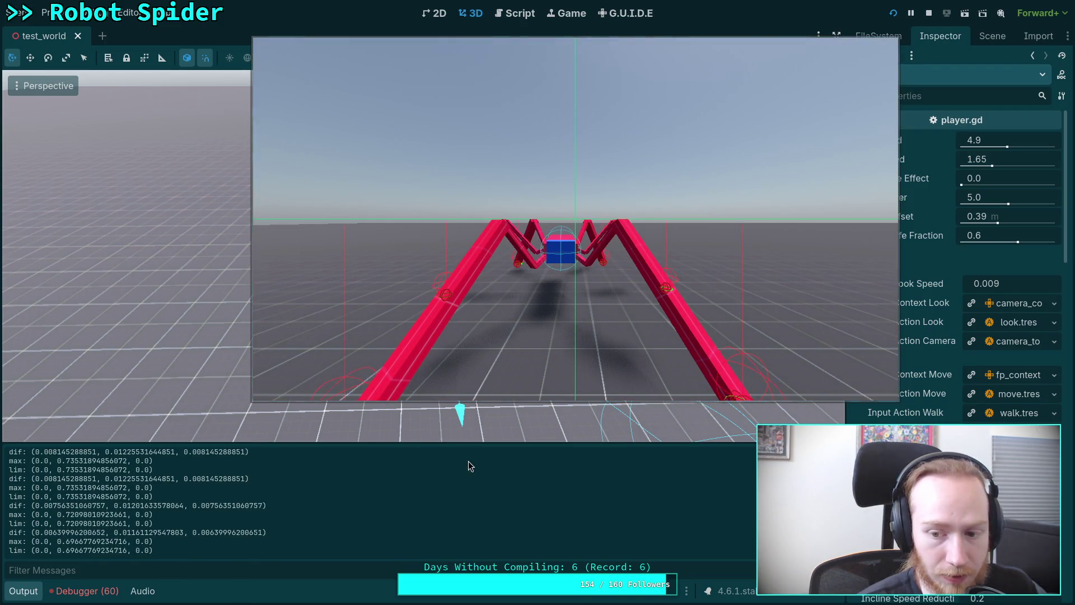
{"action": "left_click", "coordinate": [503, 295]}
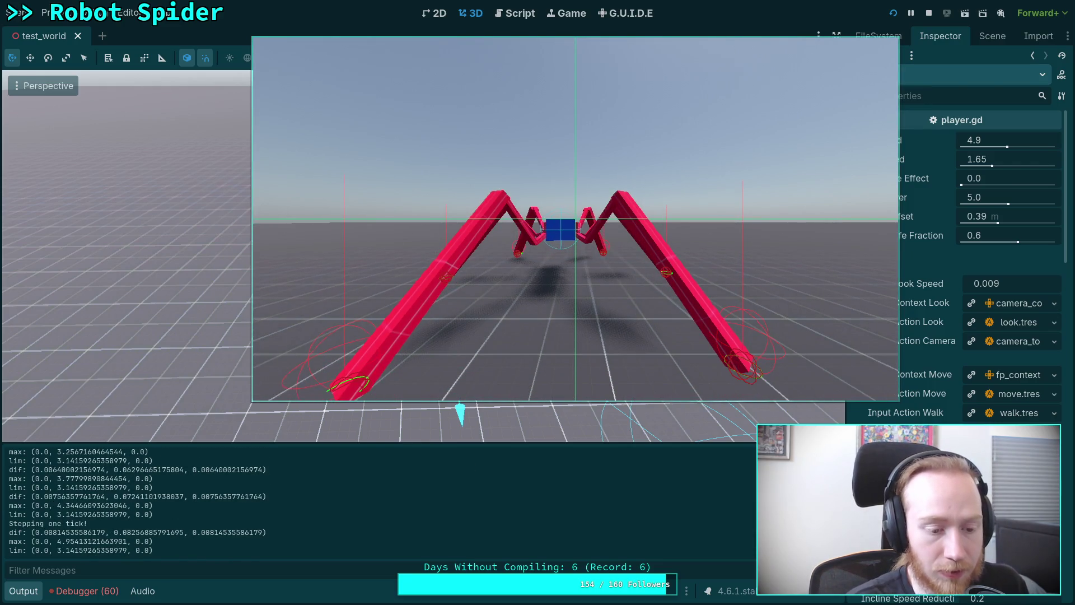
{"action": "key", "text": "period"}
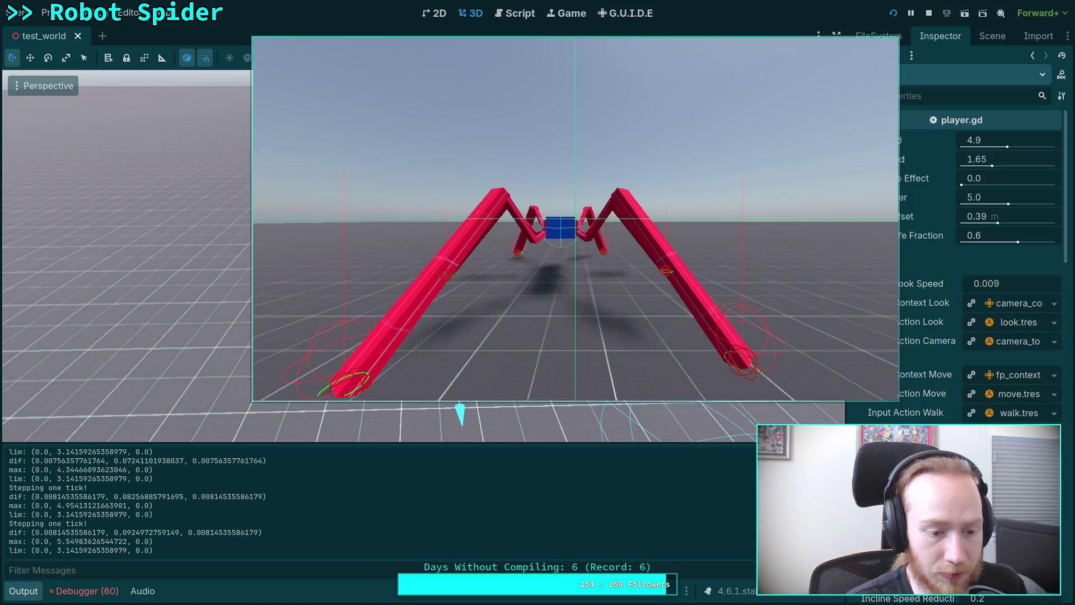
{"action": "key", "text": "period"}
{"action": "key", "text": "period"}
{"action": "key", "text": "period"}
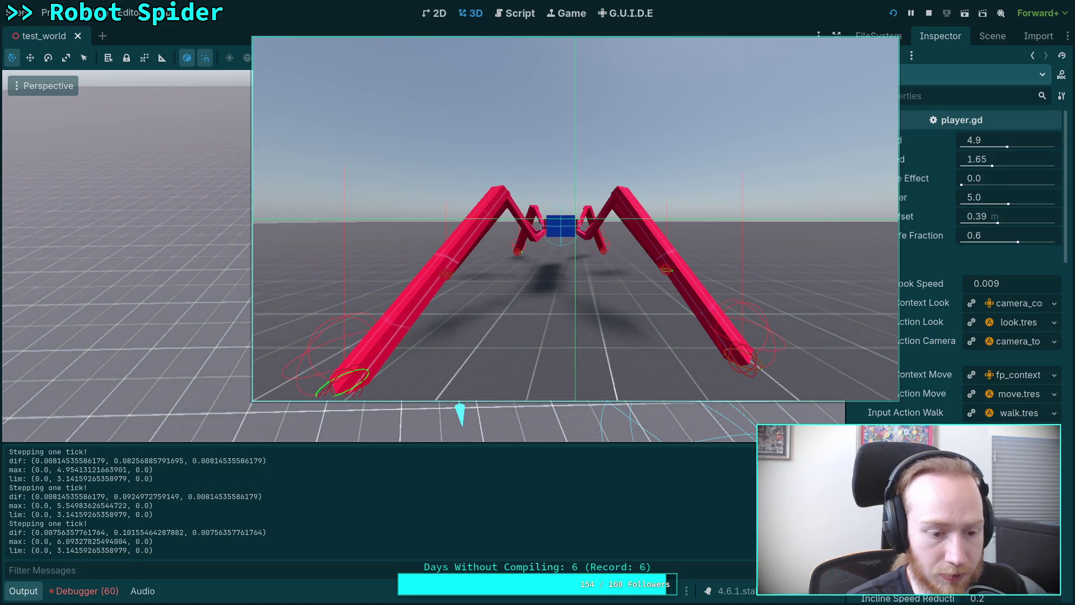
{"action": "key", "text": "period"}
{"action": "key", "text": "period"}
{"action": "key", "text": "period"}
{"action": "key", "text": "period"}
{"action": "key", "text": "period"}
{"action": "key", "text": "period"}
{"action": "key", "text": "period"}
{"action": "key", "text": "period"}
{"action": "key", "text": "period"}
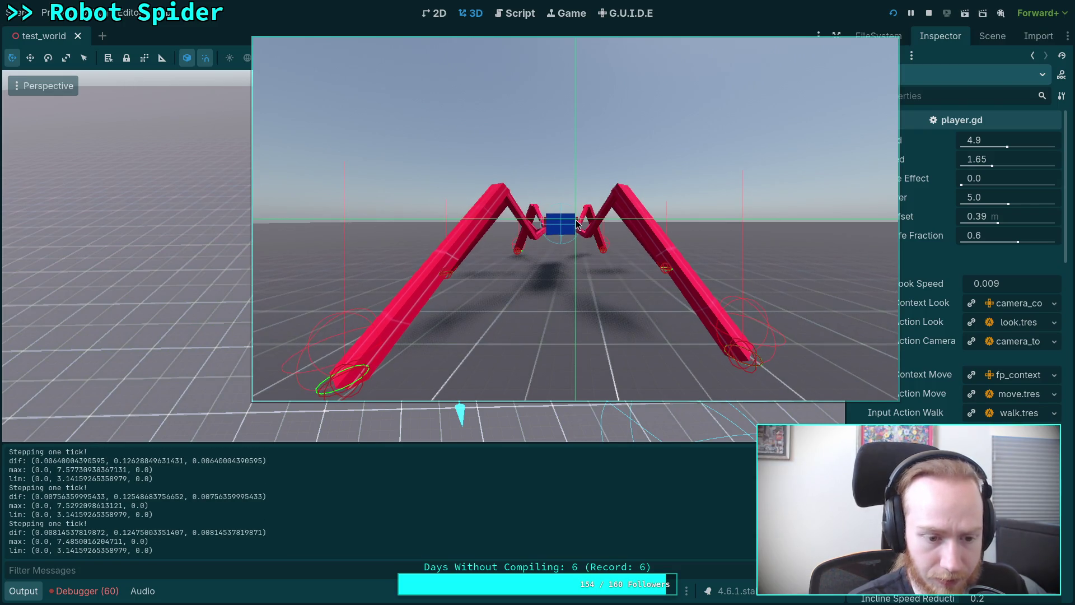
{"action": "key", "text": "period"}
{"action": "key", "text": "period"}
{"action": "key", "text": "period"}
{"action": "key", "text": "period"}
{"action": "key", "text": "period"}
{"action": "key", "text": "period"}
{"action": "key", "text": "period"}
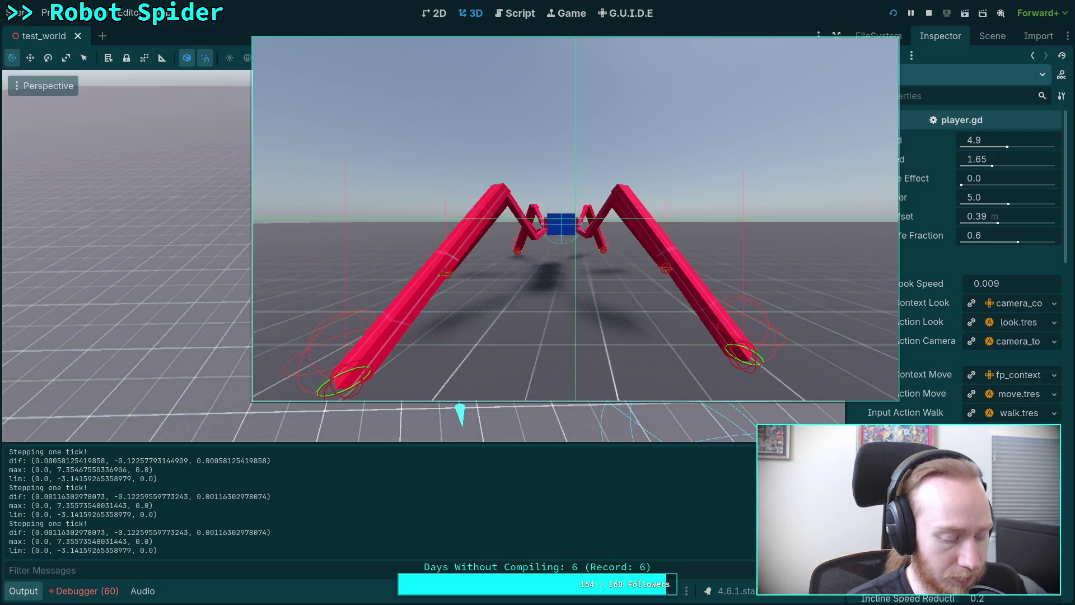
{"action": "key", "text": "p"}
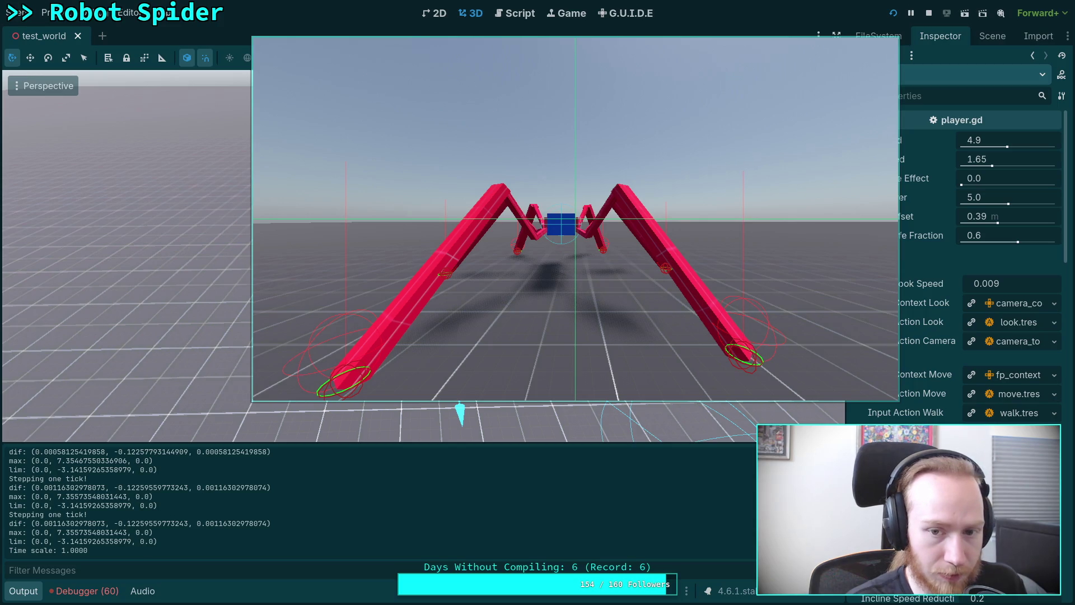
{"action": "key", "text": "period"}
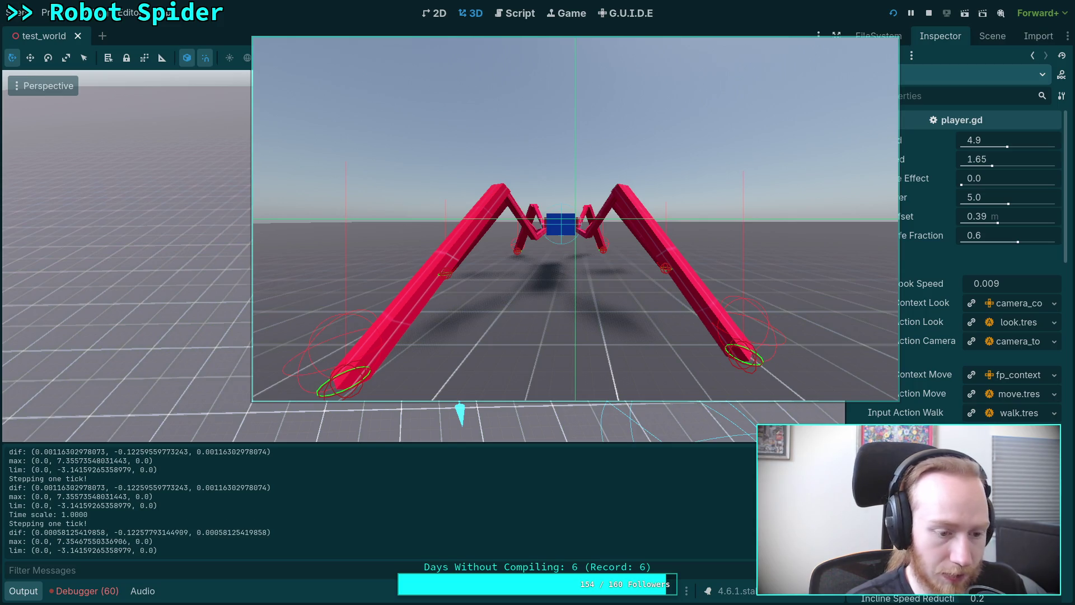
{"action": "key", "text": "p"}
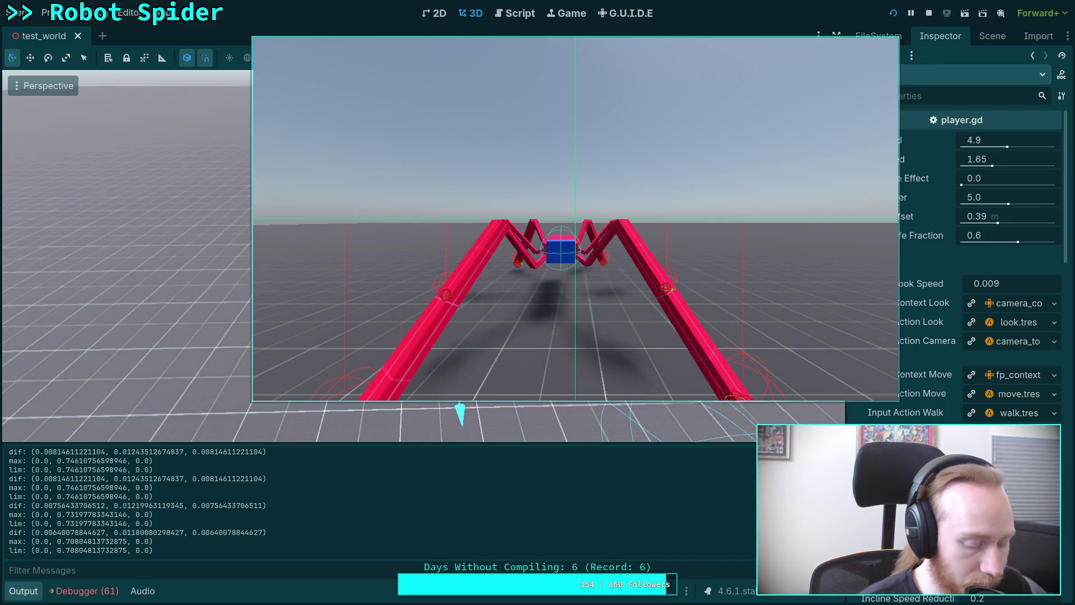
Step: Keep stepping ticks until max y reads 0.689 and lim y -0.689, then stop the game
{"action": "key", "text": "period"}
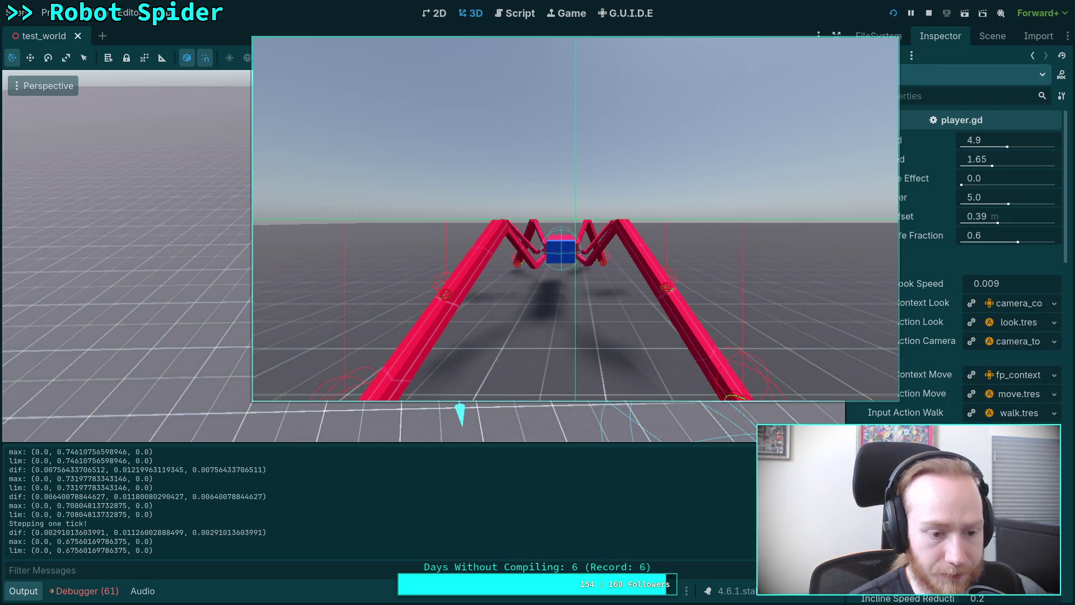
{"action": "key", "text": "period"}
{"action": "key", "text": "period"}
{"action": "key", "text": "period"}
{"action": "key", "text": "period"}
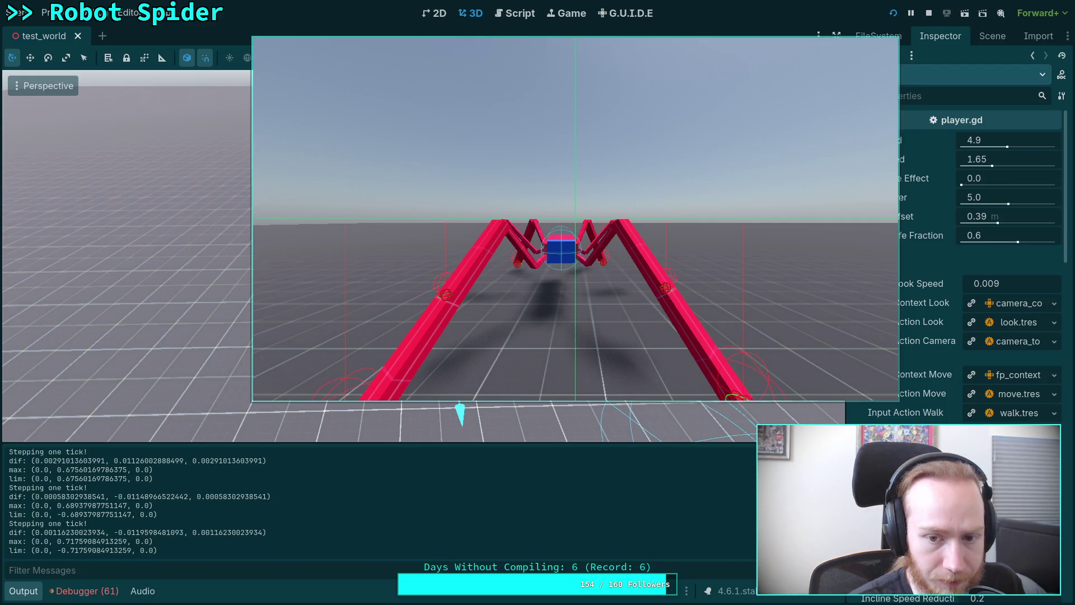
{"action": "key", "text": "period"}
{"action": "key", "text": "period"}
{"action": "key", "text": "period"}
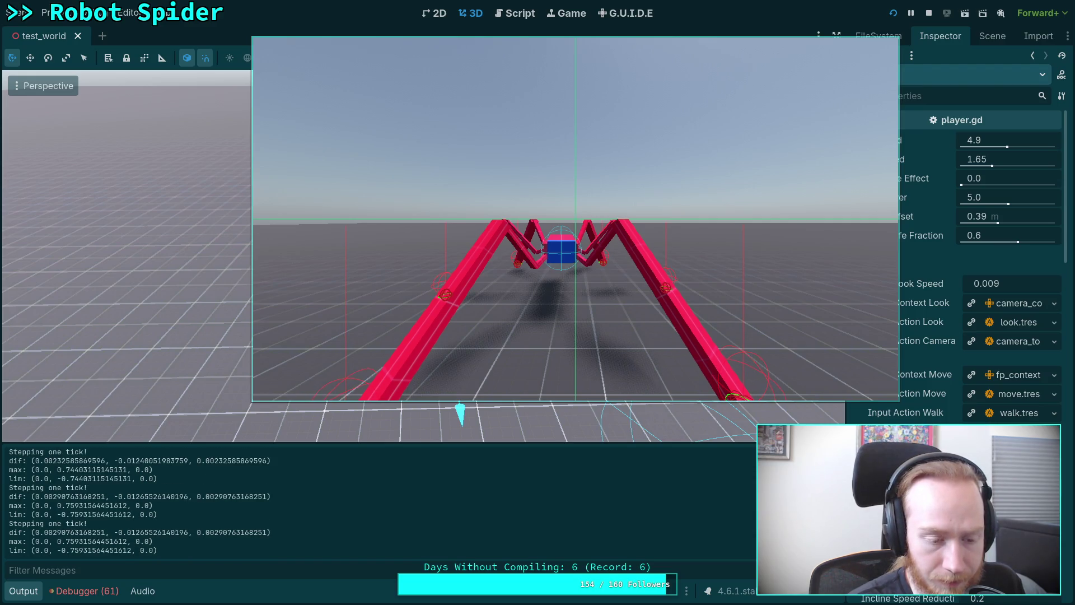
{"action": "key", "text": "period"}
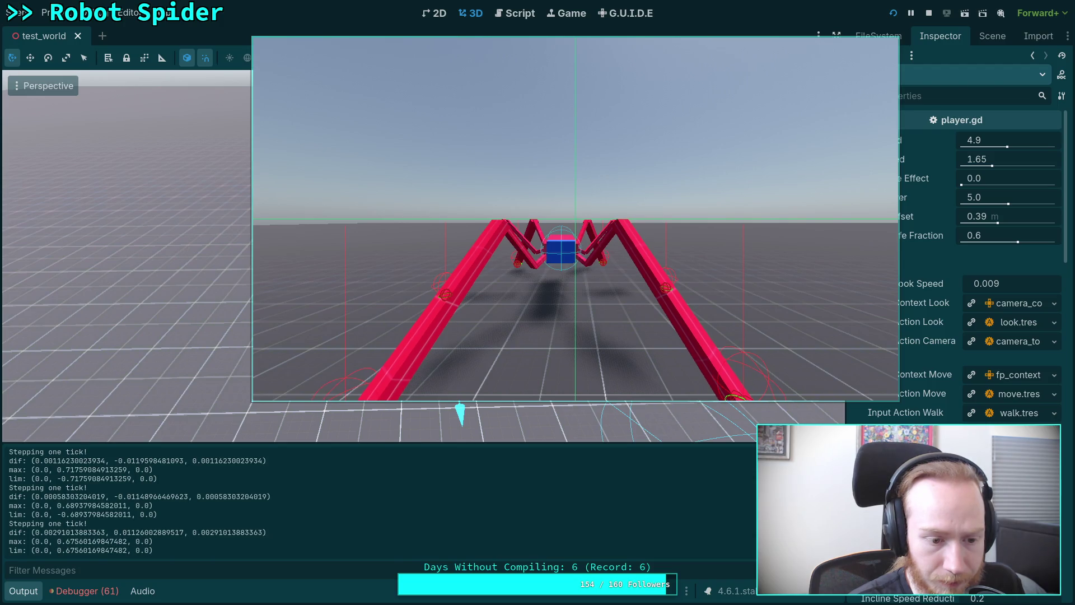
{"action": "key", "text": "period"}
{"action": "key", "text": "period"}
{"action": "key", "text": "period"}
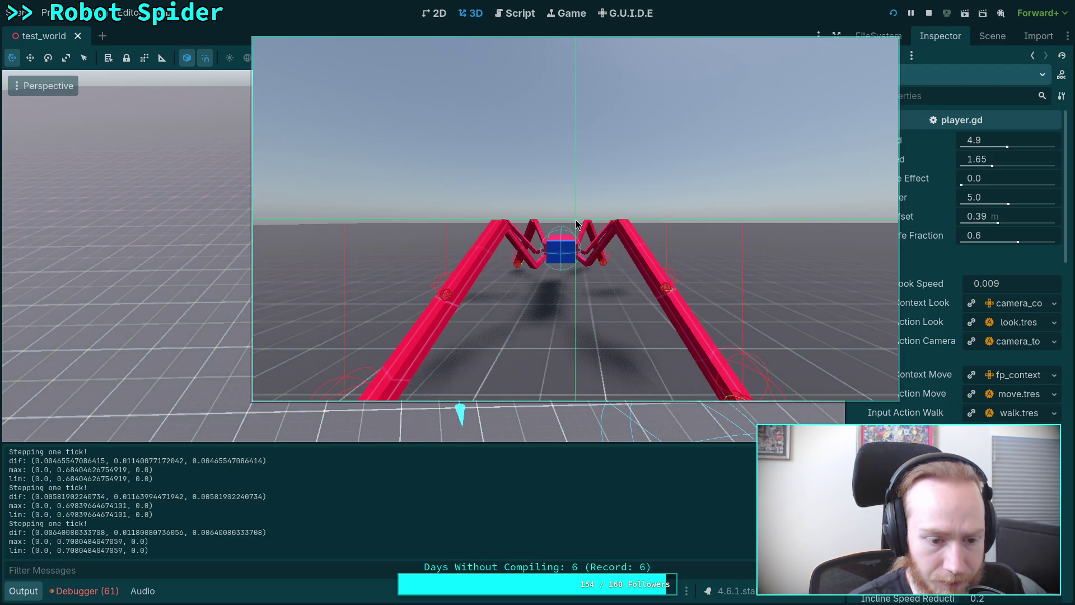
{"action": "key", "text": "period"}
{"action": "key", "text": "period"}
{"action": "key", "text": "period"}
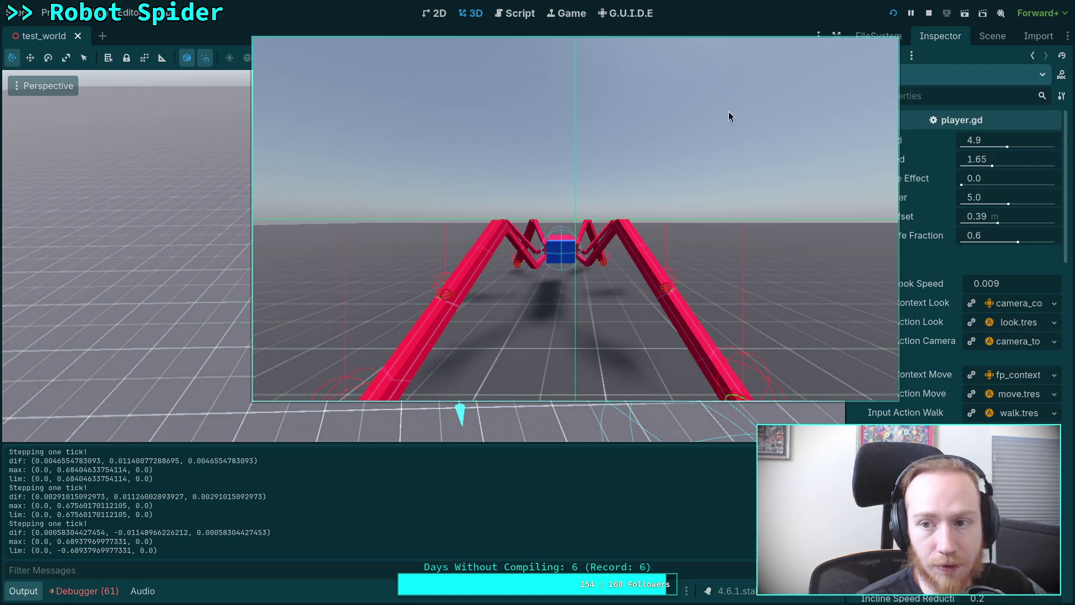
{"action": "left_click", "coordinate": [928, 12]}
Step: In CrawlerCharacter.gd, insert print(state.angular_velocity) on a new line after the move_toward call
{"action": "left_click", "coordinate": [530, 21]}
{"action": "scroll", "coordinate": [179, 185], "scroll_direction": "down", "scroll_amount": 6}
{"action": "left_click", "coordinate": [52, 98]}
{"action": "scroll", "coordinate": [420, 287], "scroll_direction": "down", "scroll_amount": 8}
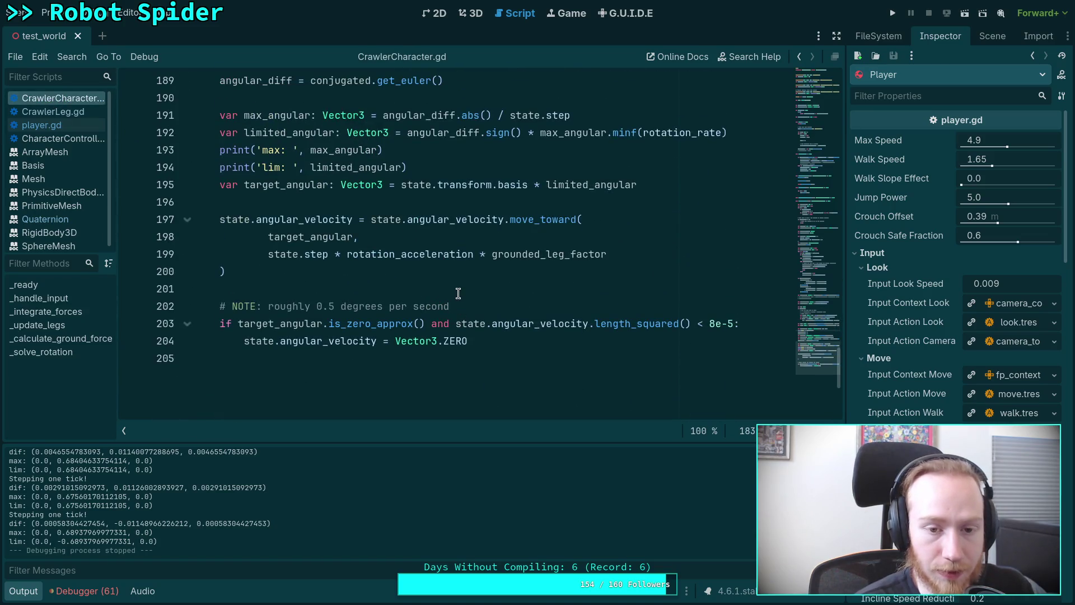
{"action": "left_click", "coordinate": [430, 275]}
{"action": "key", "text": "Return"}
{"action": "type", "text": "print("}
{"action": "type", "text": "state.ang"}
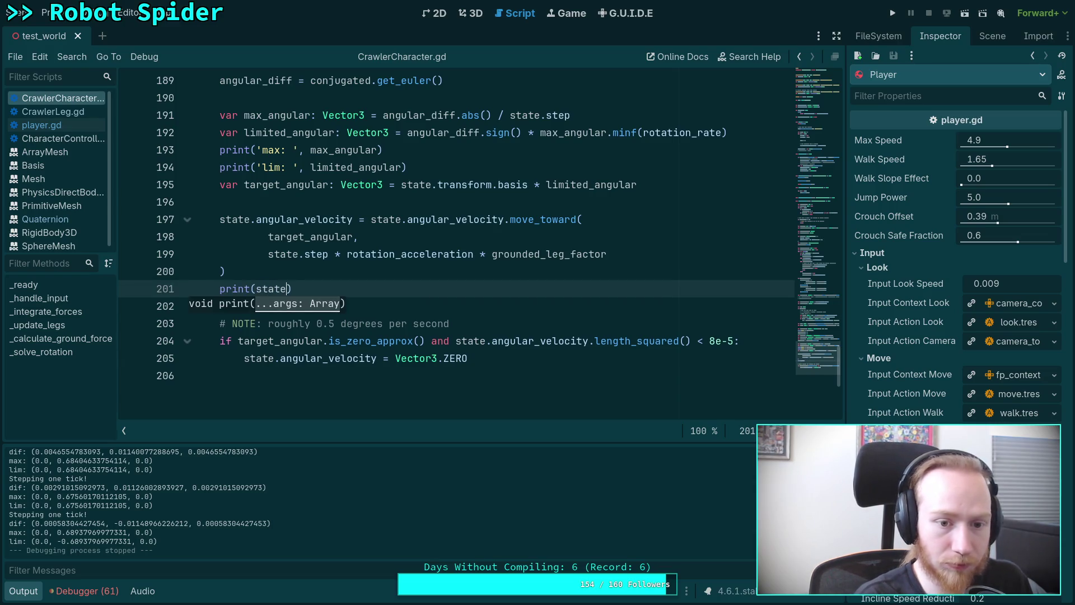
{"action": "key", "text": "Return"}
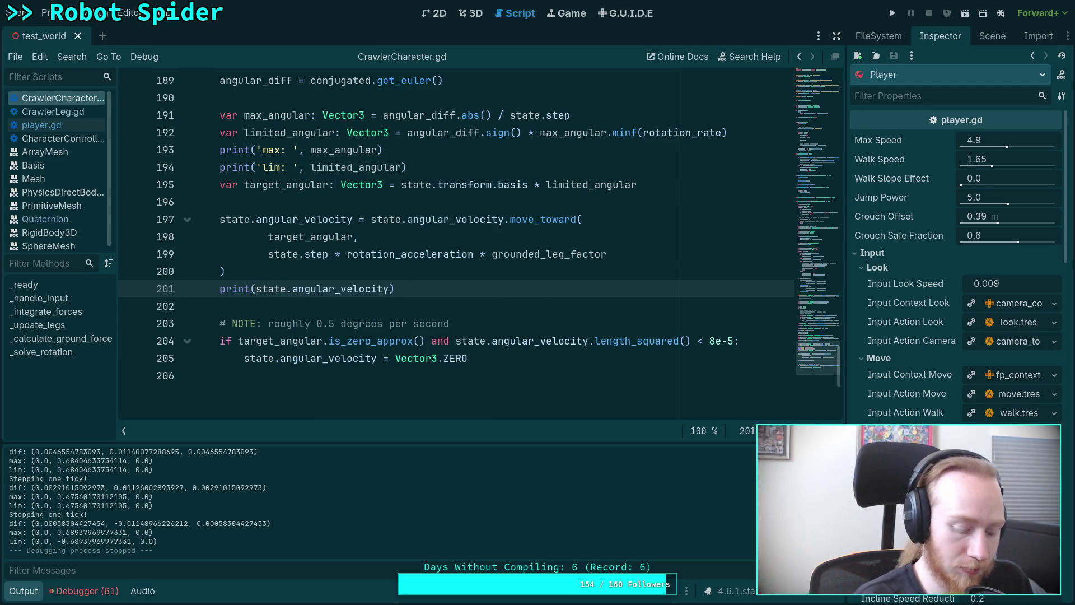